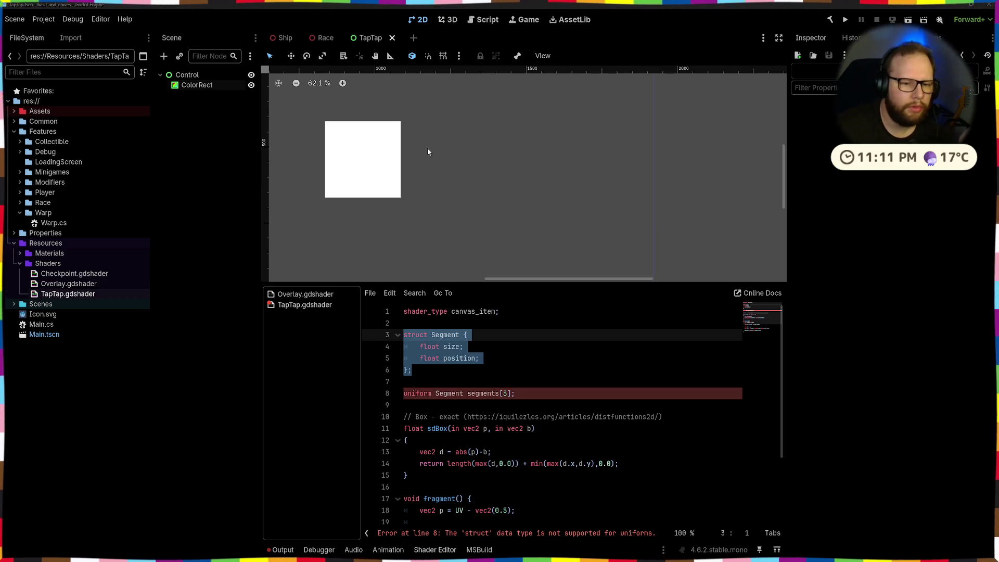
Step: Inspect the Control node and the ColorRect with its material in the TapTap scene
click(385, 162)
click(371, 160)
scroll(370, 160, down, 5)
scroll(371, 160, up, 2)
scroll(412, 133, up, 6)
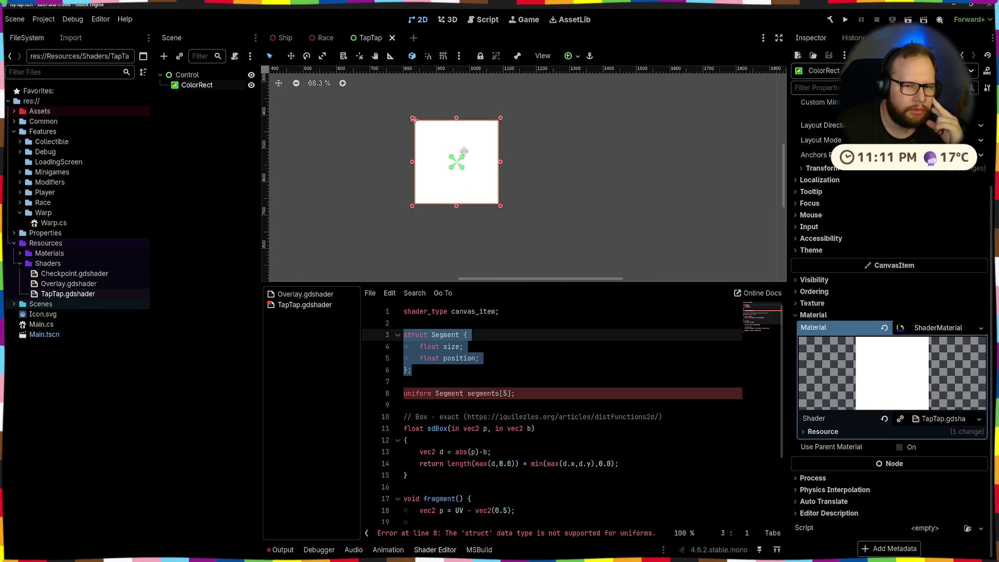
click(384, 128)
click(453, 136)
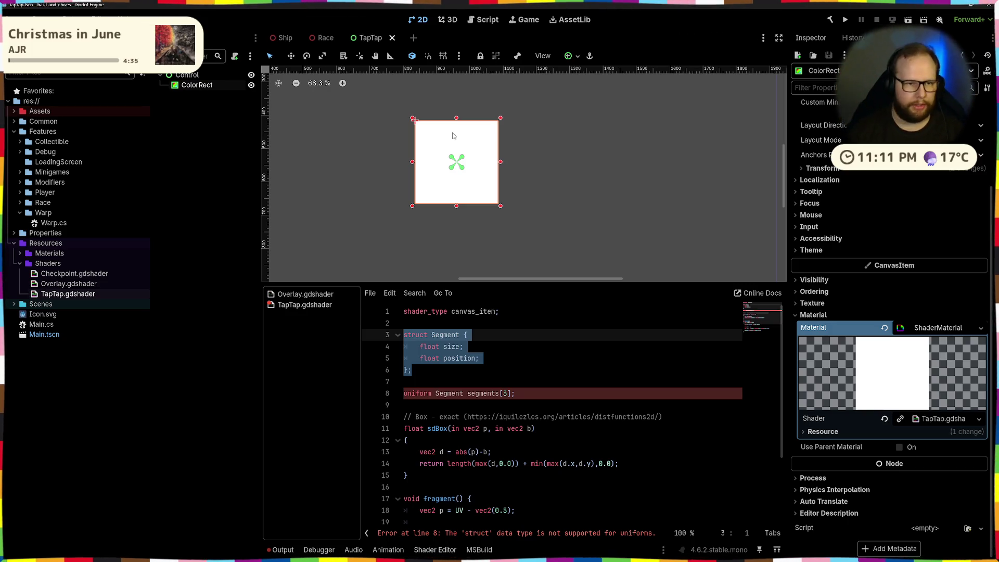
Step: Delete the unsupported 'uniform Segment segments[5];' line 8 from the shader
click(199, 182)
click(244, 85)
click(517, 393)
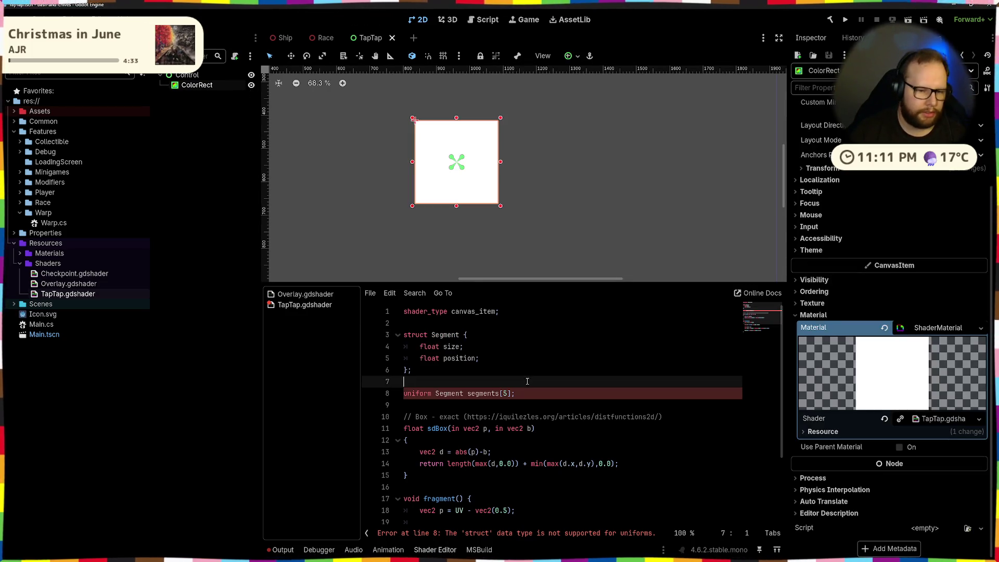
drag(517, 394, 367, 396)
key(BackSpace)
key(BackSpace)
key(BackSpace)
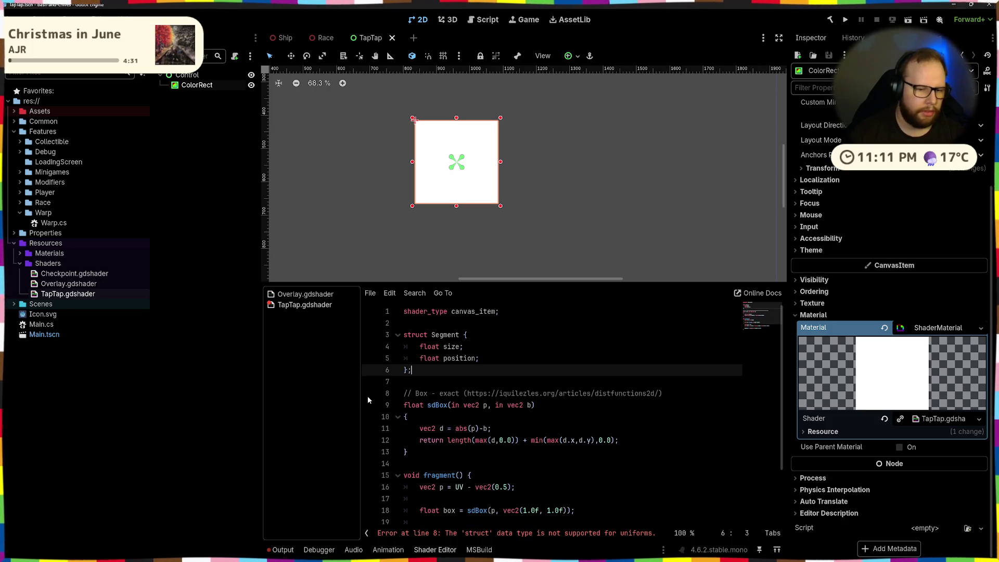
Step: Delete the ColorRect node so only the Control node remains
click(222, 69)
click(229, 85)
click(205, 172)
click(207, 87)
key(Delete)
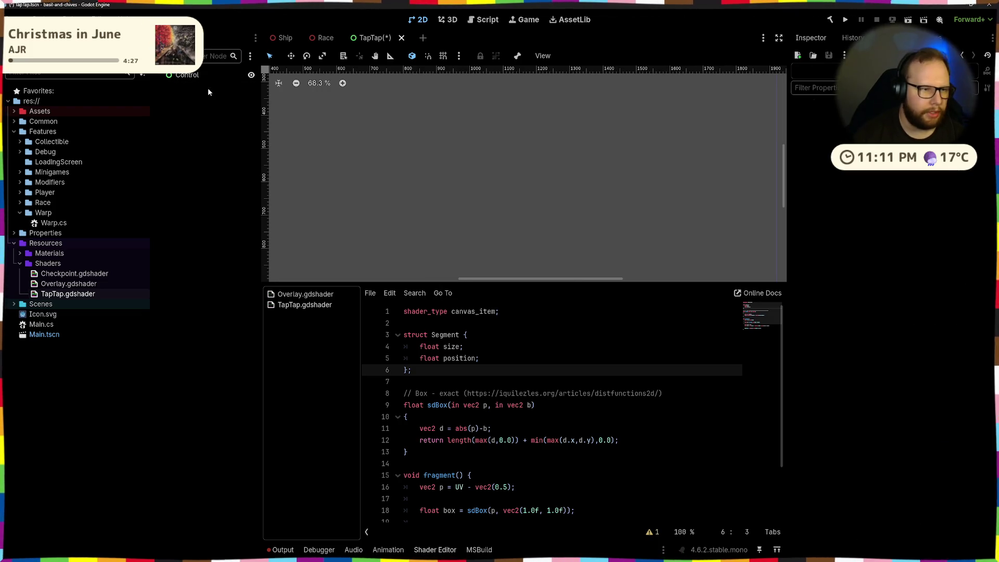
key(ctrl+a)
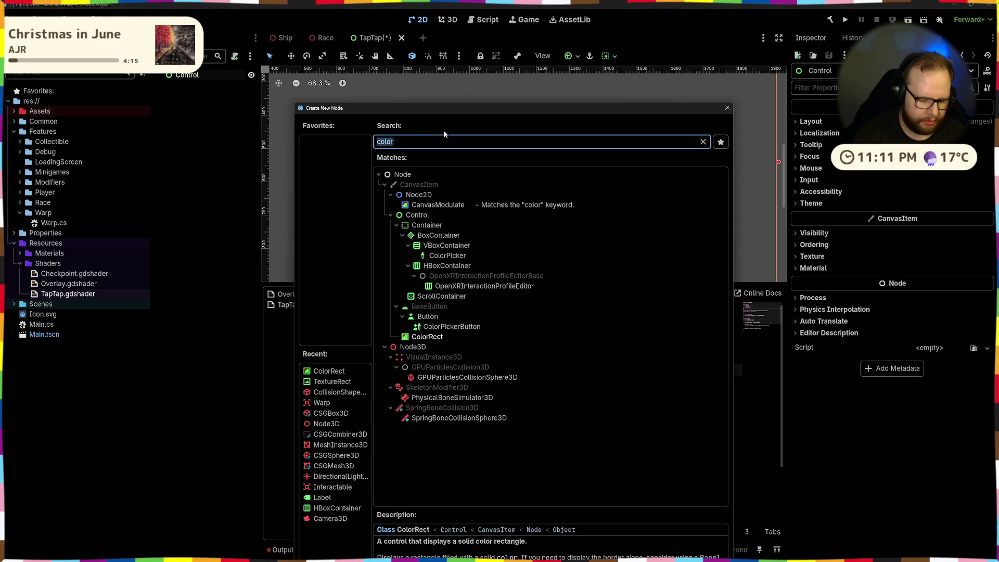
Step: Add an HBoxContainer child to Control, then a ColorRect child inside the HBoxContainer
text(hbox)
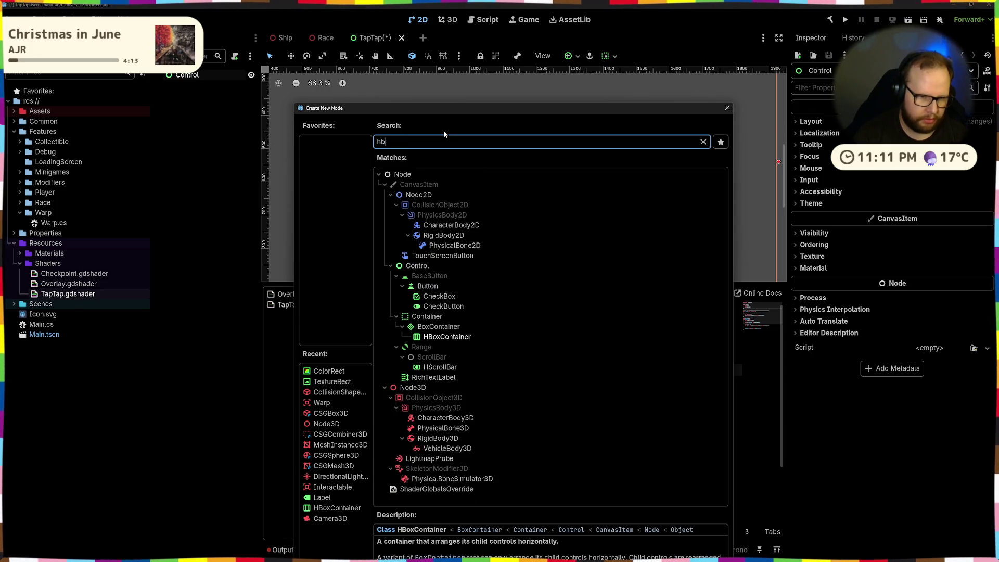
key(Return)
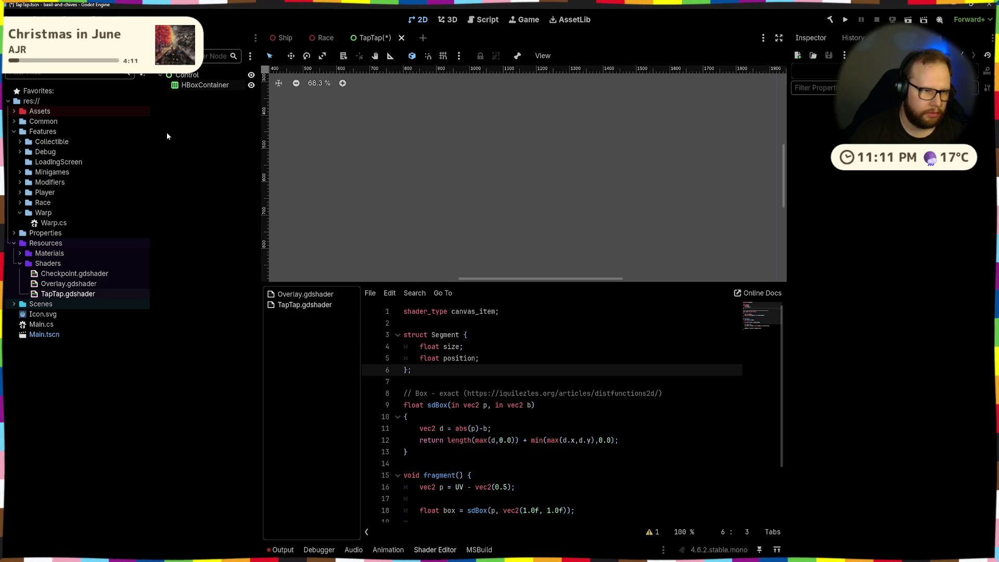
click(163, 56)
text(color)
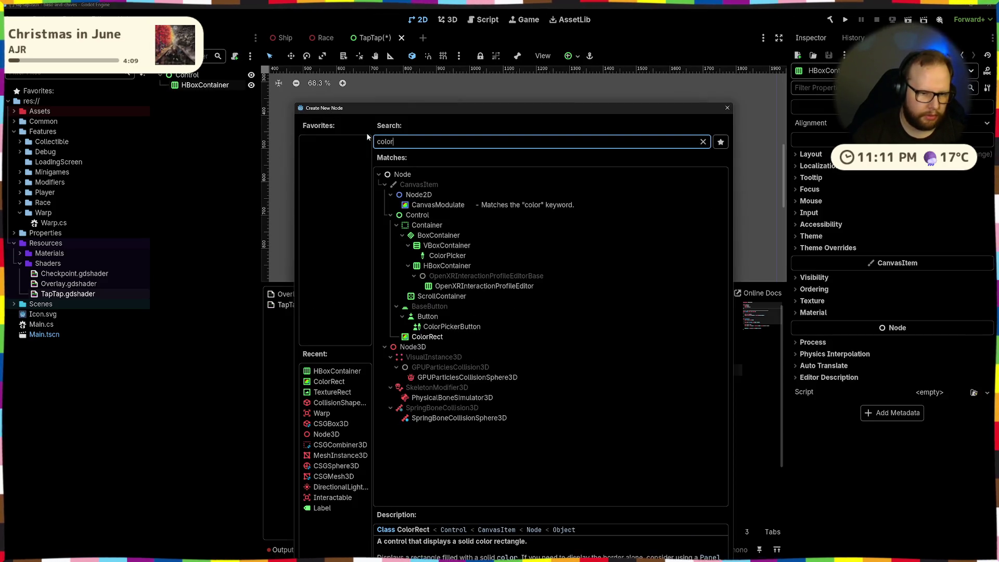
key(Return)
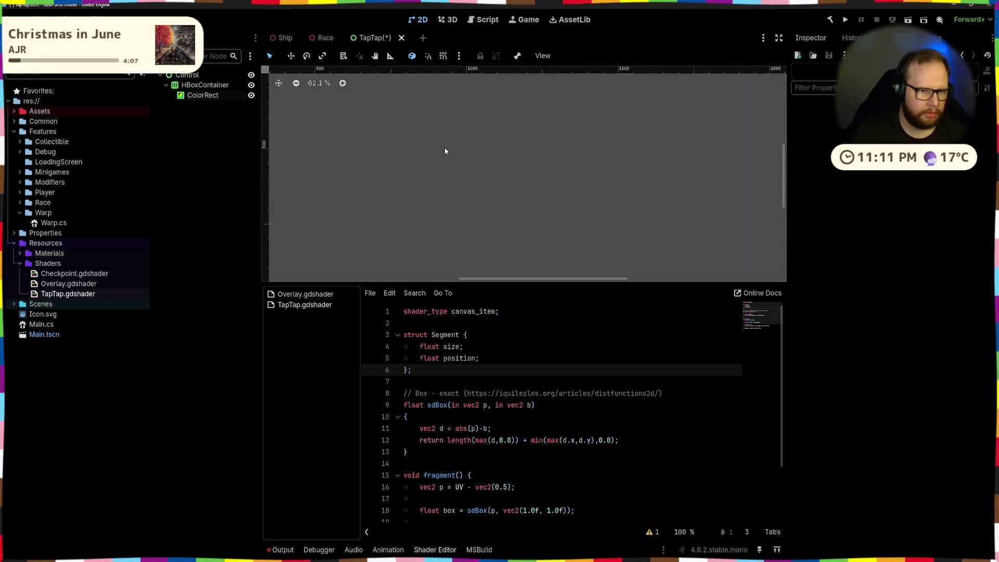
Step: Anchor the HBoxContainer with the Center preset
scroll(451, 146, down, 5)
click(205, 85)
scroll(491, 199, up, 3)
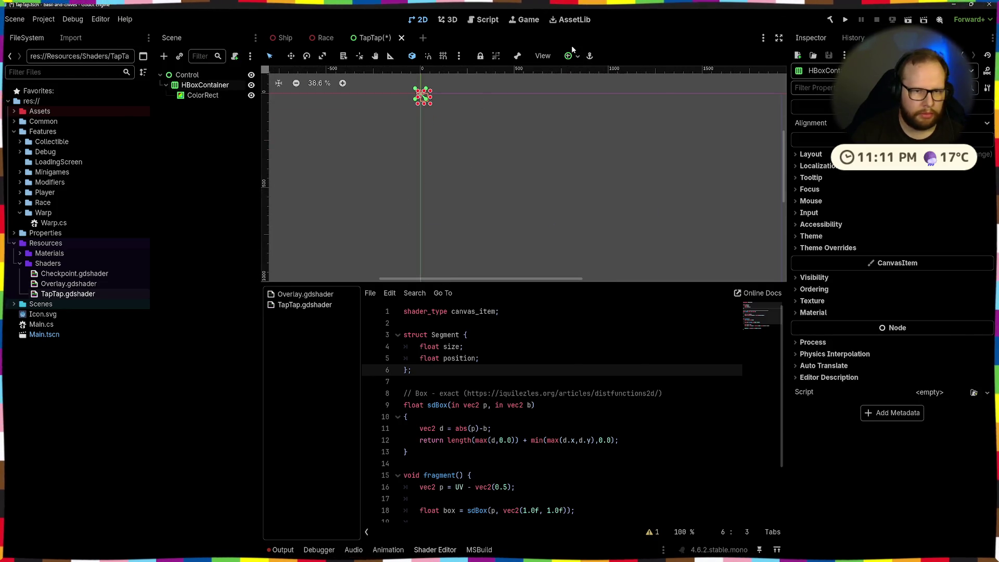
click(568, 56)
click(594, 105)
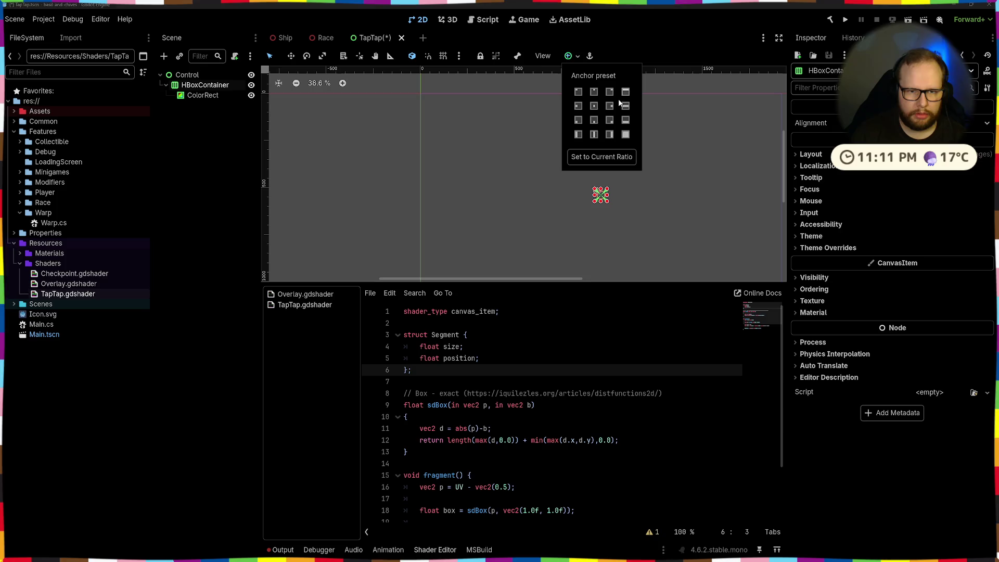
click(824, 160)
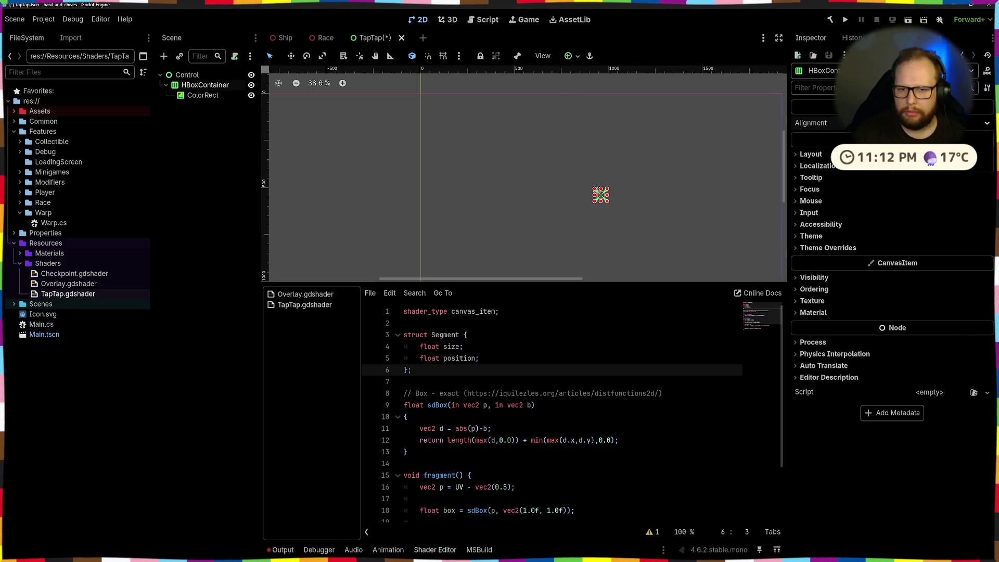
Step: Give the HBoxContainer a custom minimum size of 300 × 50
click(823, 156)
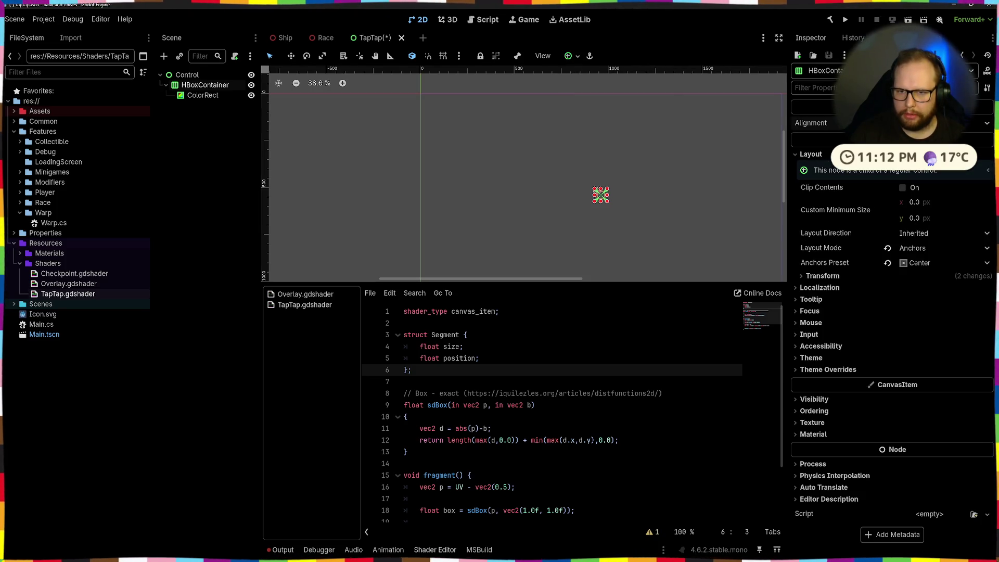
click(931, 206)
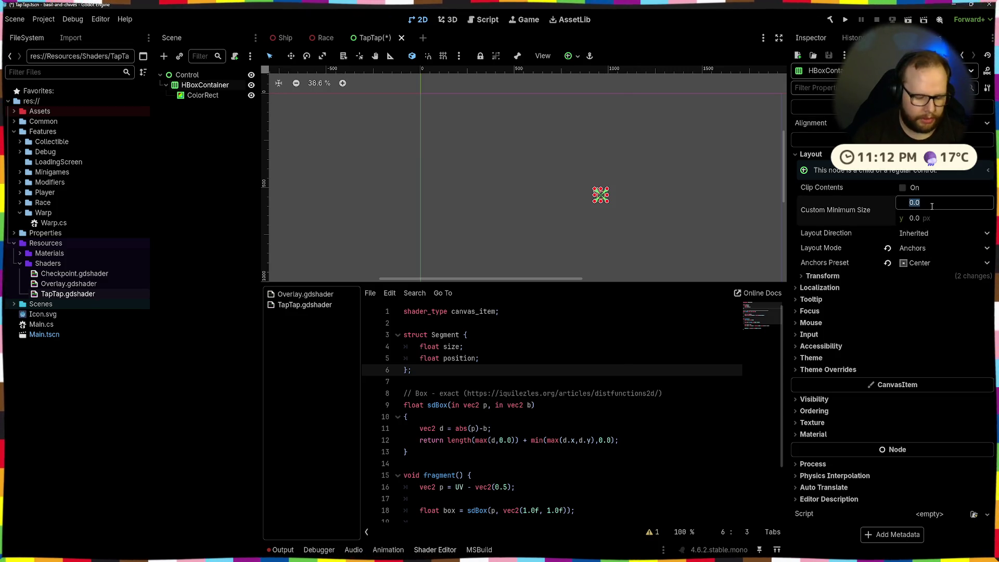
text(300)
key(Return)
click(919, 218)
text(50)
key(Return)
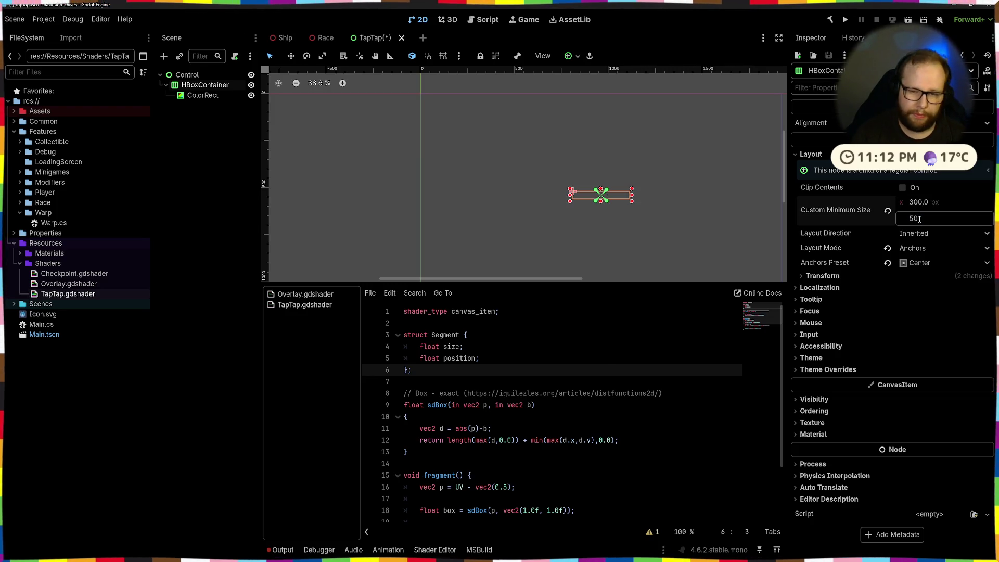
Step: Set the ColorRect's horizontal container sizing to Expand
scroll(578, 195, up, 6)
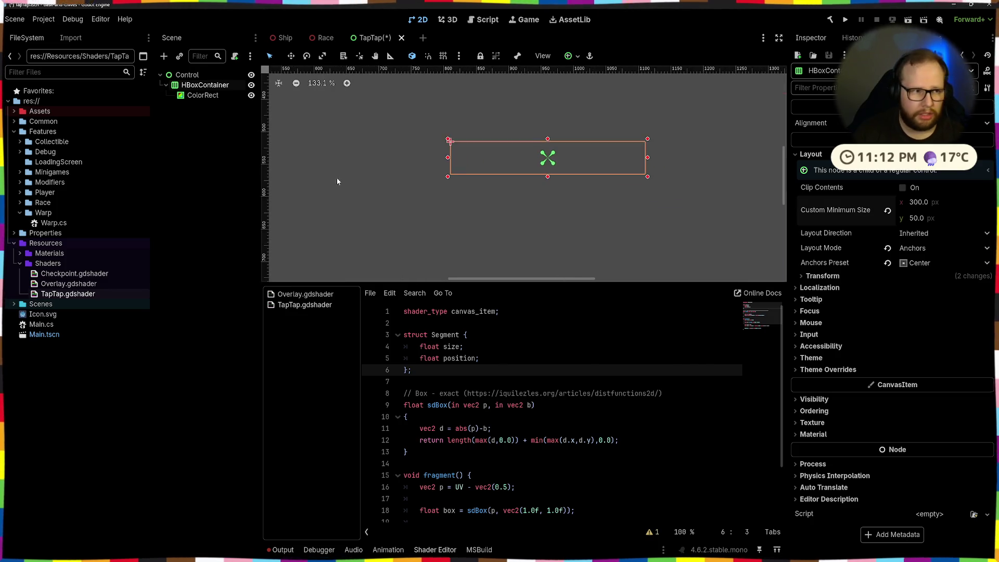
click(202, 95)
click(811, 154)
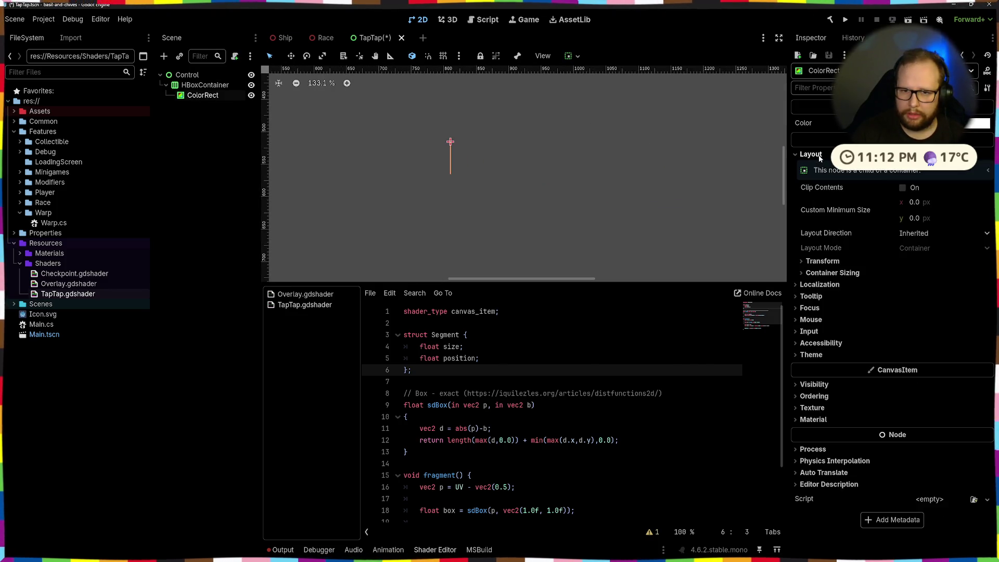
click(931, 203)
click(834, 262)
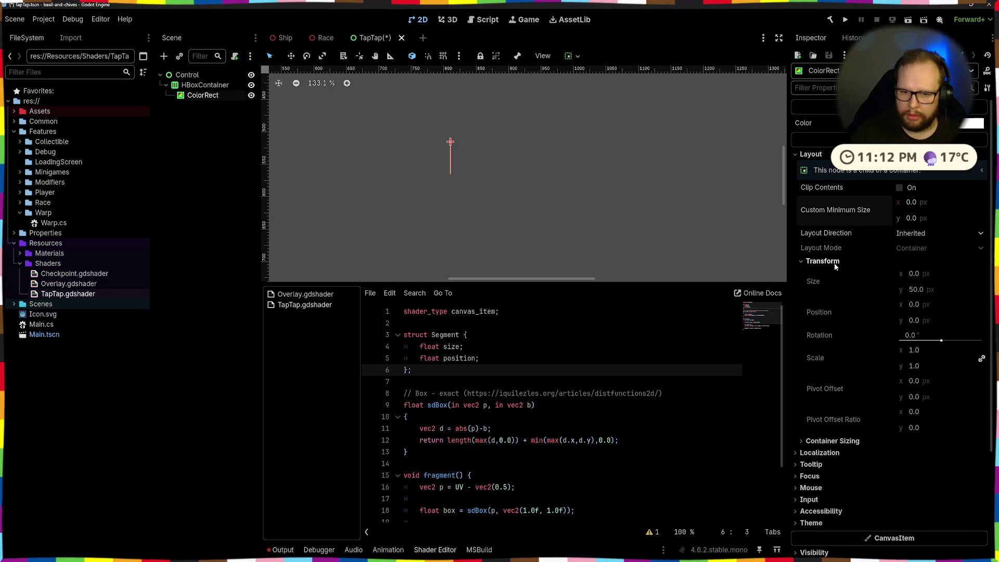
click(834, 261)
click(836, 273)
click(902, 301)
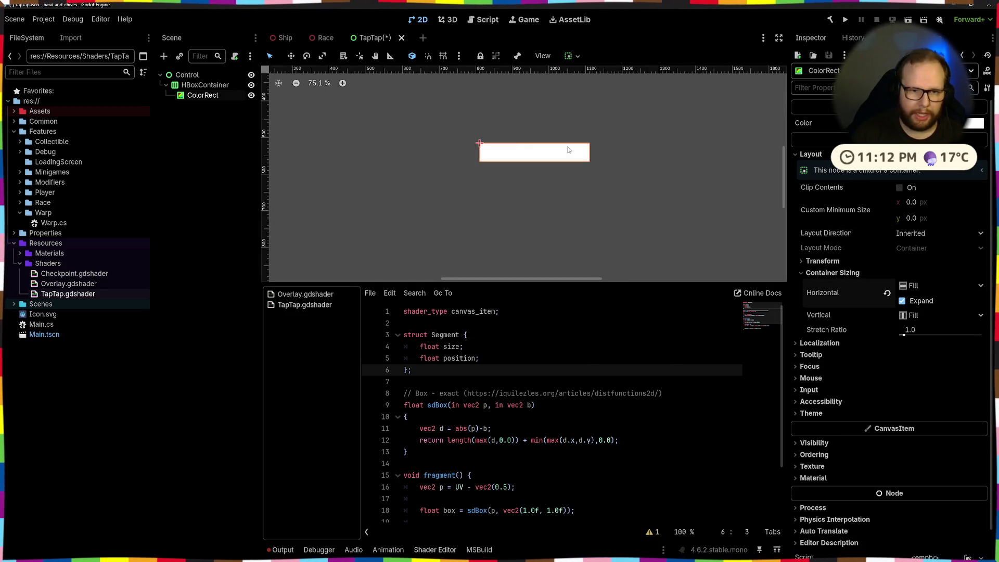
Step: Save the scene and duplicate the ColorRect into ColorRect2
click(213, 140)
click(197, 96)
click(220, 151)
click(200, 95)
key(ctrl+s)
key(ctrl+d)
click(240, 179)
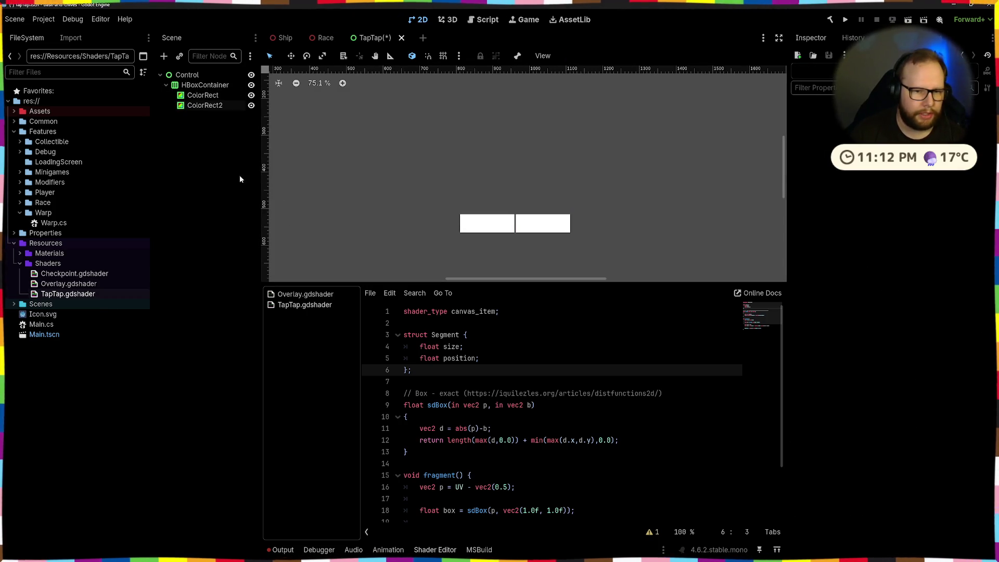
Step: Override the HBoxContainer's Separation theme constant to 0
click(205, 85)
click(828, 370)
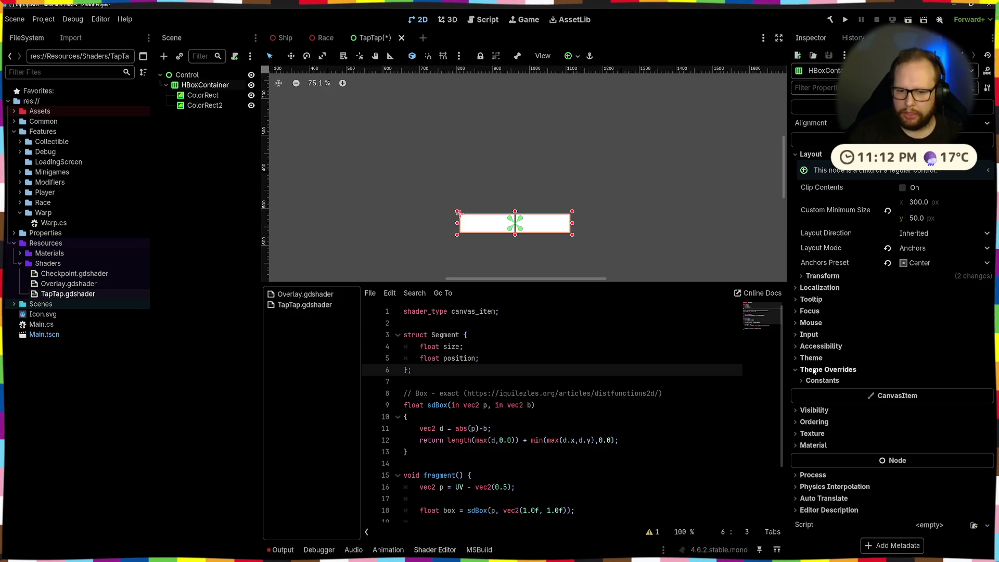
click(822, 380)
click(813, 392)
click(944, 393)
text(0)
key(Return)
Step: Change ColorRect2's colour from white to magenta
click(203, 95)
click(196, 105)
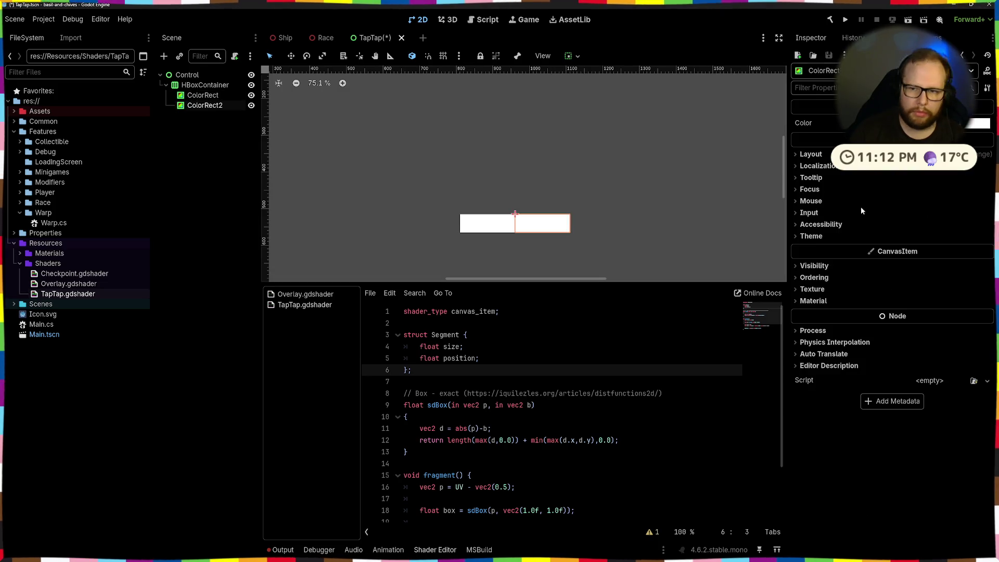
click(975, 123)
drag(906, 338, 804, 331)
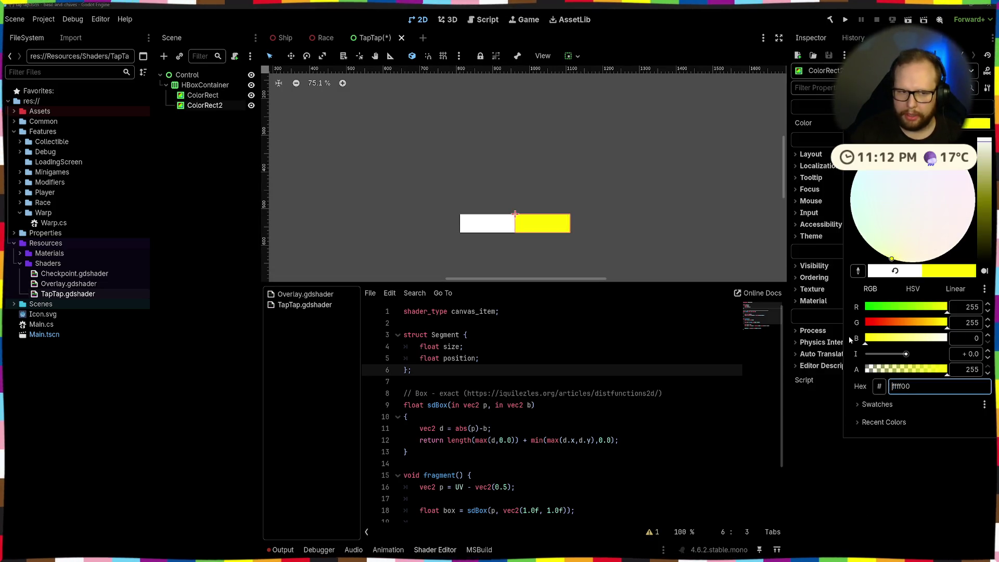
key(ctrl+z)
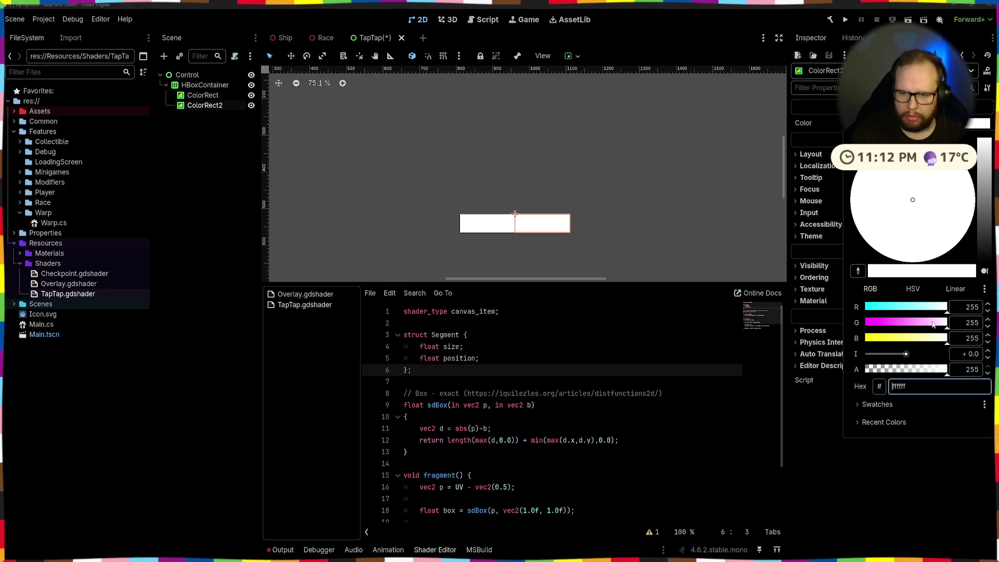
drag(930, 323, 565, 299)
click(203, 106)
Step: Duplicate the magenta and white rectangles and reorder them so colours alternate
key(ctrl+d)
click(214, 199)
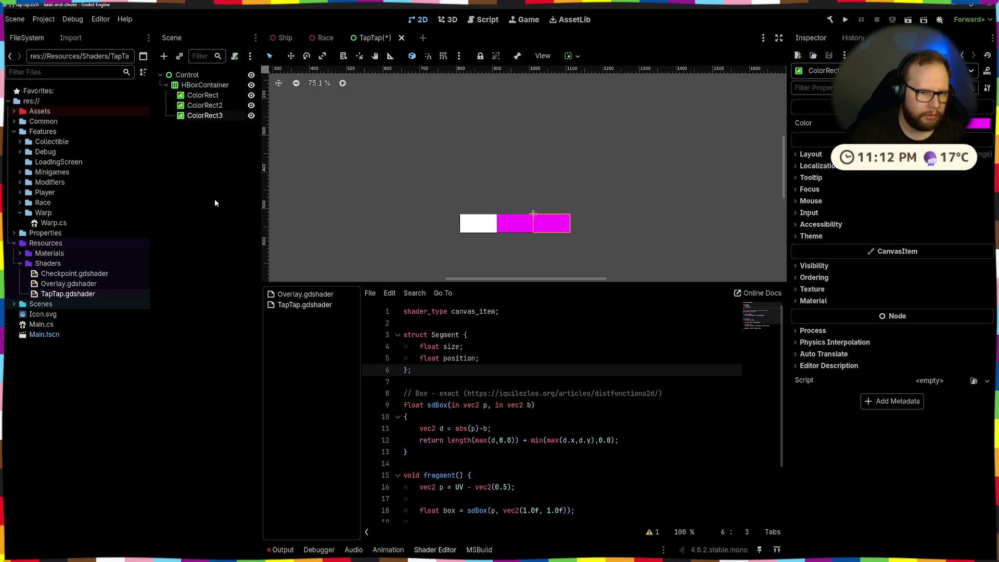
click(207, 99)
click(206, 98)
key(Escape)
key(ctrl+d)
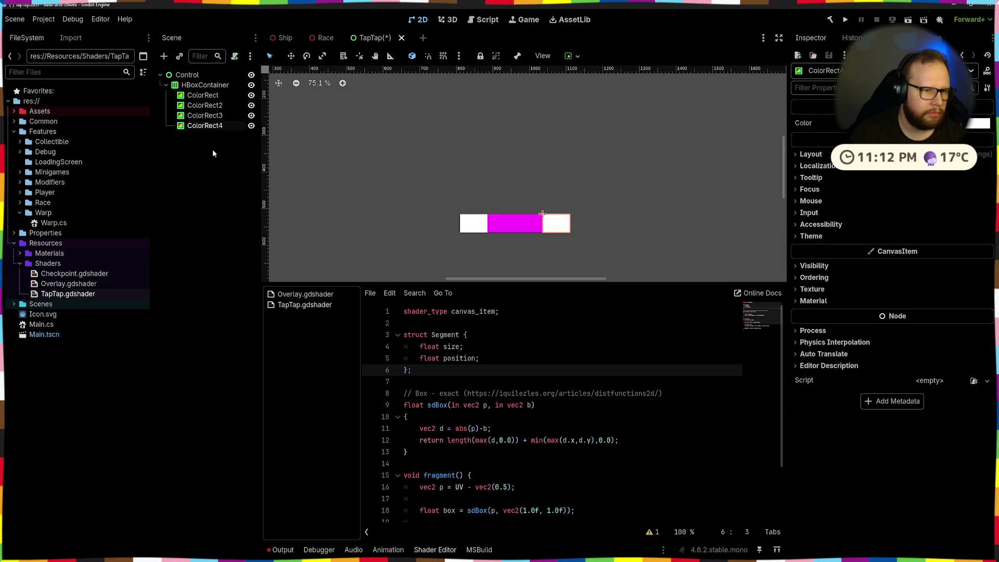
drag(204, 127, 205, 111)
Step: Duplicate ColorRect4 to add a fifth rectangle to the bar
click(487, 199)
scroll(469, 203, up, 6)
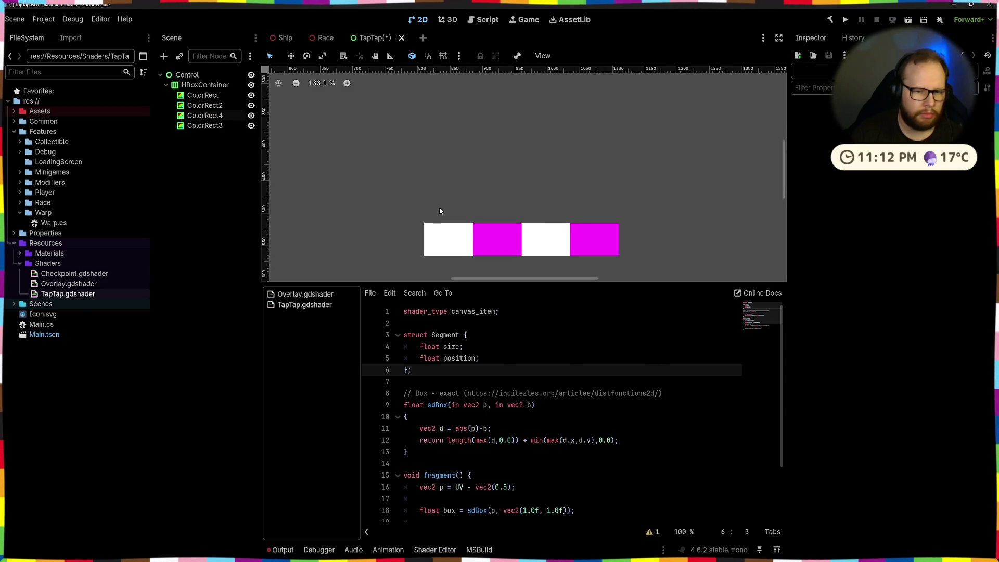
click(204, 115)
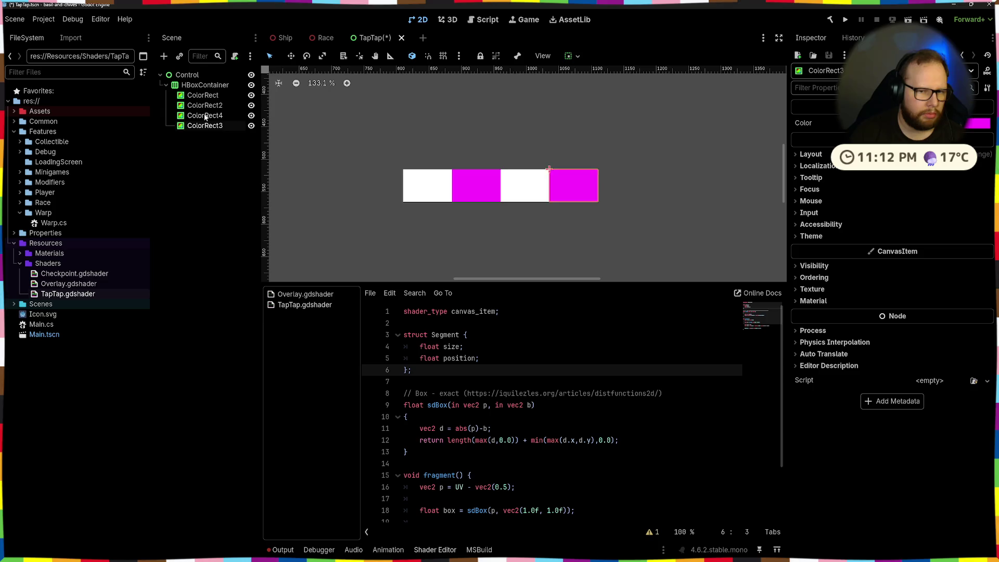
key(ctrl+d)
click(345, 261)
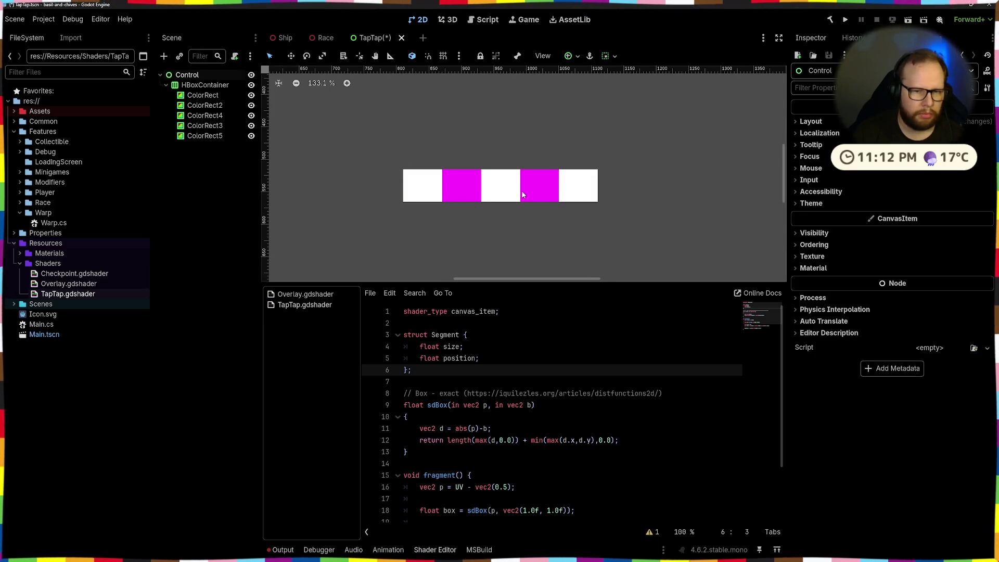
scroll(524, 192, down, 14)
scroll(525, 192, up, 14)
scroll(508, 196, down, 13)
scroll(536, 178, up, 5)
scroll(536, 178, up, 1)
click(198, 205)
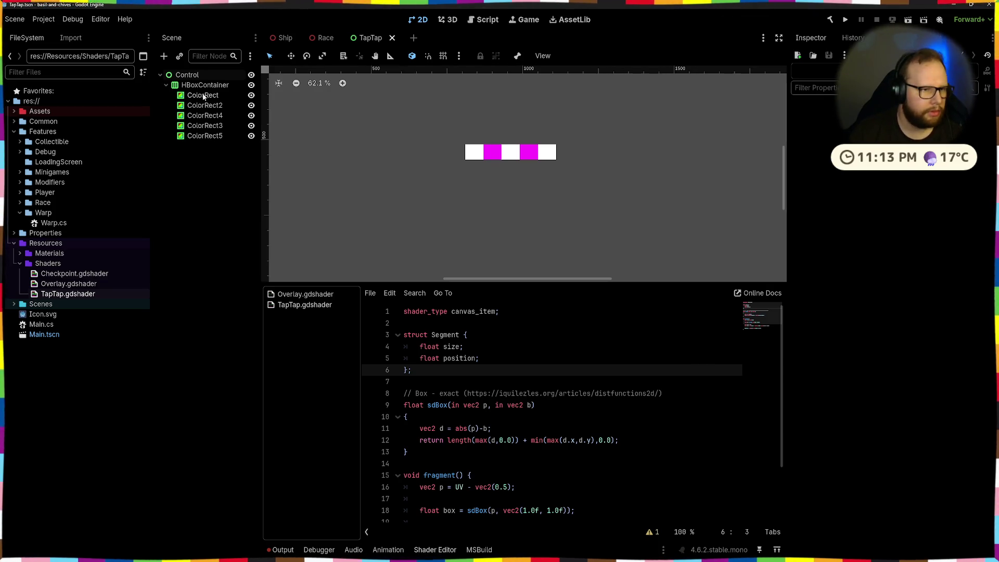
Step: Select the HBoxContainer and expand its Material settings in the Inspector
click(502, 152)
scroll(842, 318, down, 1)
click(813, 448)
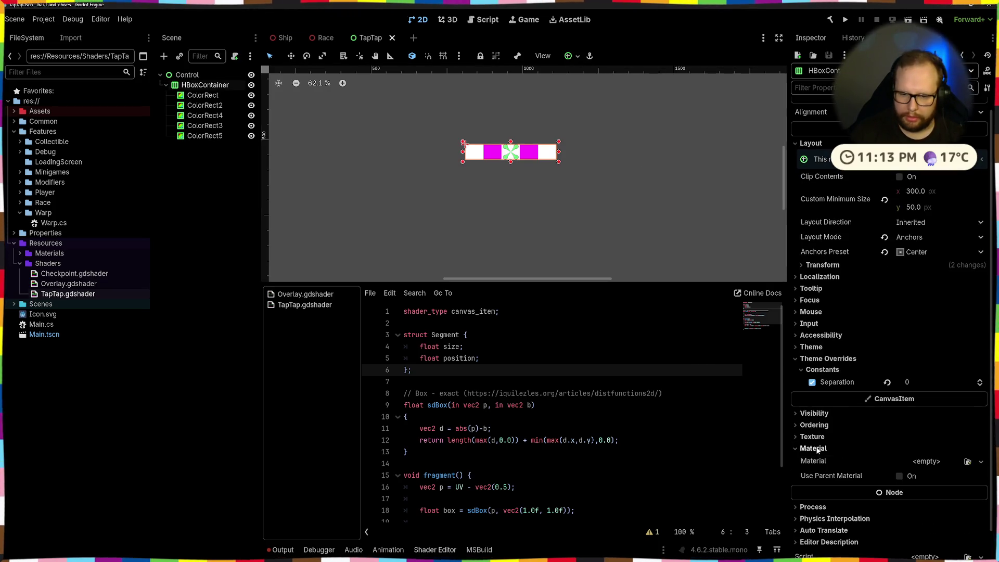
click(923, 461)
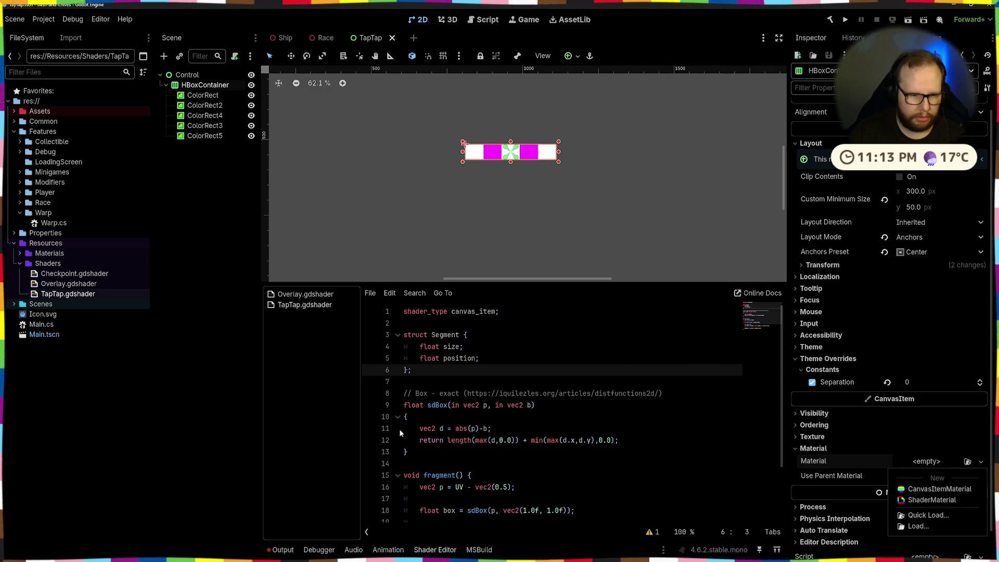
Step: Delete the unused Segment struct block from the shader code and save
click(386, 438)
key(shift+Up)
key(shift+Up)
key(shift+Up)
key(BackSpace)
key(BackSpace)
key(ctrl+s)
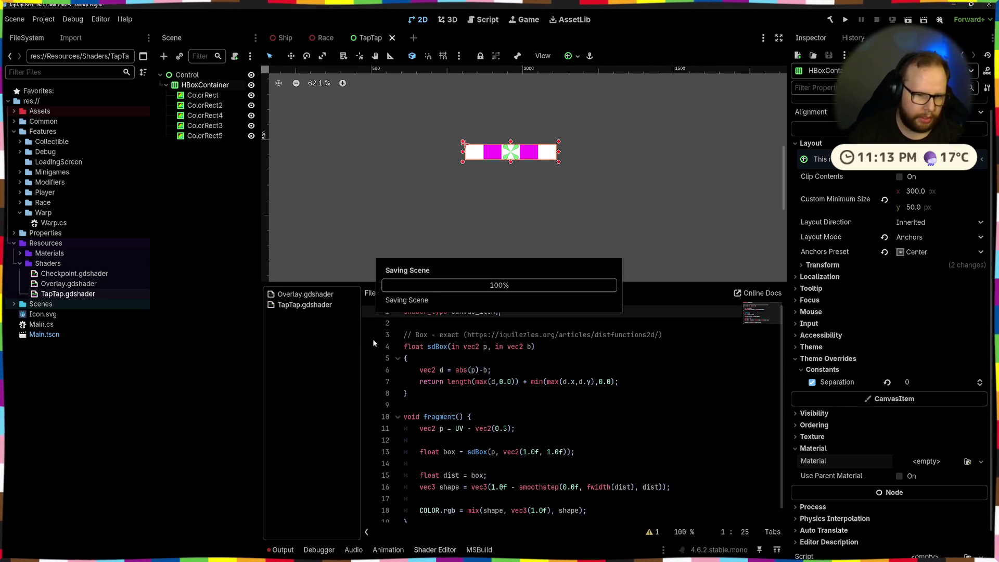
Step: Create a new ShaderMaterial for the HBoxContainer's Material
click(189, 75)
click(205, 85)
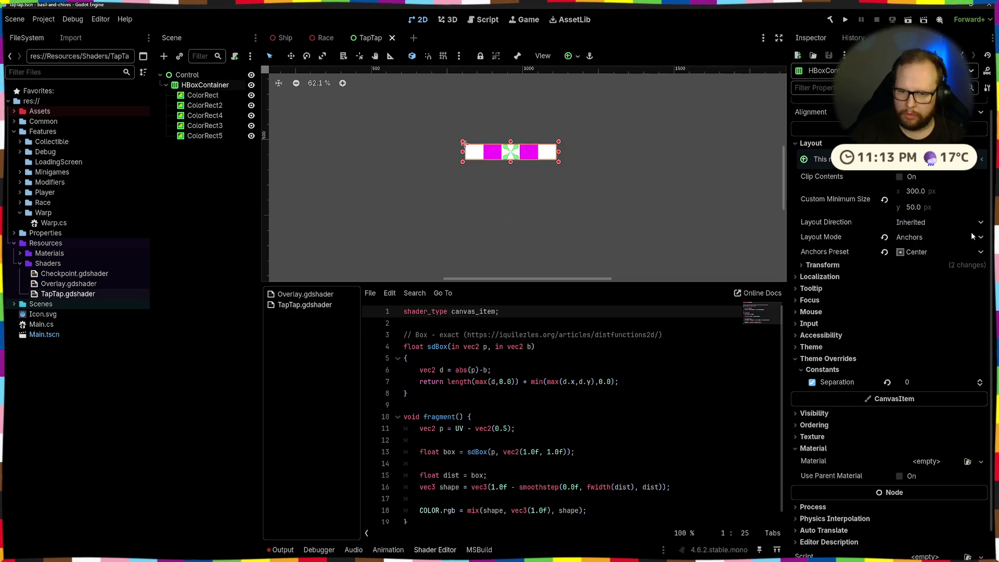
click(926, 461)
click(928, 507)
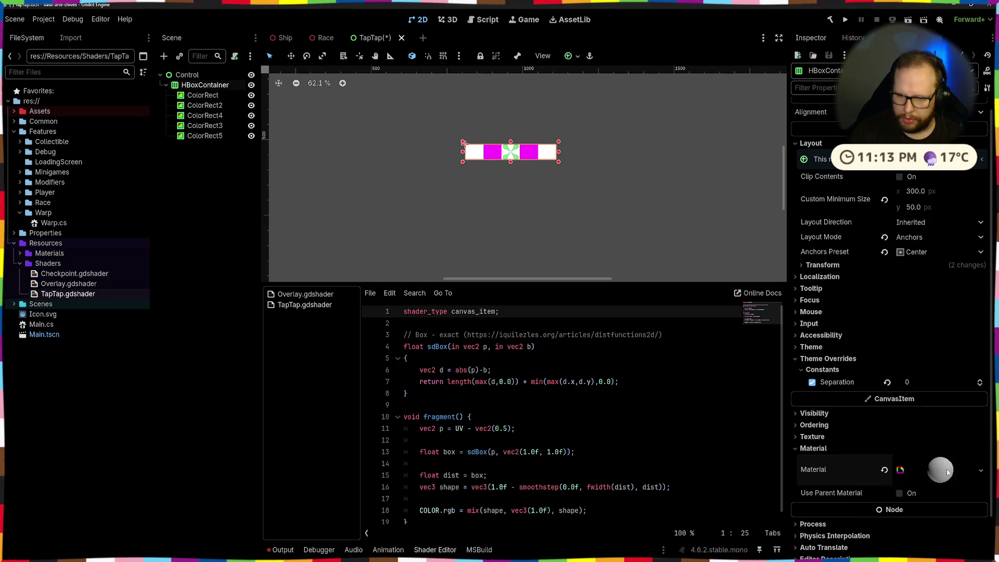
Step: Quick-load TapTap.gdshader as the ShaderMaterial's shader
scroll(922, 518, down, 3)
click(928, 419)
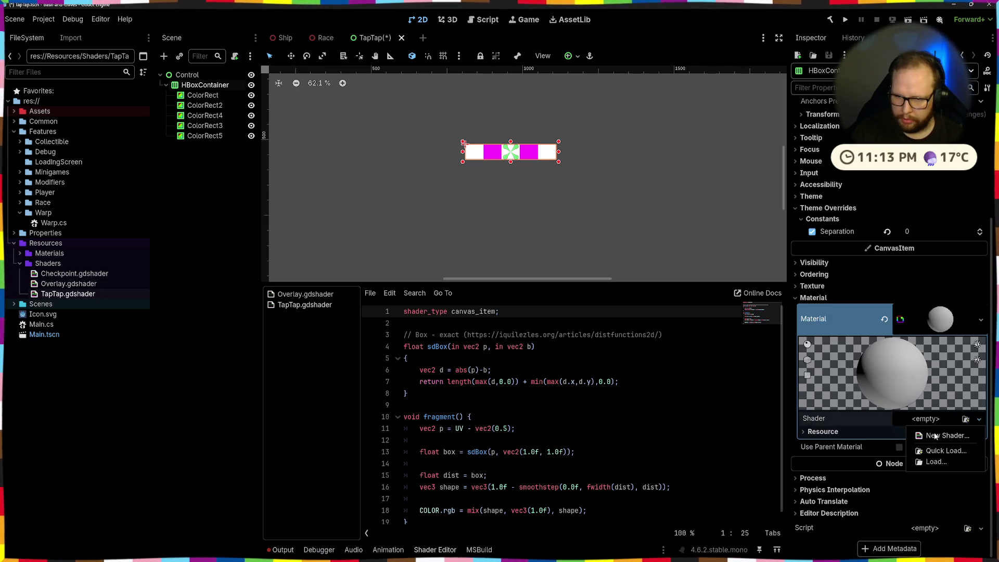
click(942, 450)
double_click(375, 211)
click(943, 436)
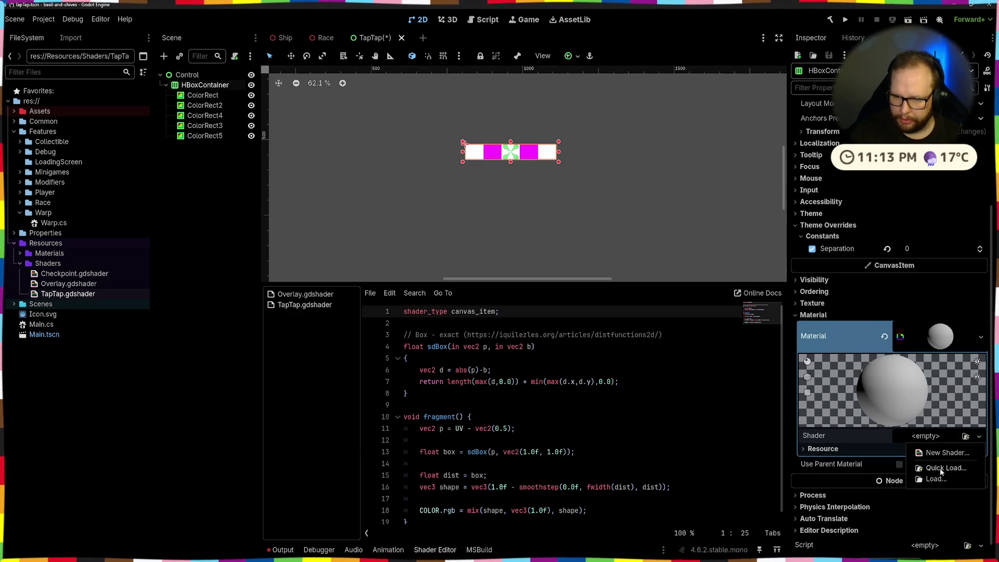
click(939, 468)
double_click(373, 211)
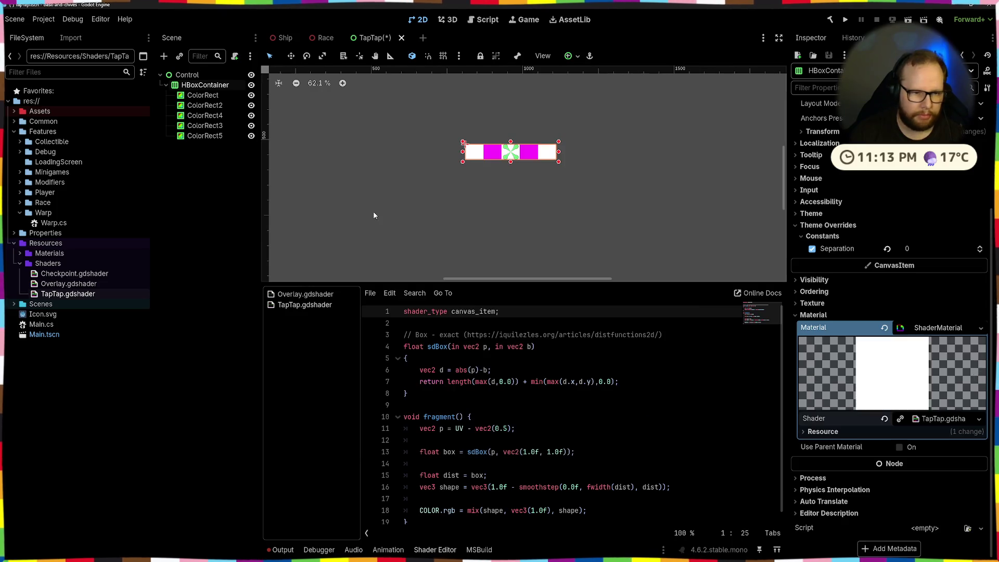
scroll(512, 479, down, 1)
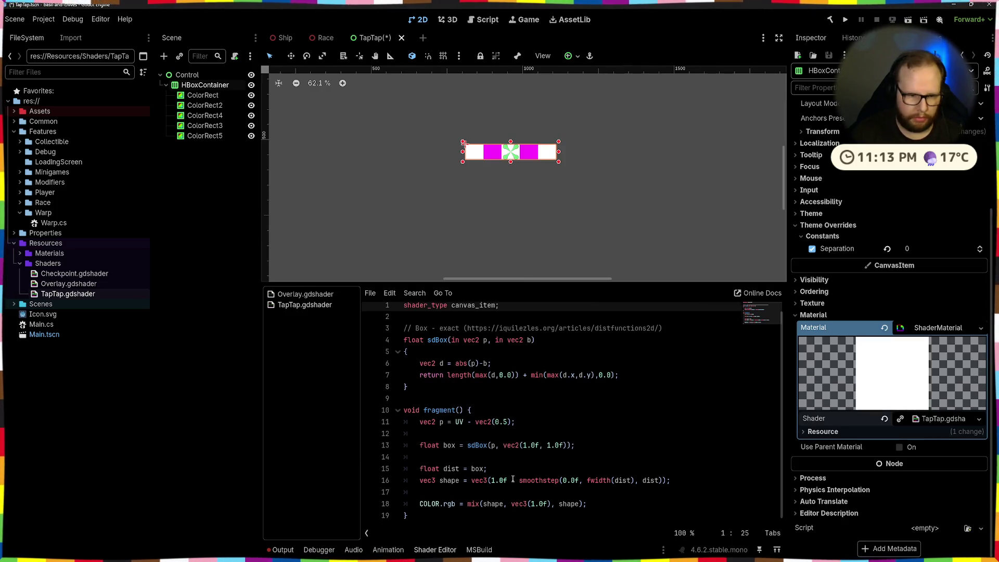
Step: Insert blank lines after the sdBox function's closing brace for the new sdBoxRound function
click(481, 242)
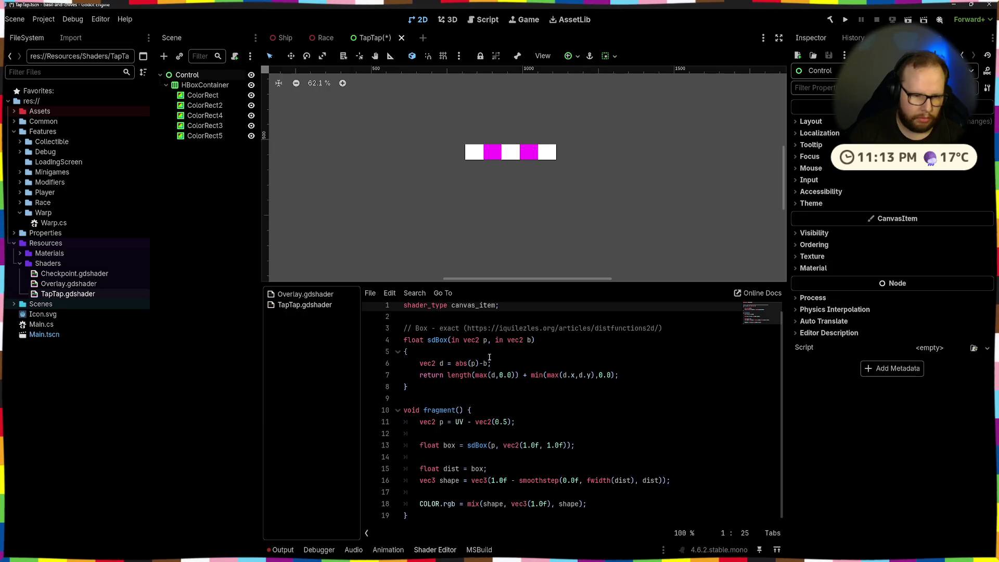
click(571, 465)
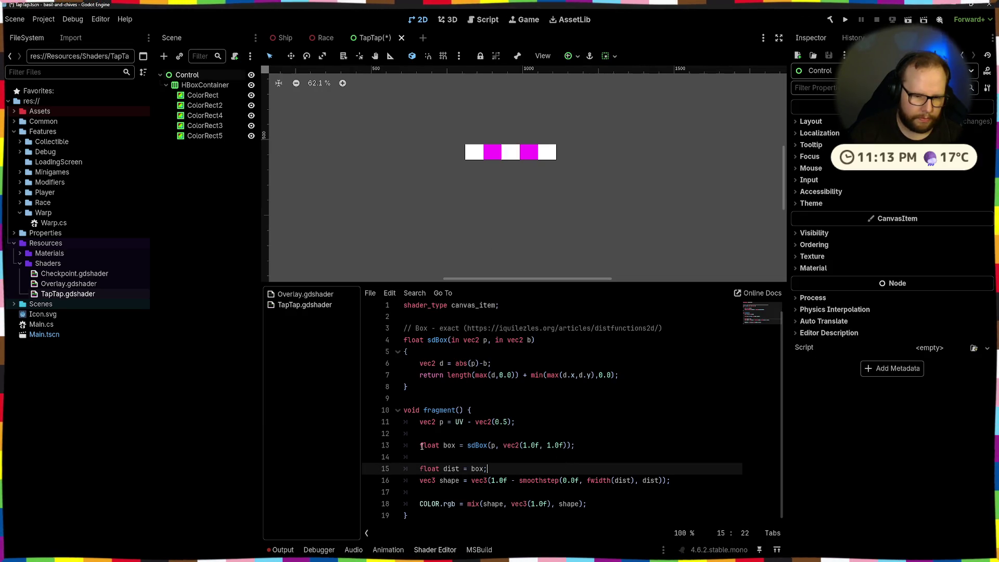
drag(412, 448, 575, 449)
click(607, 446)
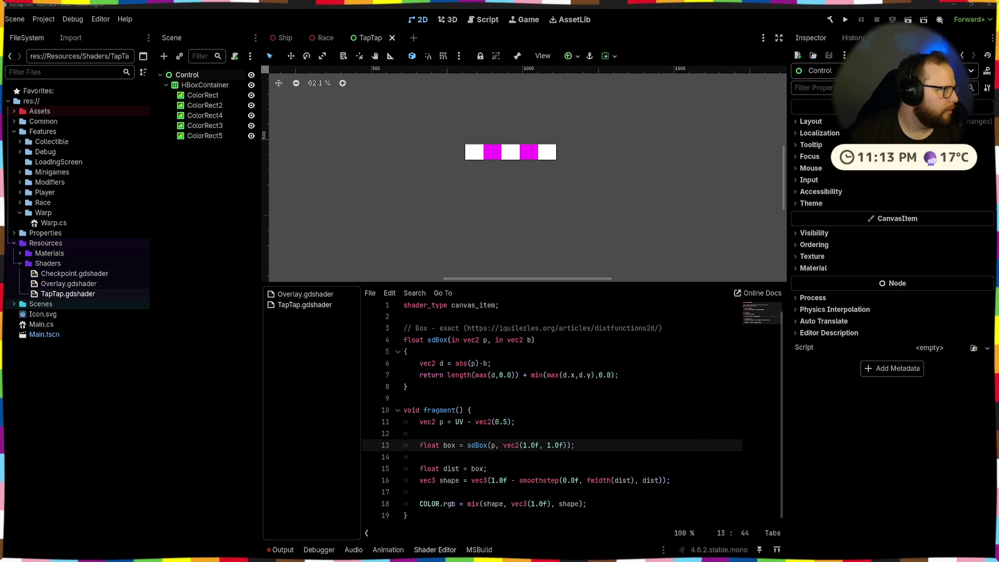
click(428, 388)
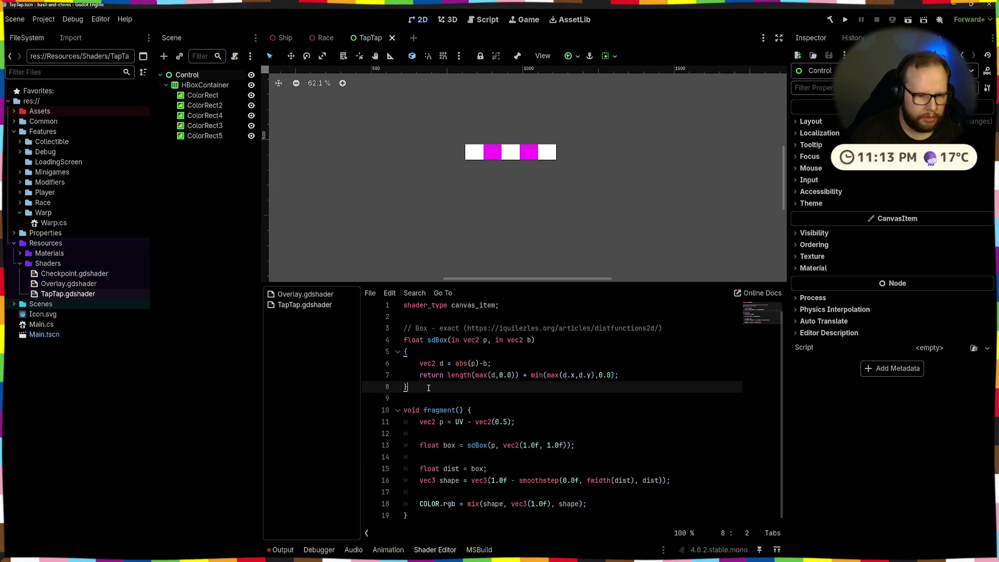
key(Return)
key(Return)
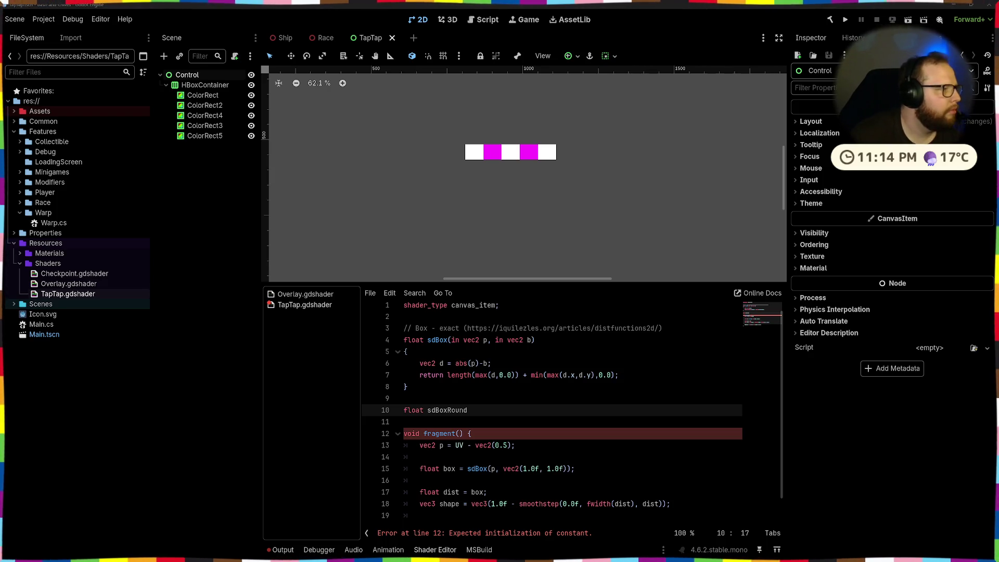
text(float sdBoxRound)
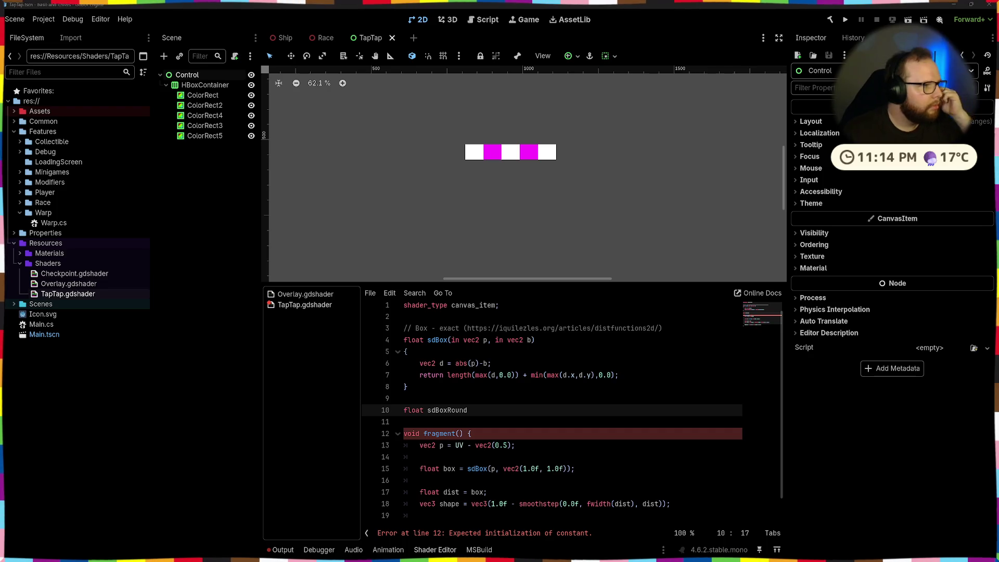
Step: Remove the 'in' qualifiers from sdBox's parameters and save
key(Down)
click(502, 410)
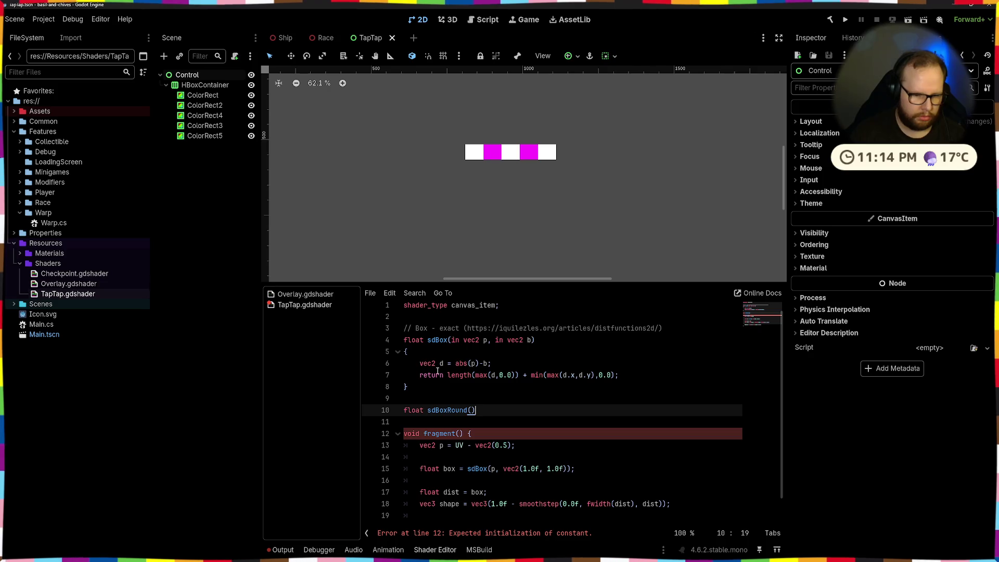
click(460, 340)
key(BackSpace)
key(BackSpace)
key(Delete)
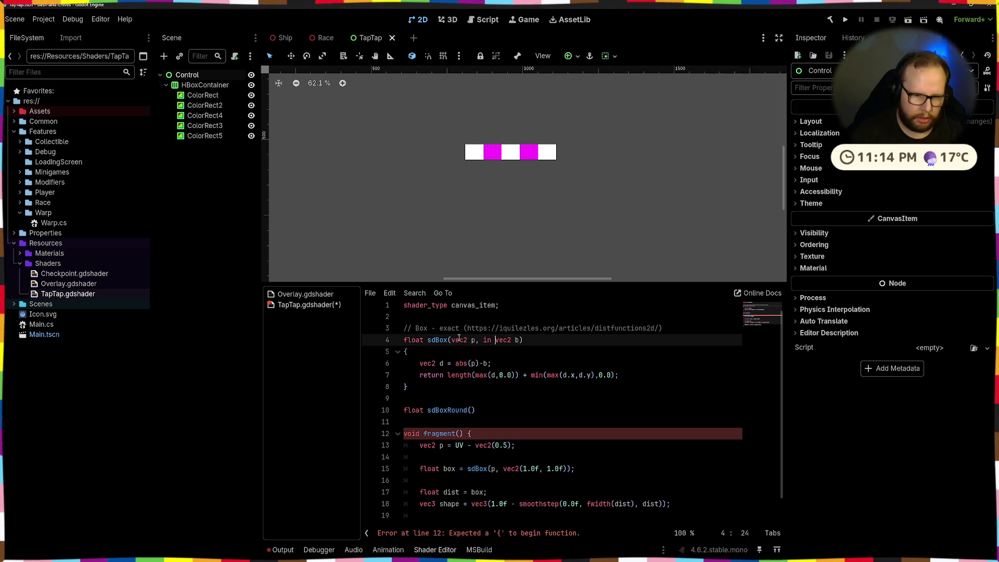
key(ctrl+s)
click(584, 444)
Step: Give sdBoxRound the parameters (vec2 p, vec2 b, float r) with an opening brace
click(507, 418)
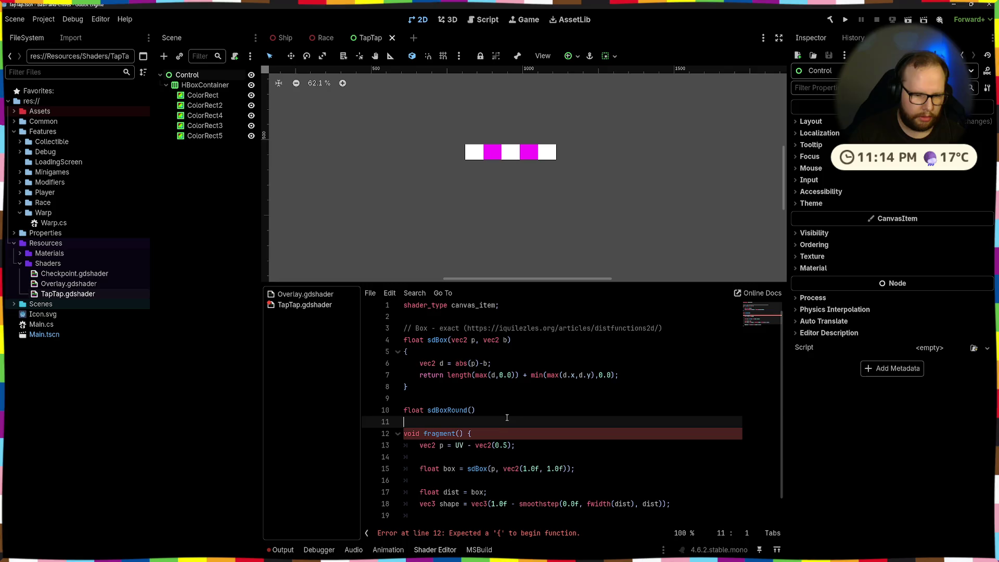
click(469, 410)
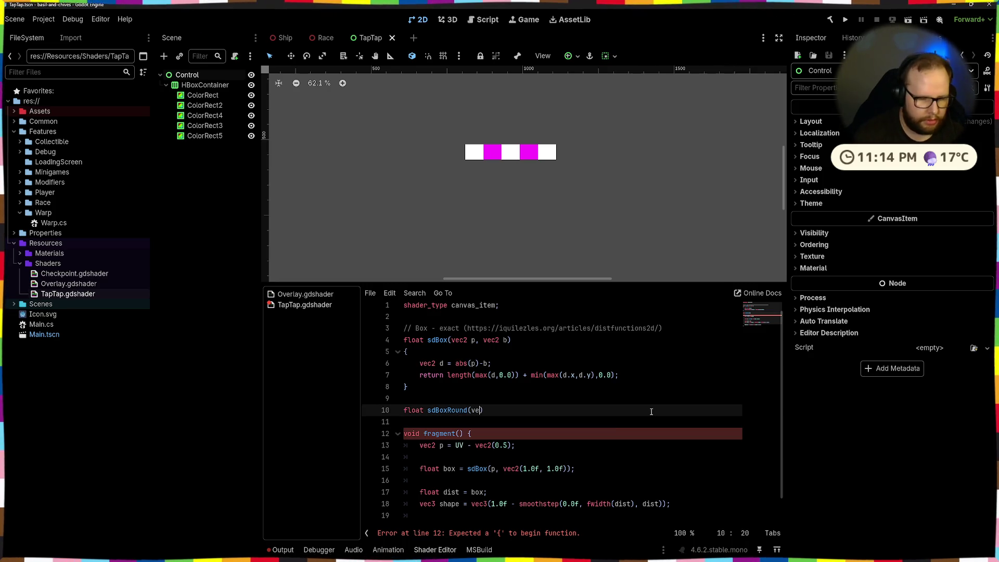
text(c2p, vec2 b)
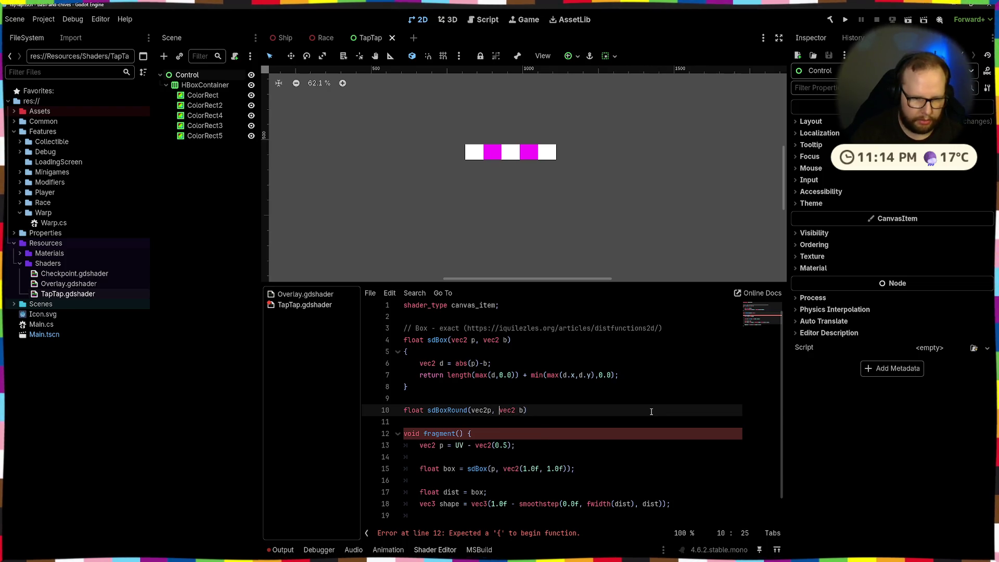
key(Right)
key(Right)
key(Right)
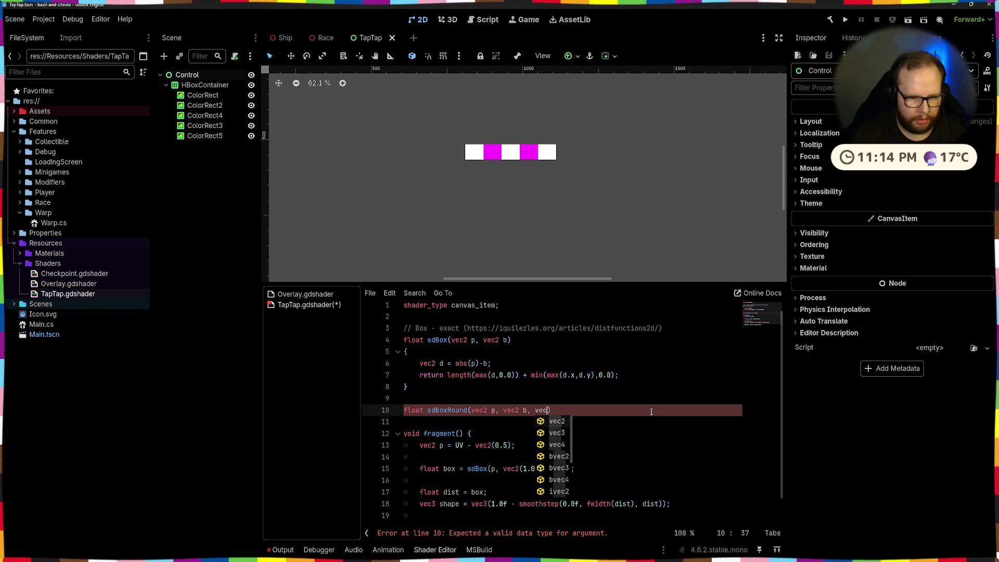
key(BackSpace)
key(BackSpace)
key(BackSpace)
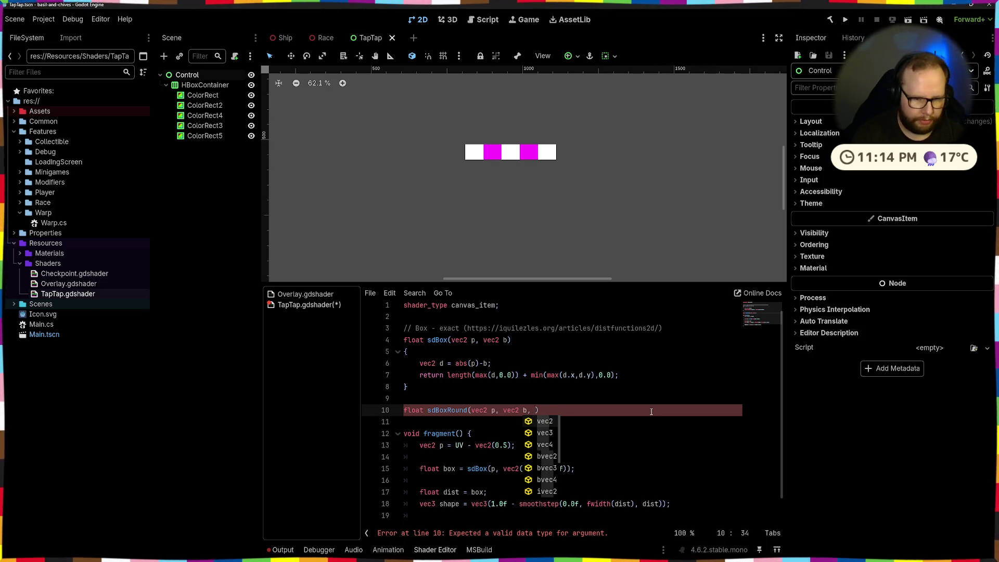
text(float r))
key(Return)
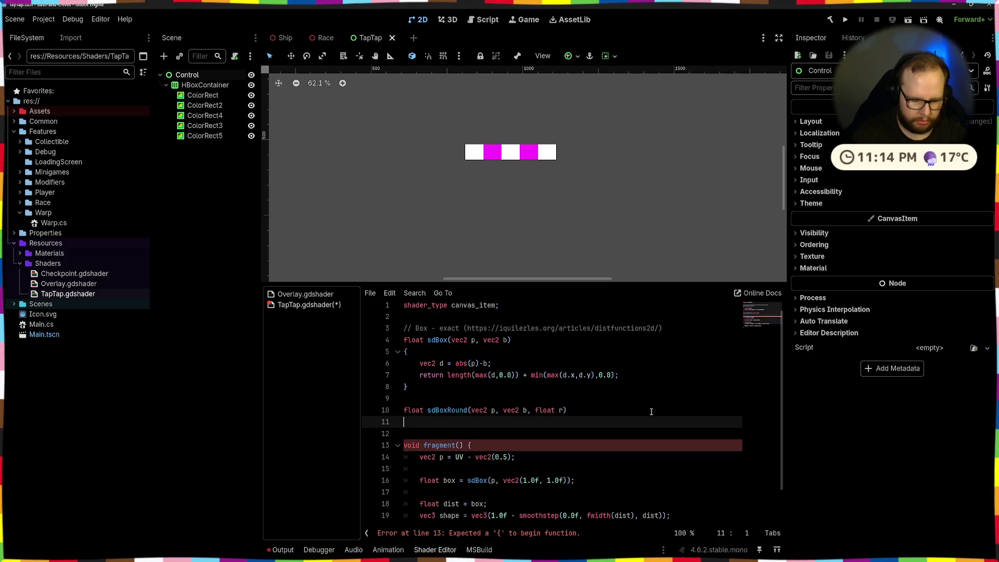
text({)
key(Return)
Step: Pull the opening braces of sdBoxRound and sdBox onto their signature lines
scroll(566, 451, down, 2)
key(Up)
key(Home)
key(BackSpace)
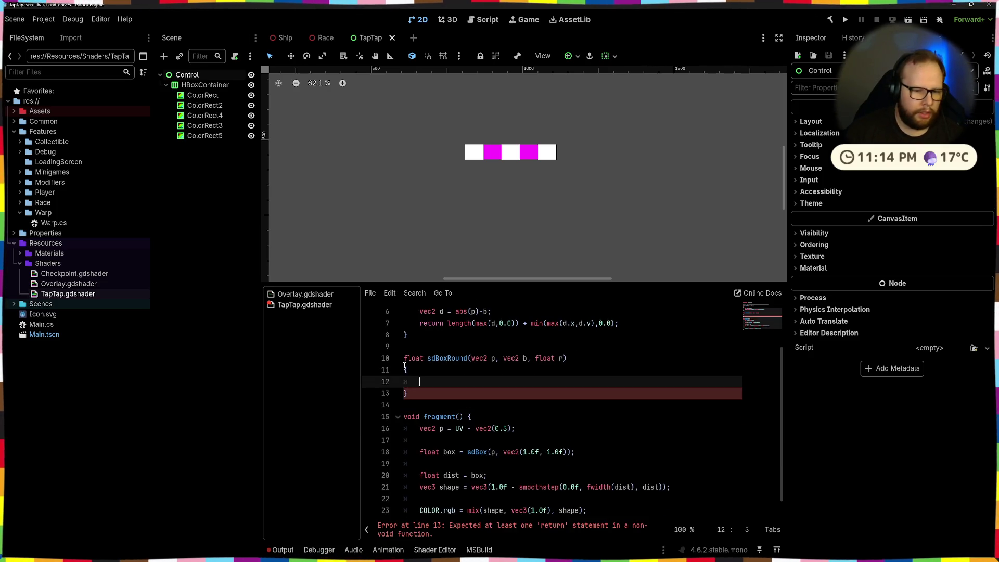
key(Up)
key(Up)
scroll(427, 360, up, 3)
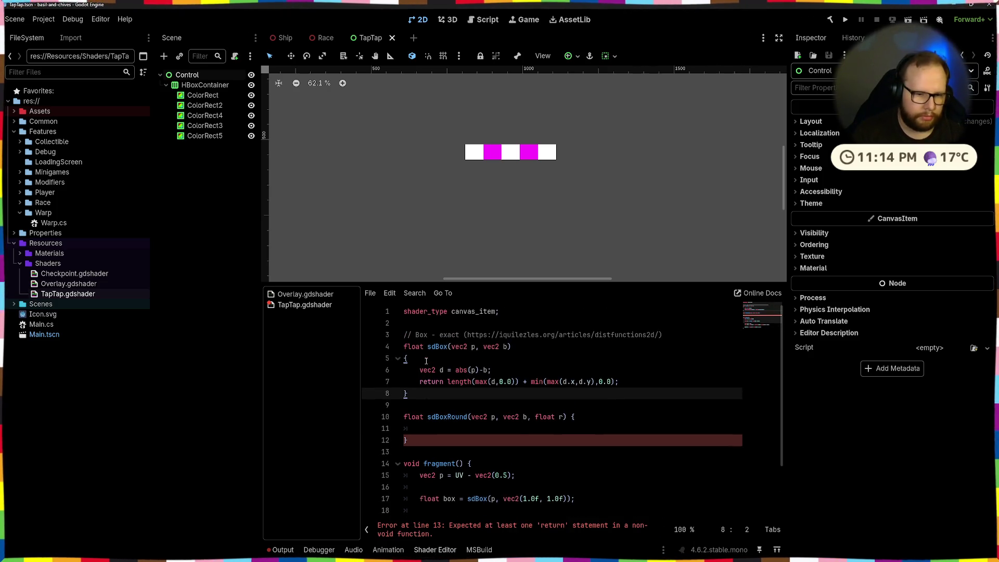
click(405, 358)
key(BackSpace)
Step: Write 'return abs(sdb)' in sdBoxRound's body using code completion
click(470, 422)
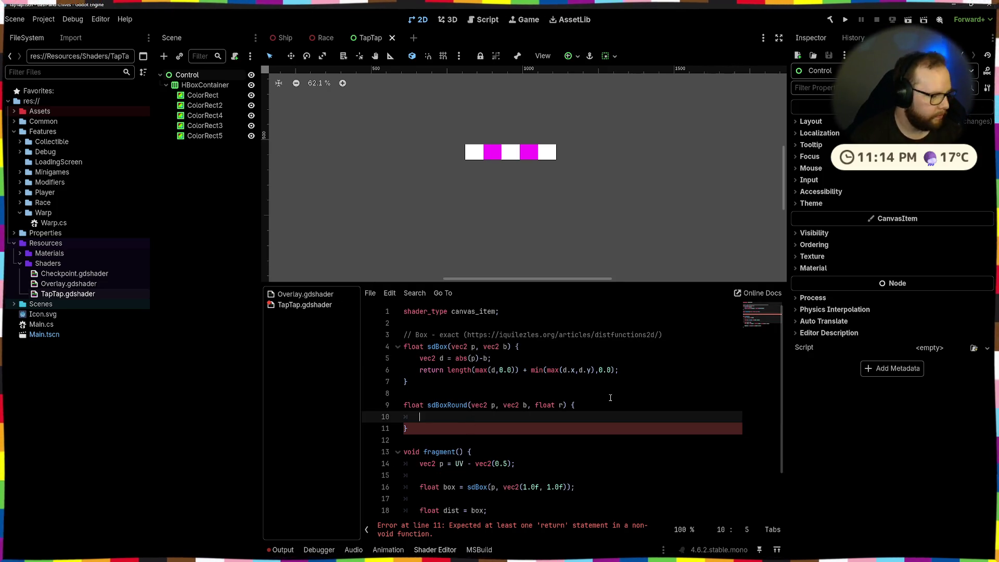
text(return abs)
key(Return)
text(sdBox)
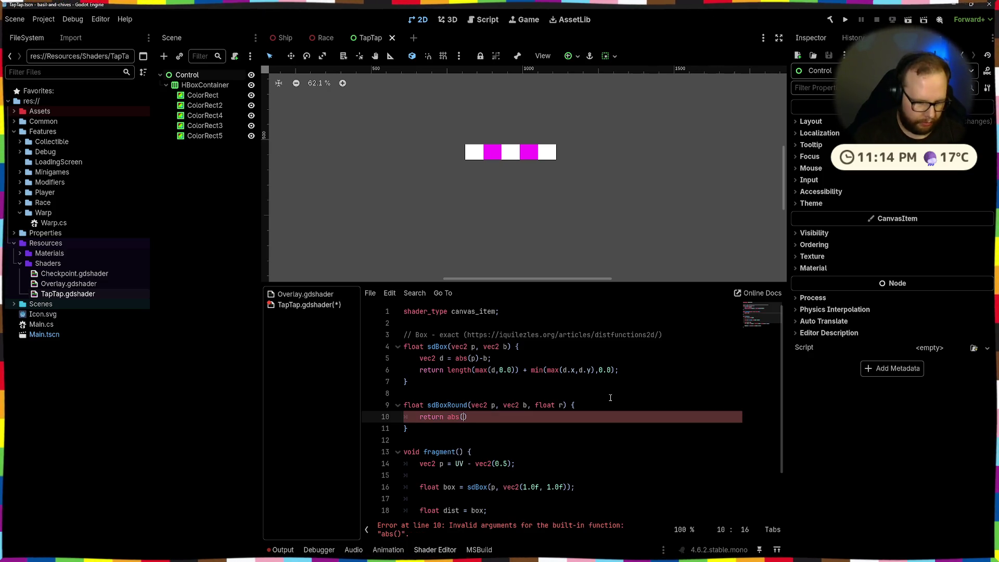
key(Tab)
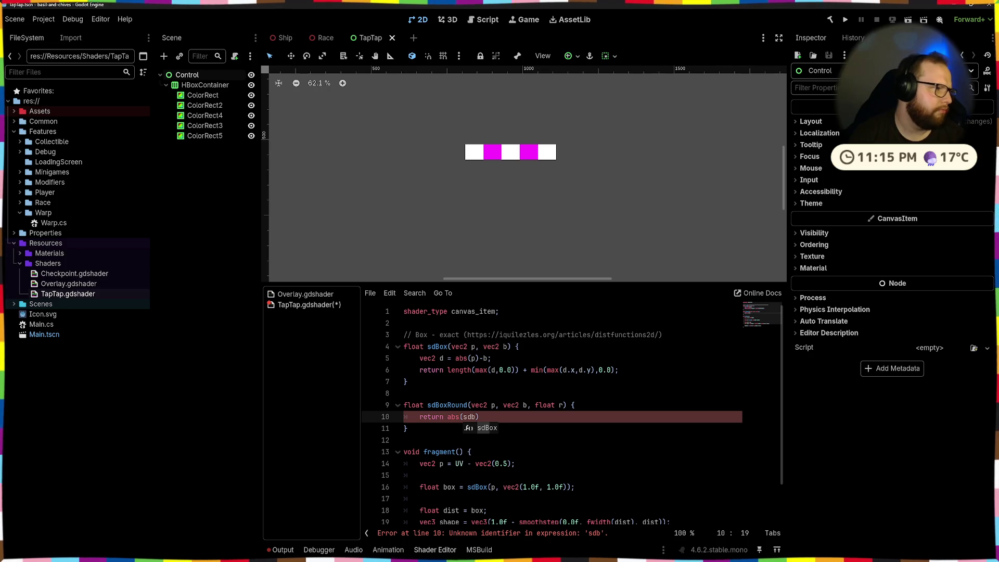
drag(408, 428, 396, 407)
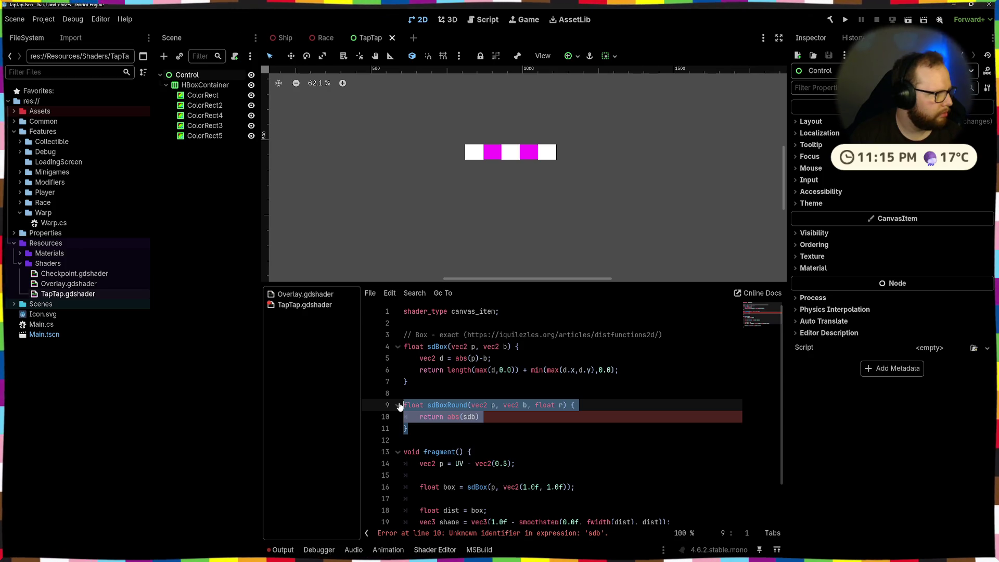
click(581, 421)
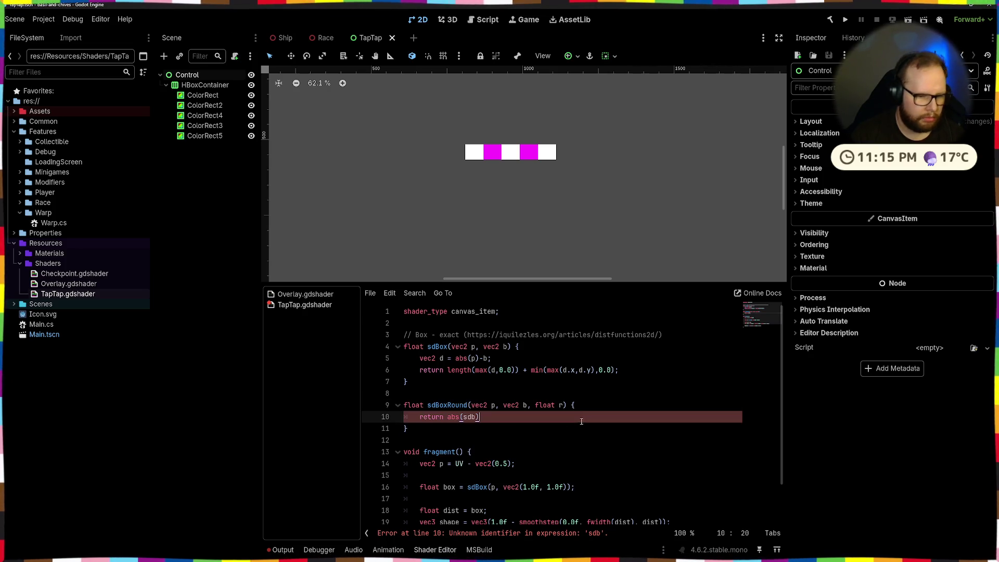
drag(447, 419, 480, 419)
click(508, 420)
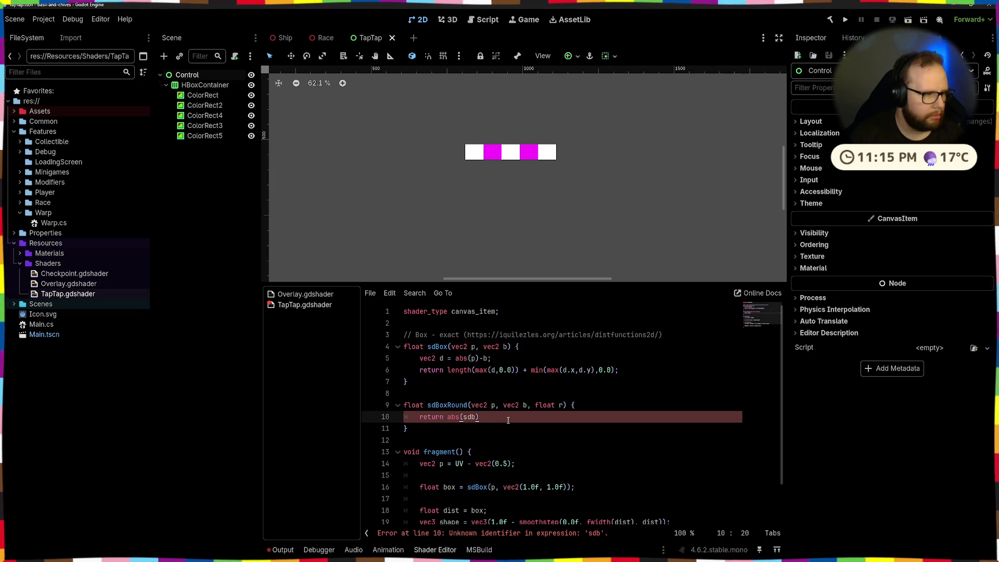
scroll(509, 417, down, 3)
scroll(508, 417, up, 3)
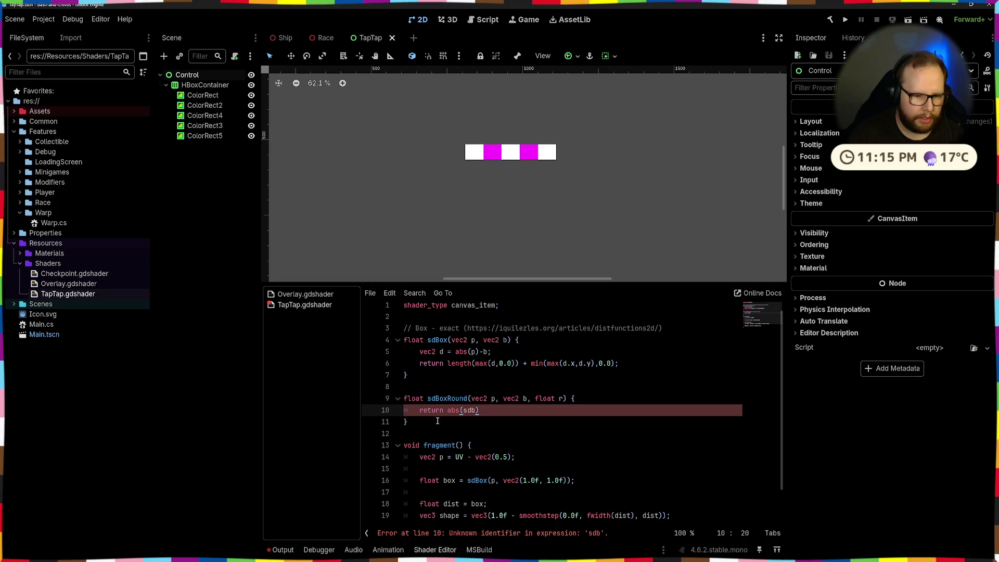
drag(409, 423, 429, 402)
Step: Write opRound(float d, float r) with a body returning d - r
text(d()
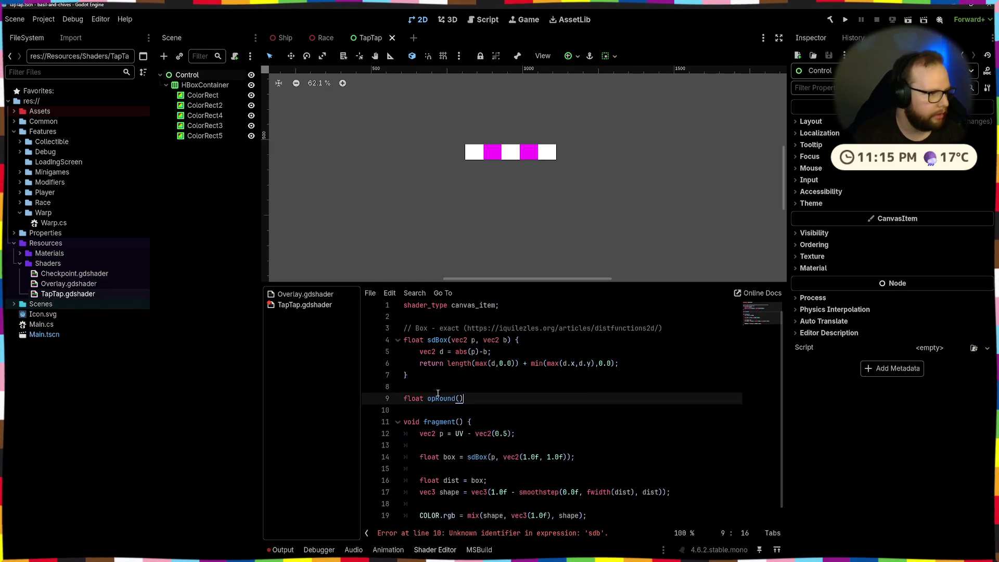
key(Up)
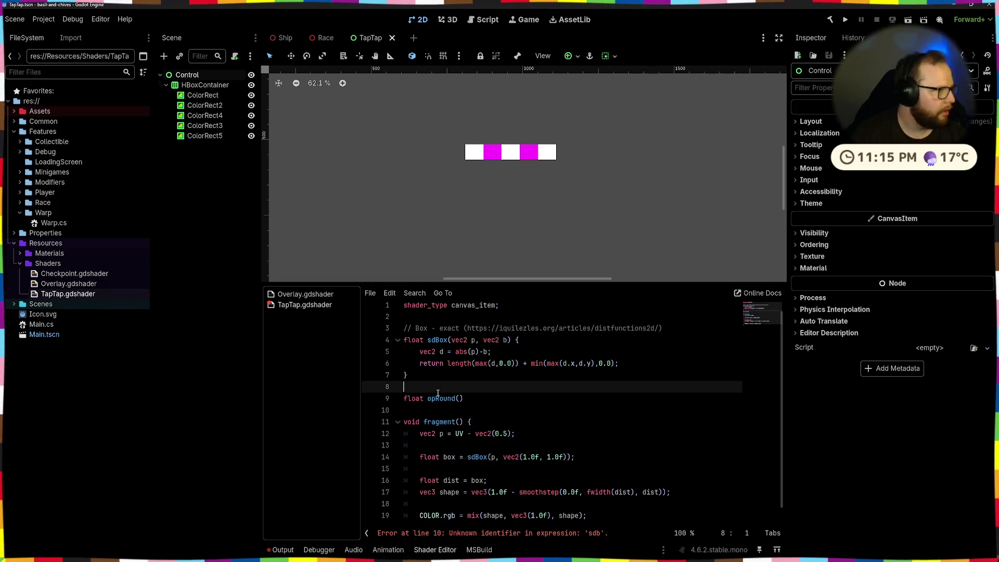
key(Down)
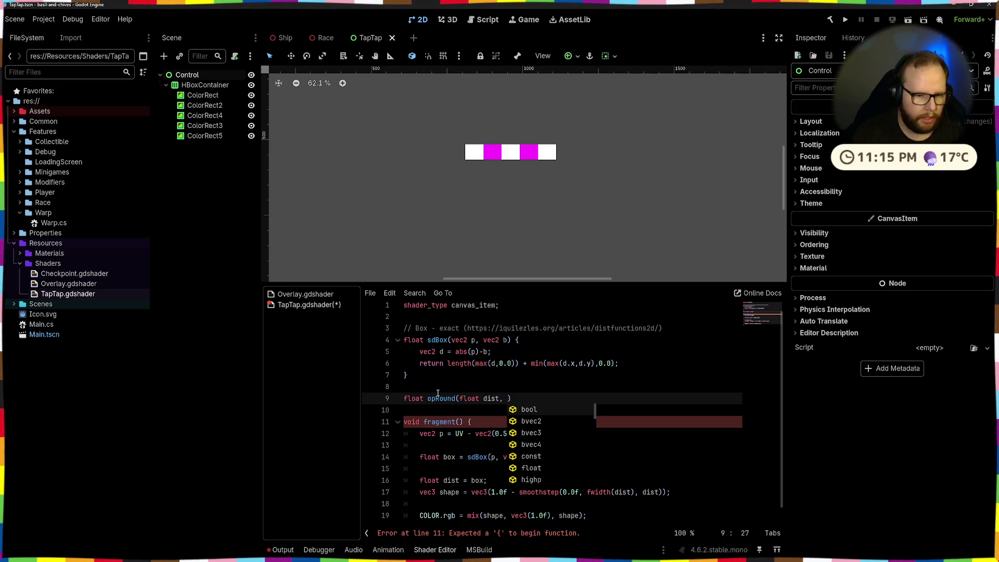
key(BackSpace)
key(BackSpace)
key(BackSpace)
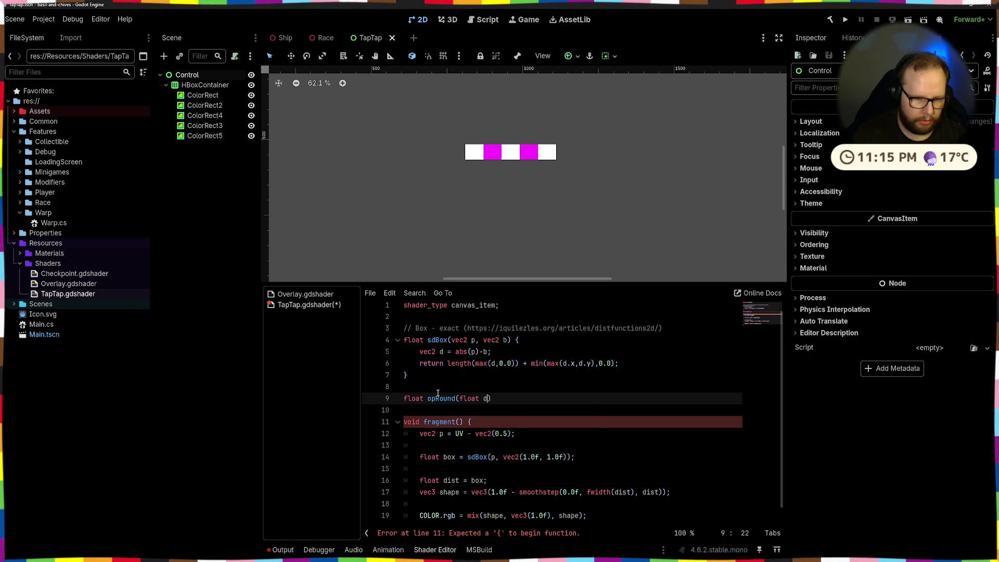
text(, )
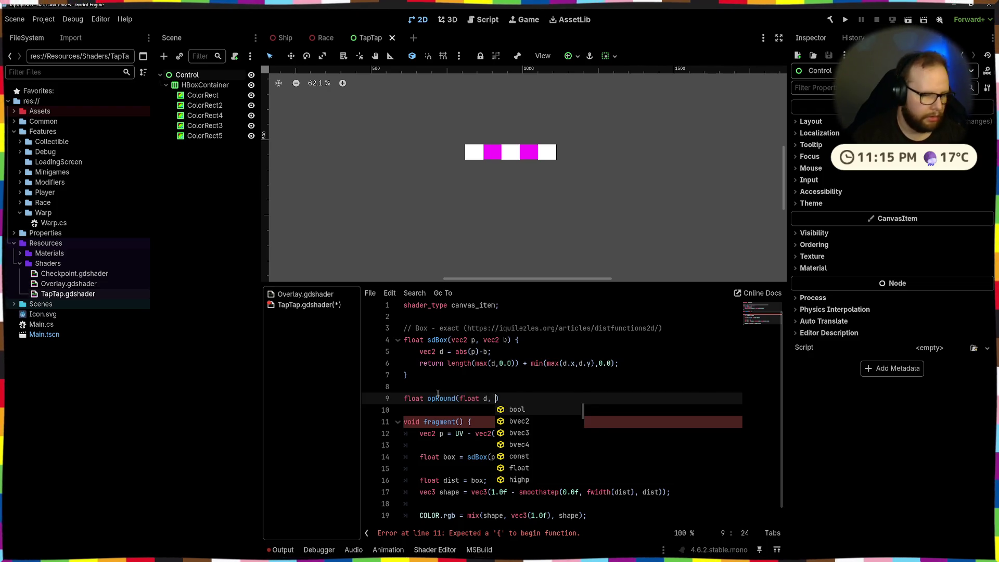
text(float r) )
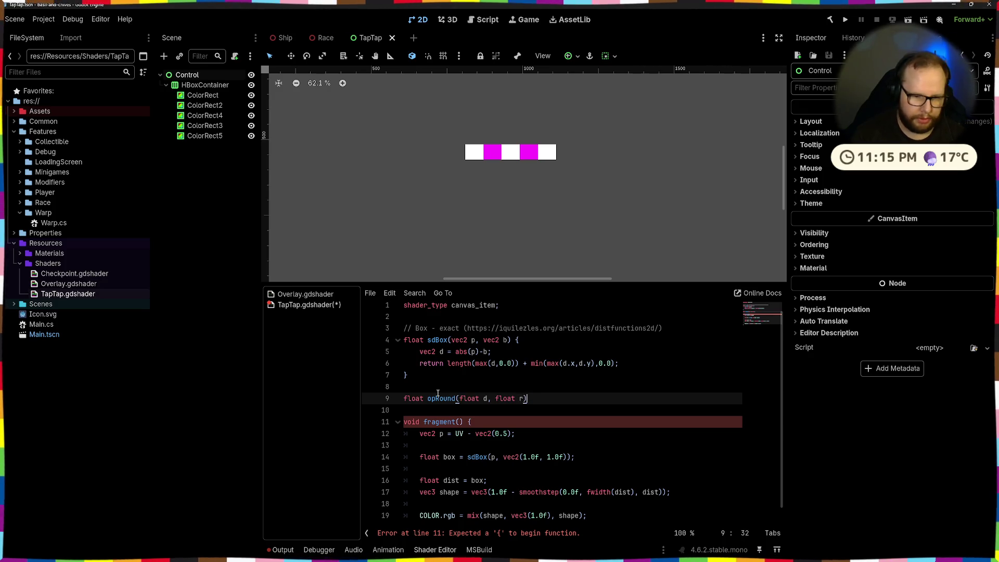
text({)
key(Return)
key(Return)
key(BackSpace)
key(Tab)
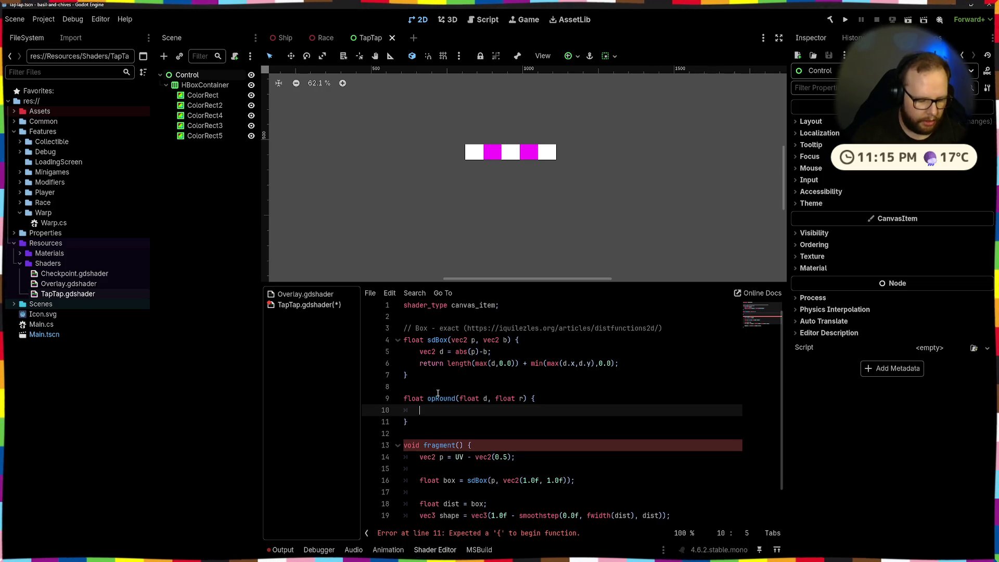
text(return d - r;)
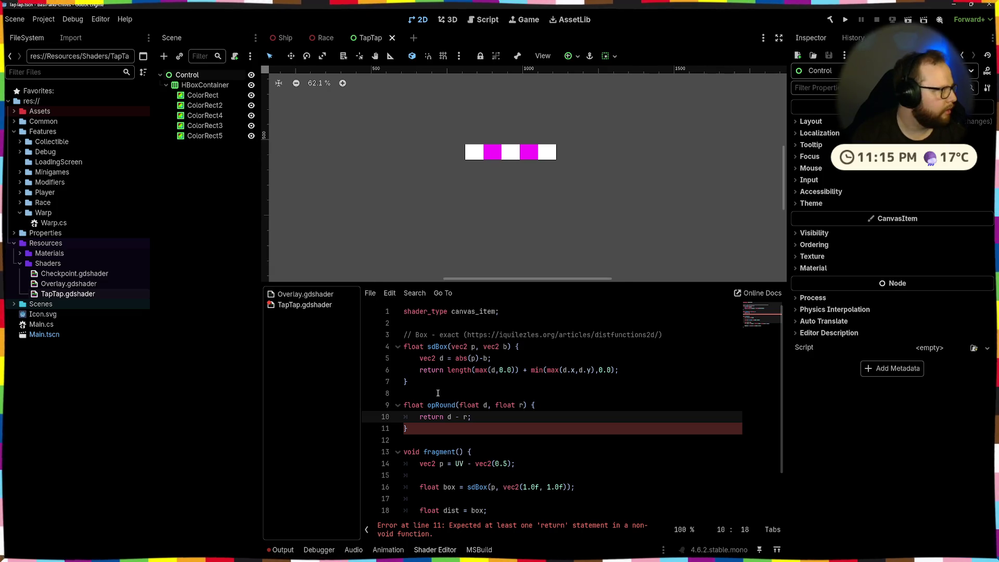
Step: Start a new line below the box distance line in the fragment function
key(Down)
scroll(648, 419, down, 2)
click(647, 419)
click(467, 447)
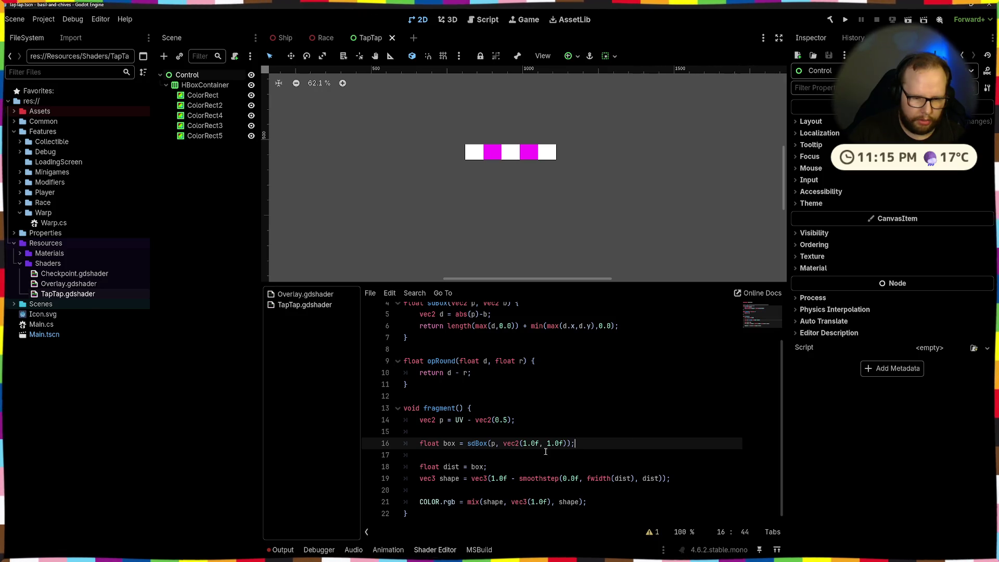
key(Return)
text(float box = opRound(box, ))
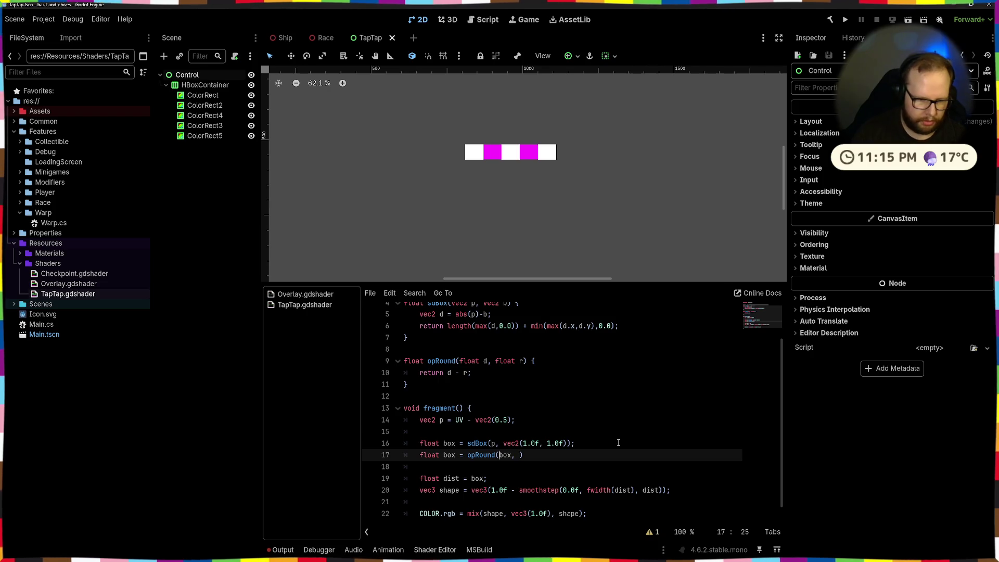
Step: Add the line 'float boxRounded = opRound(box, 1f);' and save
key(BackSpace)
key(BackSpace)
key(BackSpace)
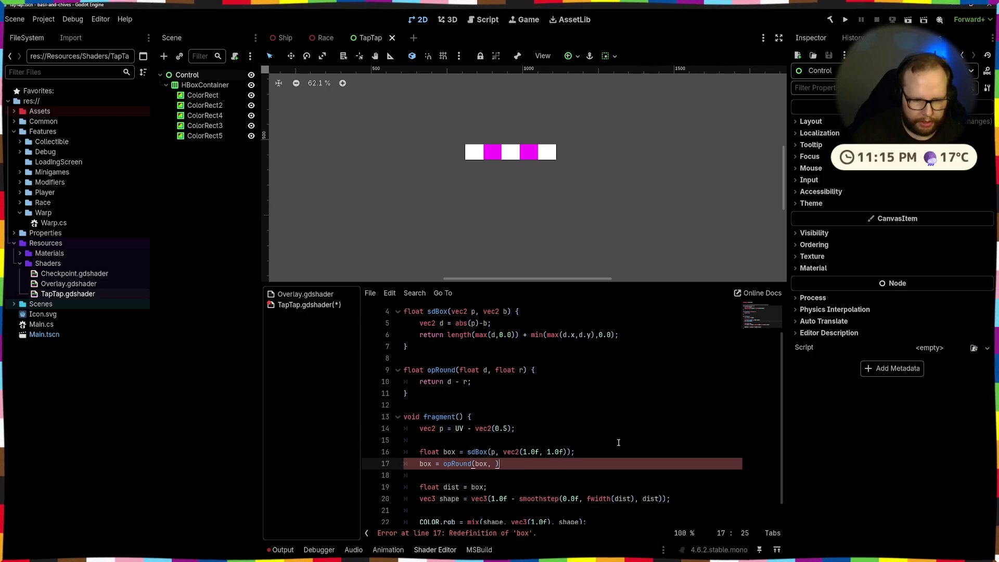
key(Home)
text(float)
key(Right)
key(Right)
key(Right)
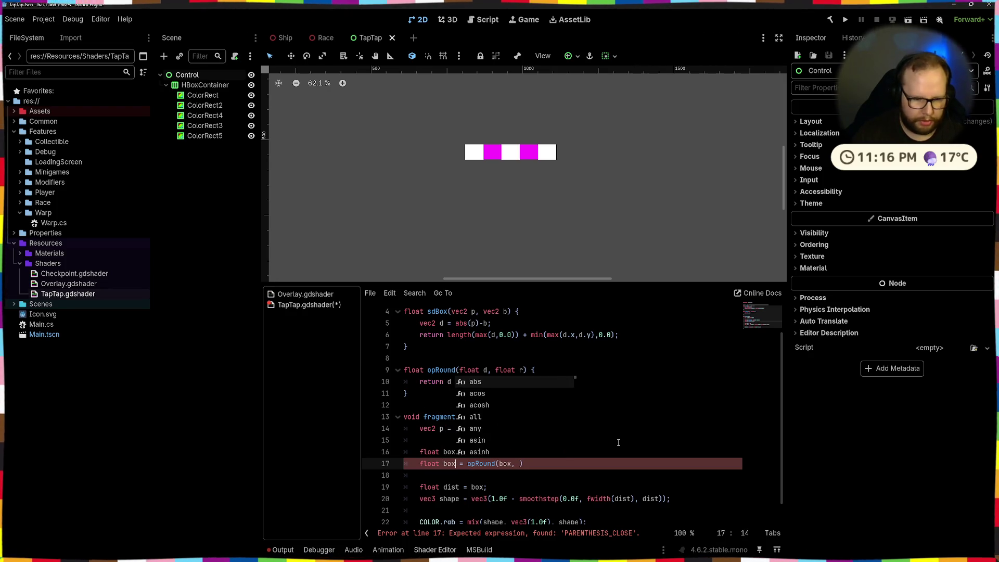
text(Rounded)
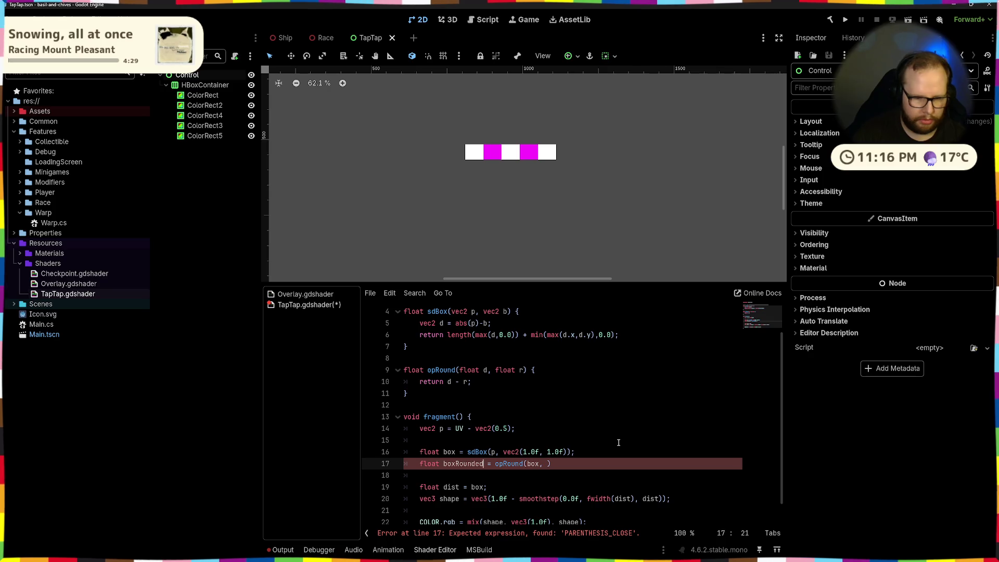
key(End)
key(Left)
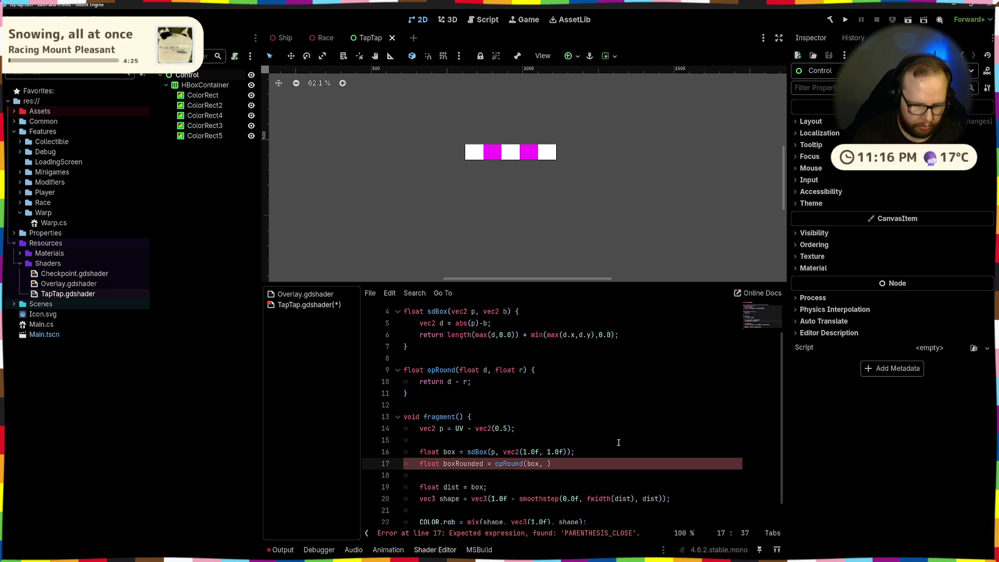
text(1f)
key(End)
text(;)
key(ctrl+s)
Step: Correct the radius to 1.0f and select 'box' in the dist line
click(587, 428)
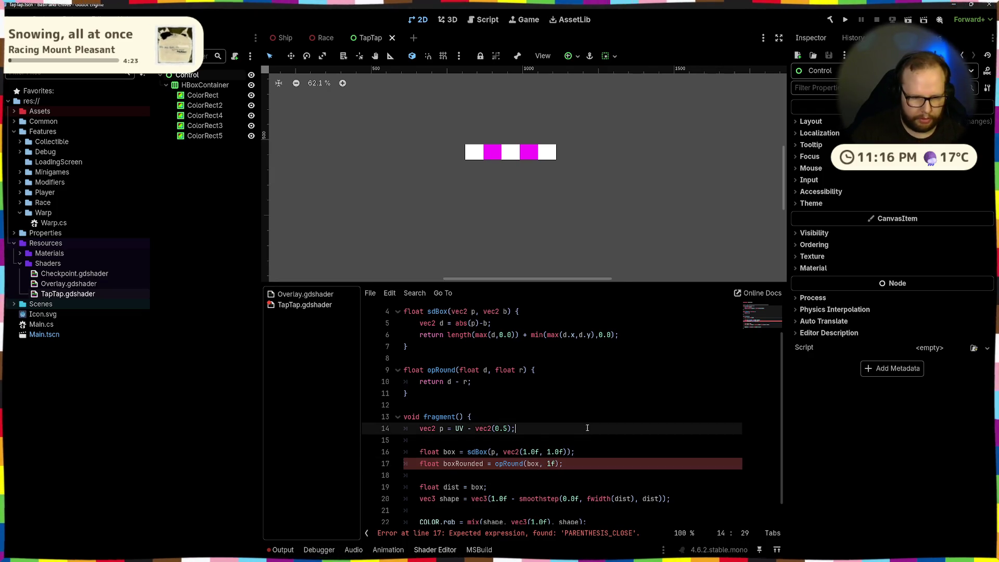
scroll(587, 428, down, 1)
click(550, 443)
text(.0)
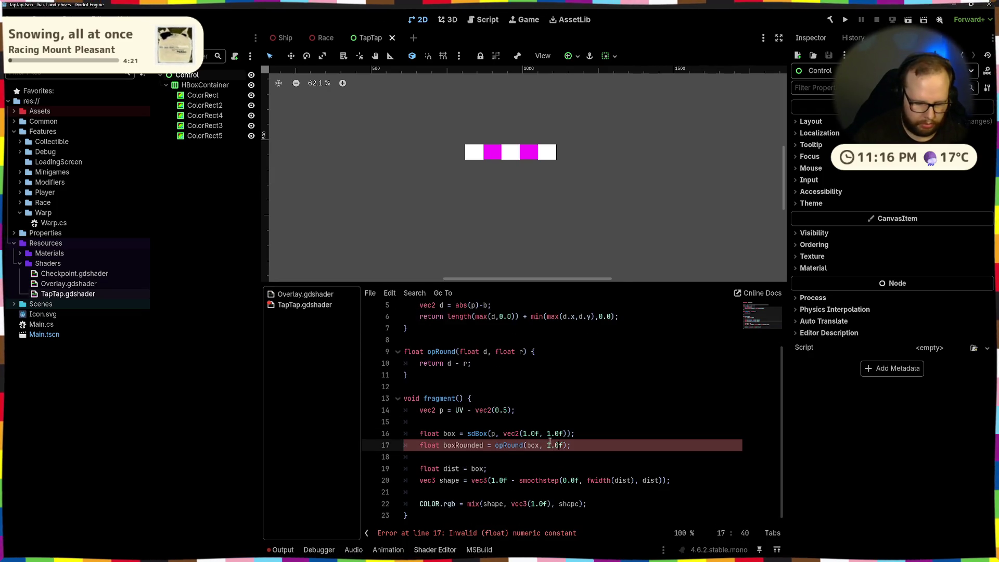
click(646, 421)
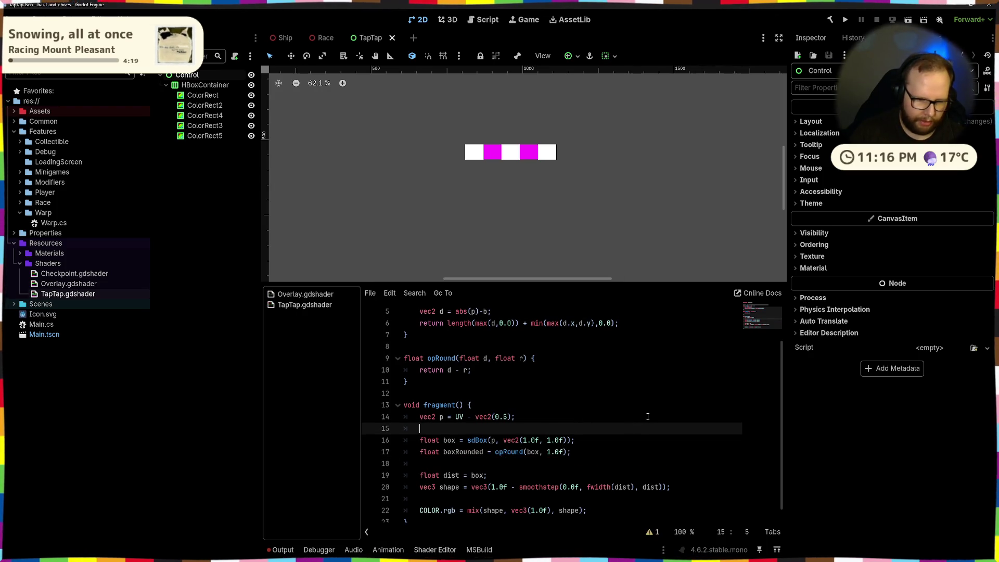
click(614, 470)
double_click(477, 475)
Step: Feed boxRounded into dist and raise the opRound radius to 5.0f
text(boxRounded)
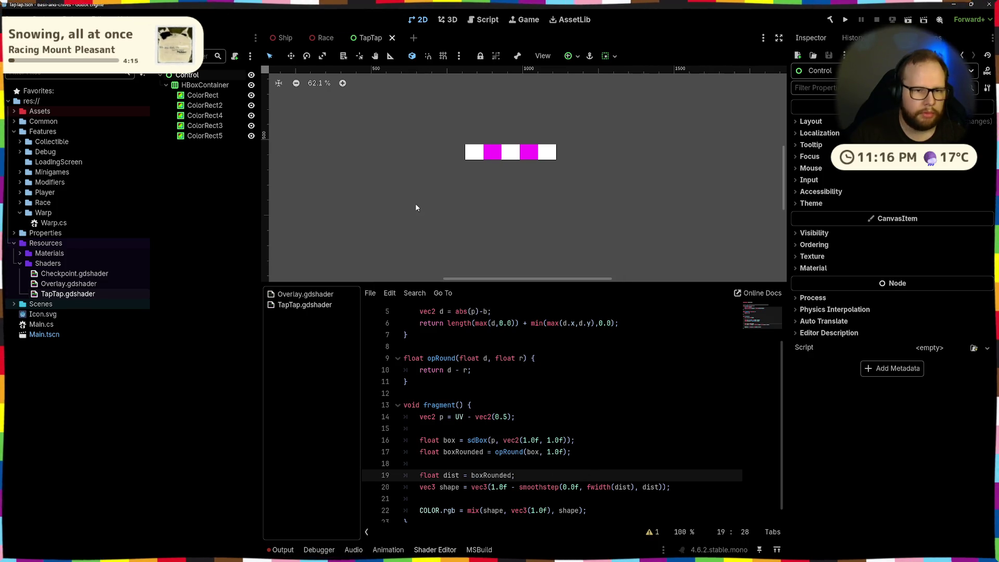
scroll(475, 183, up, 5)
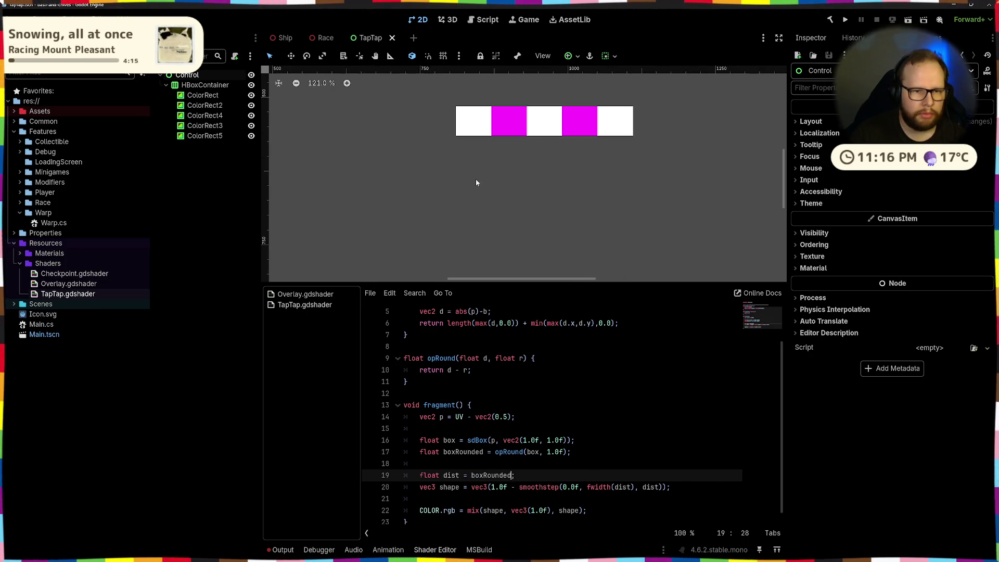
click(551, 456)
key(BackSpace)
text(5)
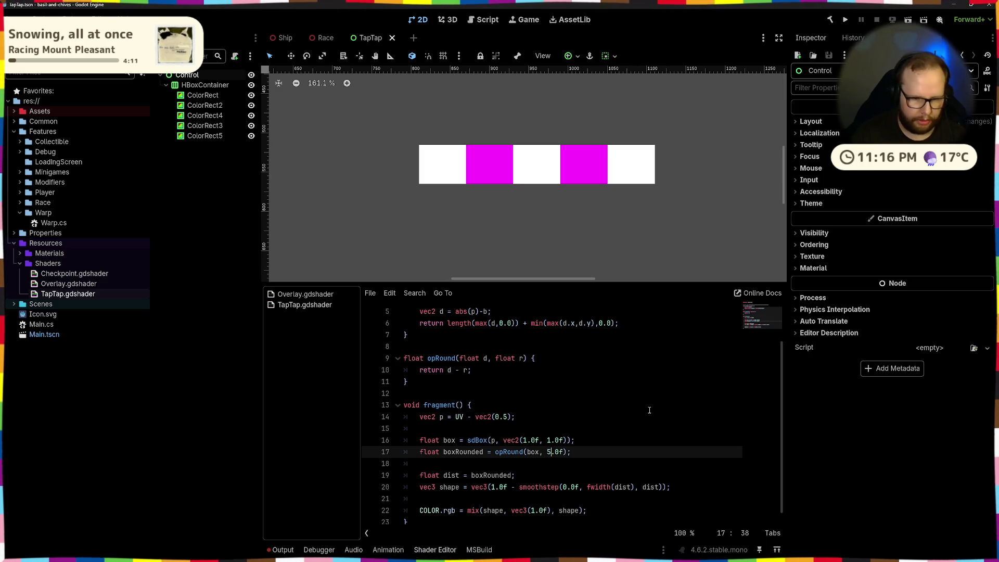
Step: Shrink the sdBox size to vec2(0.5f) and save
click(622, 401)
click(549, 440)
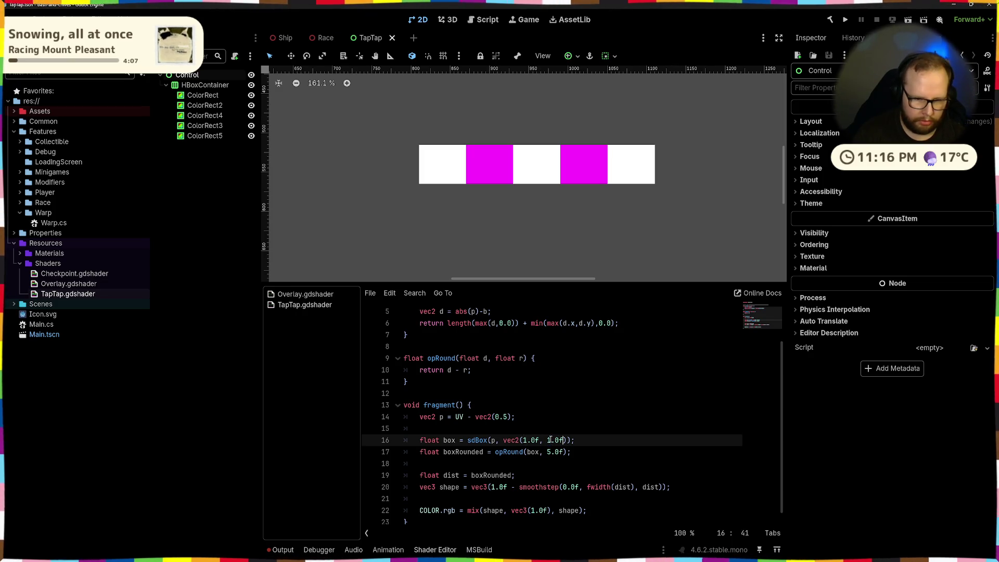
key(BackSpace)
key(Delete)
key(Delete)
key(Delete)
key(BackSpace)
key(BackSpace)
key(BackSpace)
text(f)
key(ctrl+s)
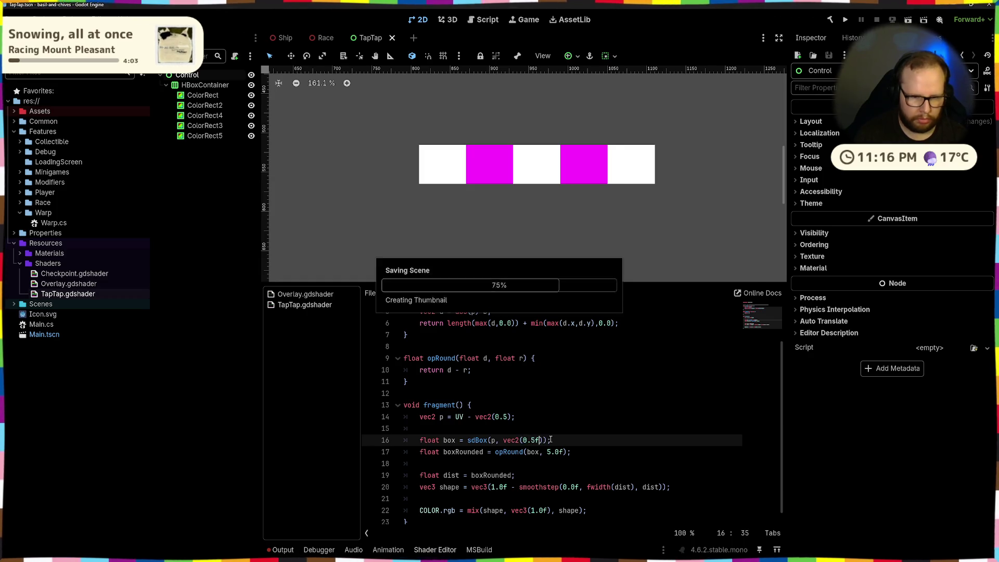
scroll(468, 232, down, 3)
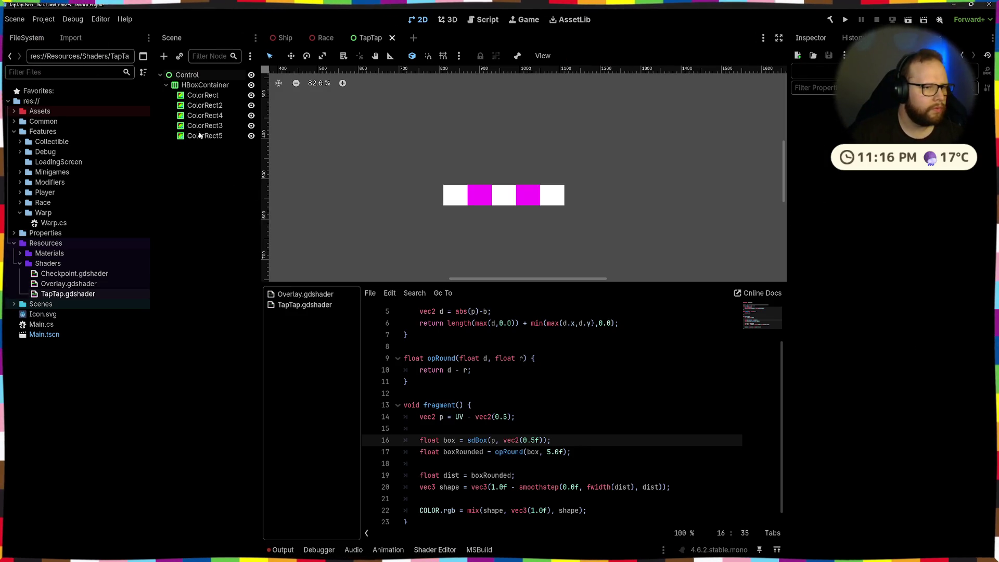
click(205, 85)
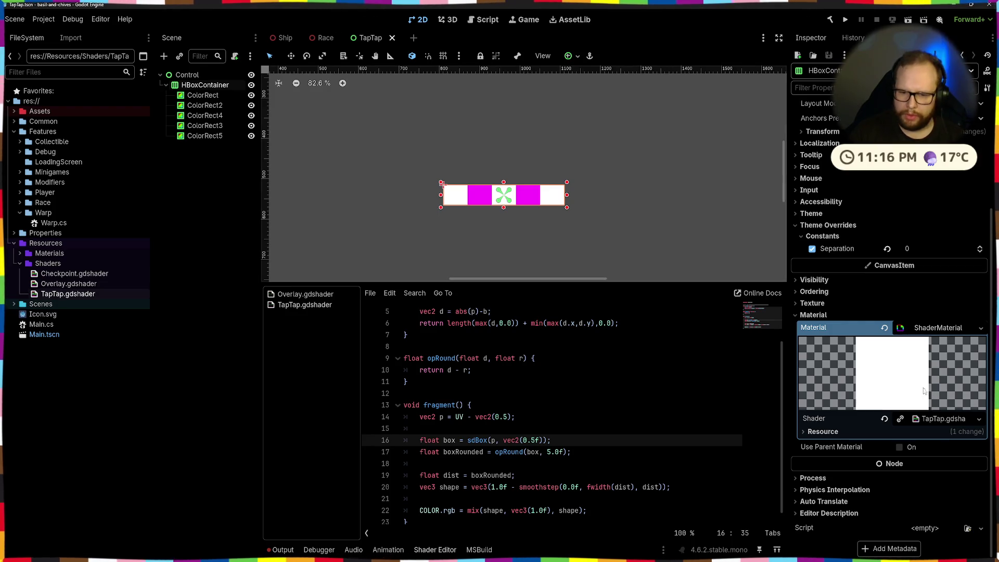
Step: Clear the shader material from the HBoxContainer
click(885, 327)
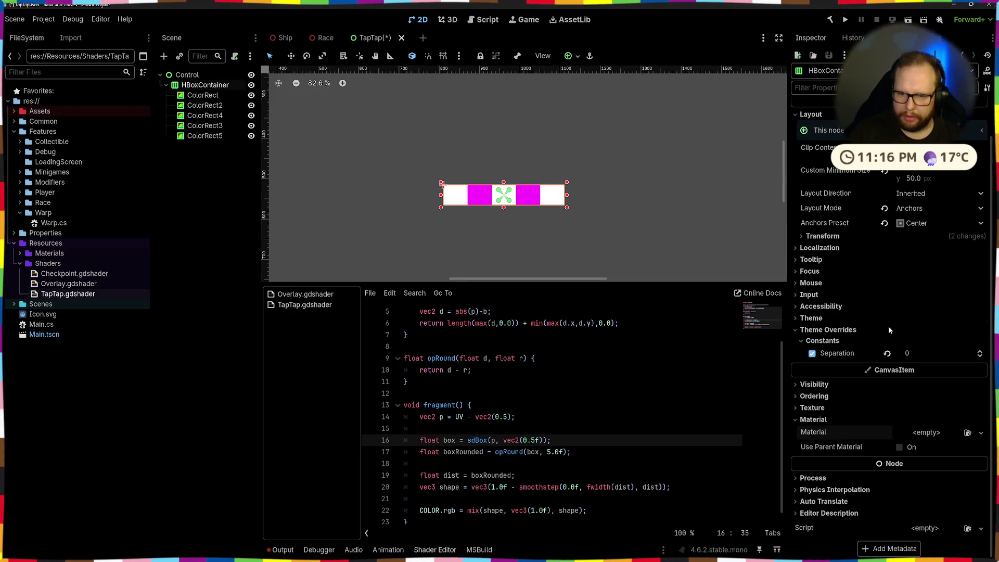
click(805, 420)
click(806, 447)
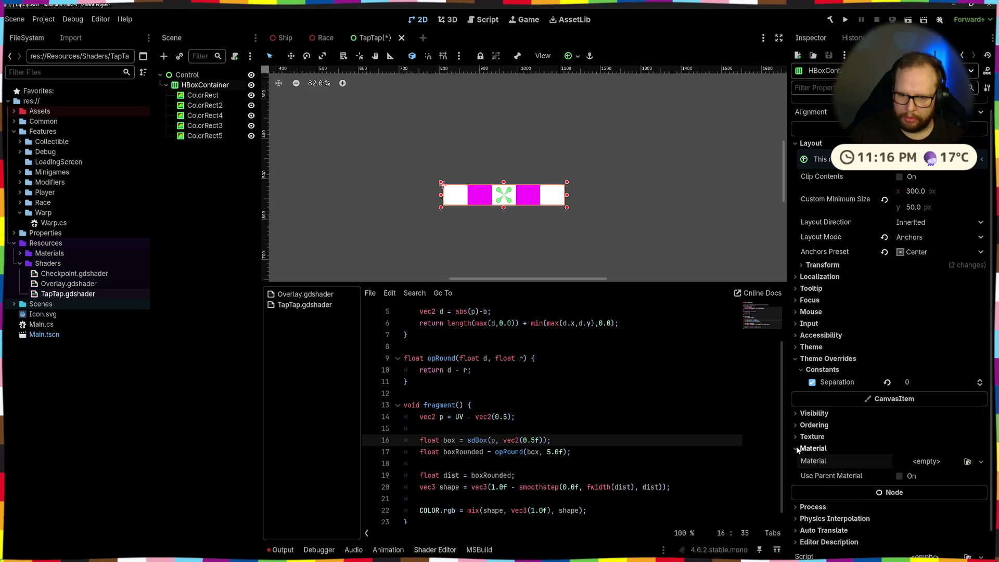
Step: Give the Control root a new ShaderMaterial quick-loaded with TapTap.gdshader
click(206, 183)
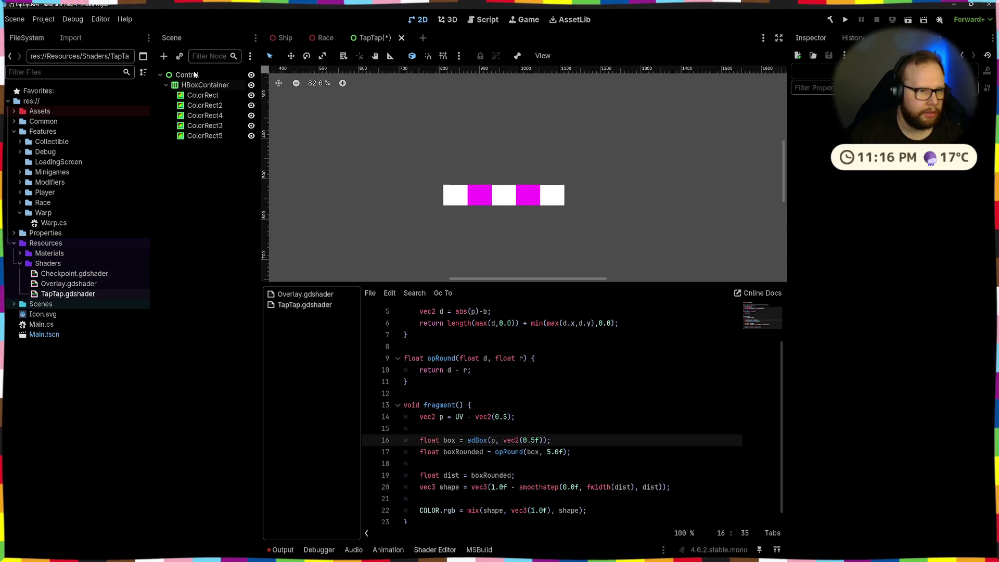
click(845, 268)
click(954, 282)
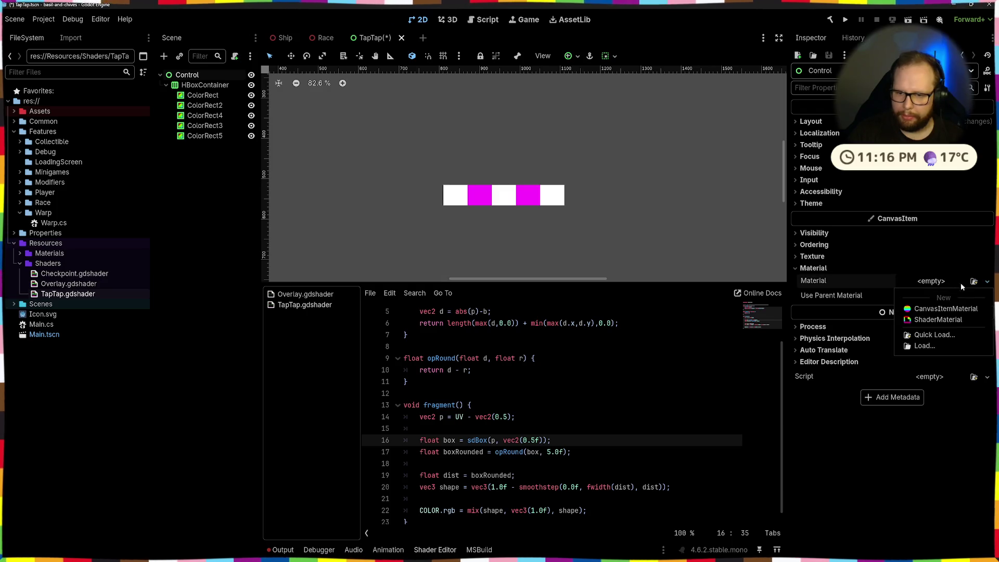
click(962, 307)
click(984, 390)
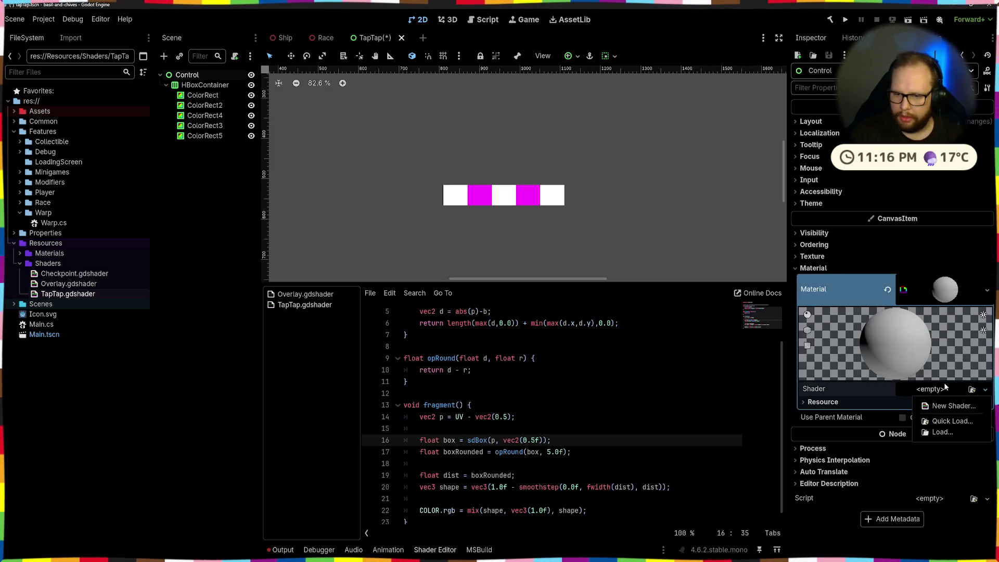
click(936, 408)
double_click(352, 158)
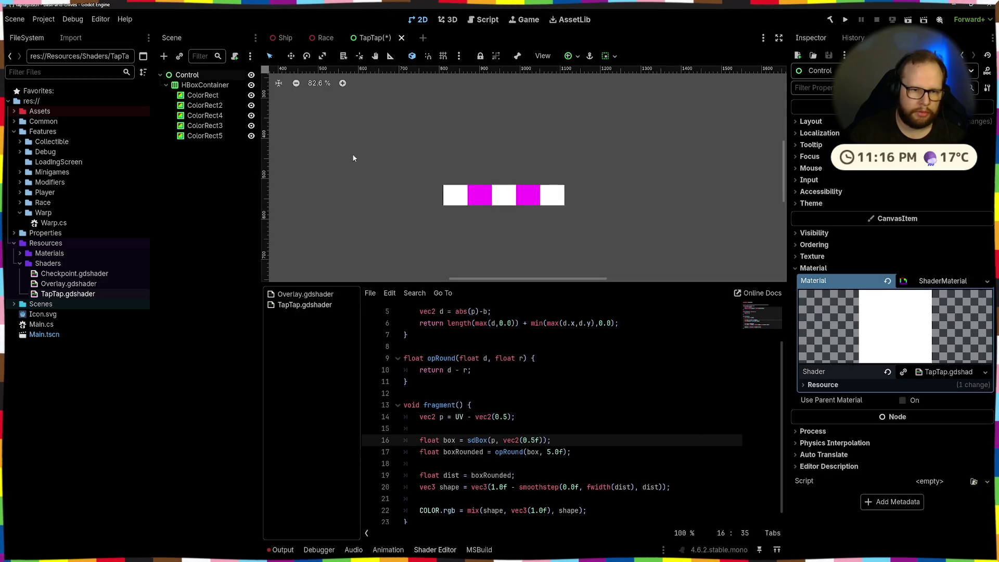
Step: Inspect the white colour argument in the mix line and the magenta ColorRect
click(614, 508)
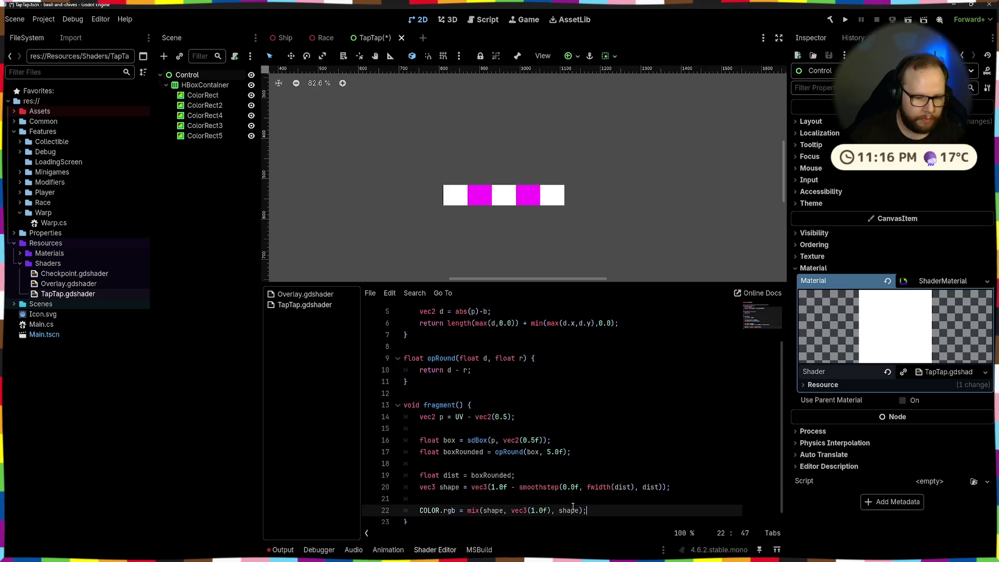
drag(511, 510, 550, 510)
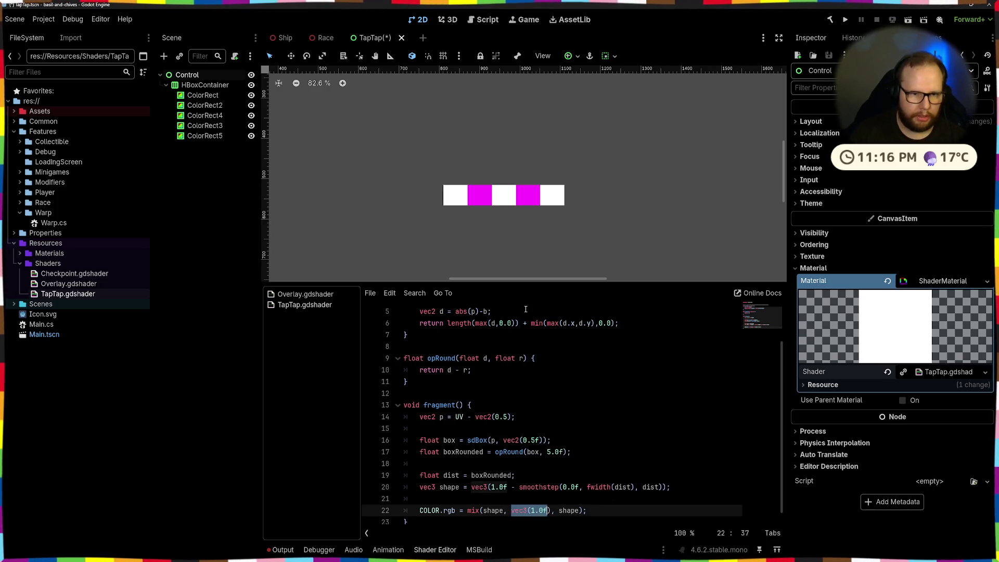
click(452, 193)
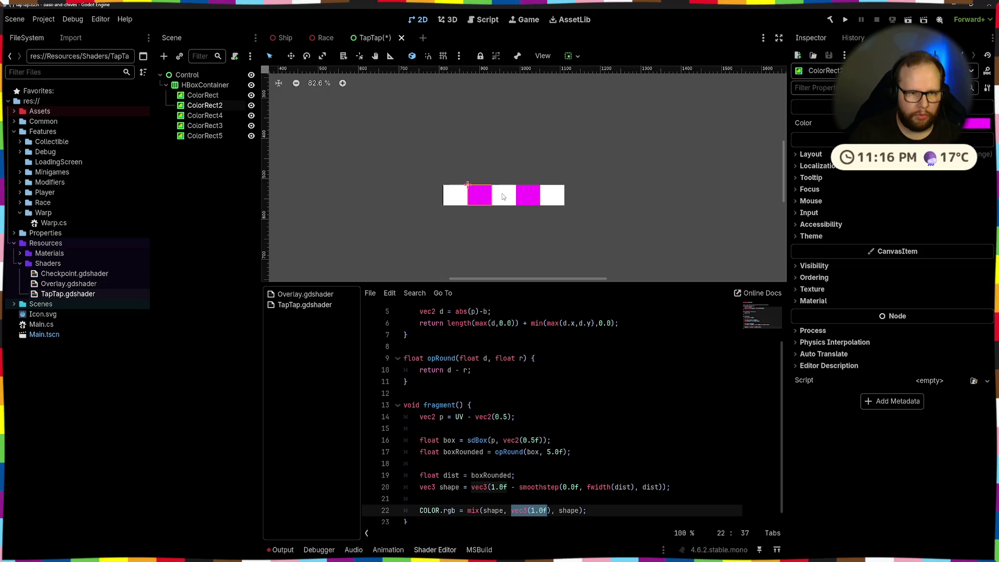
click(187, 74)
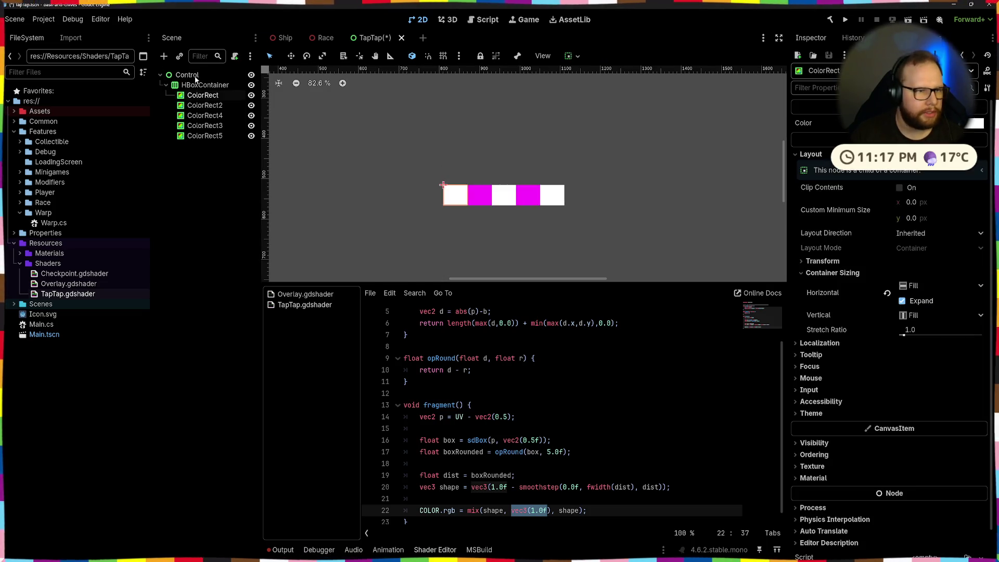
Step: Add a CanvasGroup child under Control by searching 'canvas' in Create New Node
scroll(442, 170, down, 3)
scroll(447, 190, up, 6)
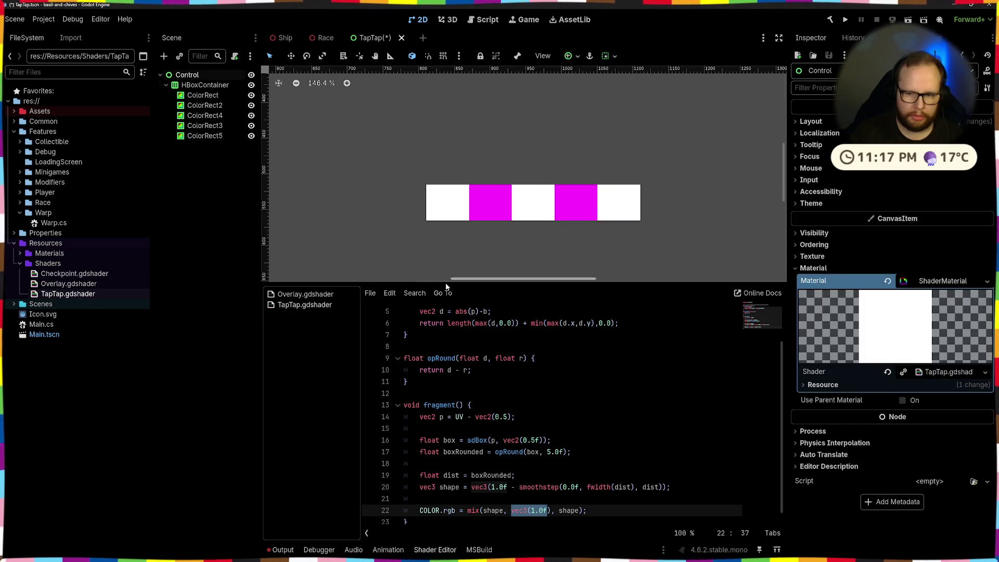
click(186, 75)
key(ctrl+a)
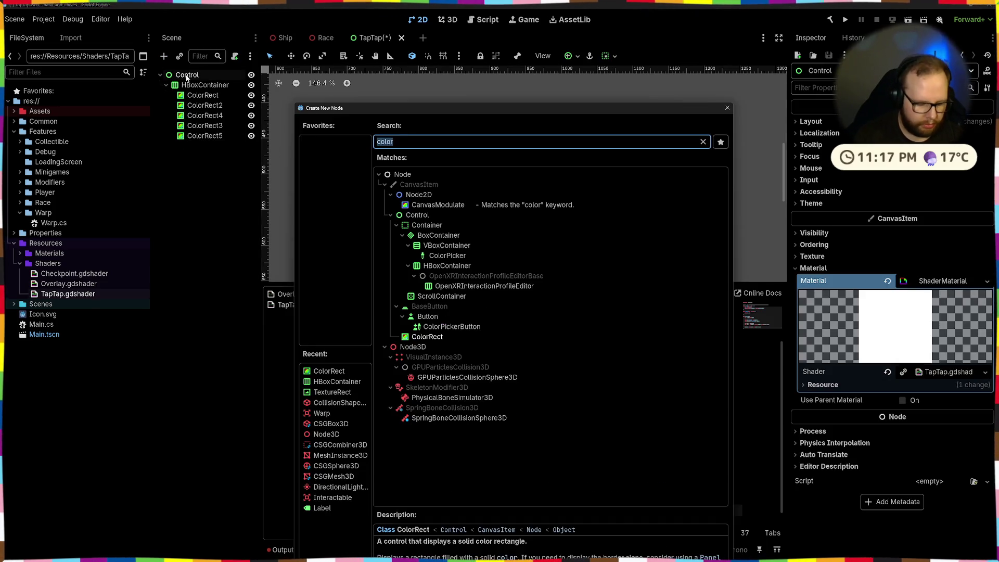
text(canvas)
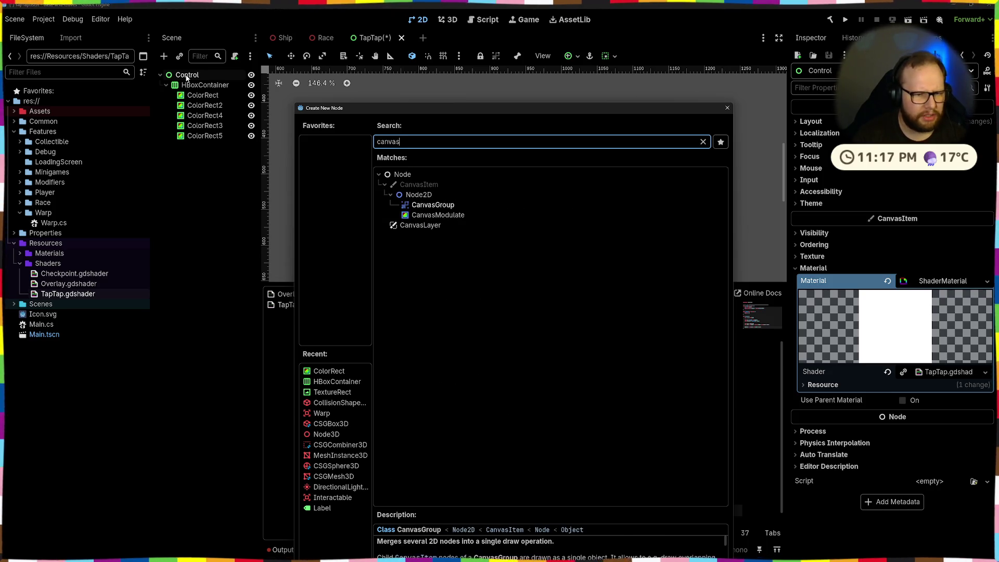
key(Up)
key(Return)
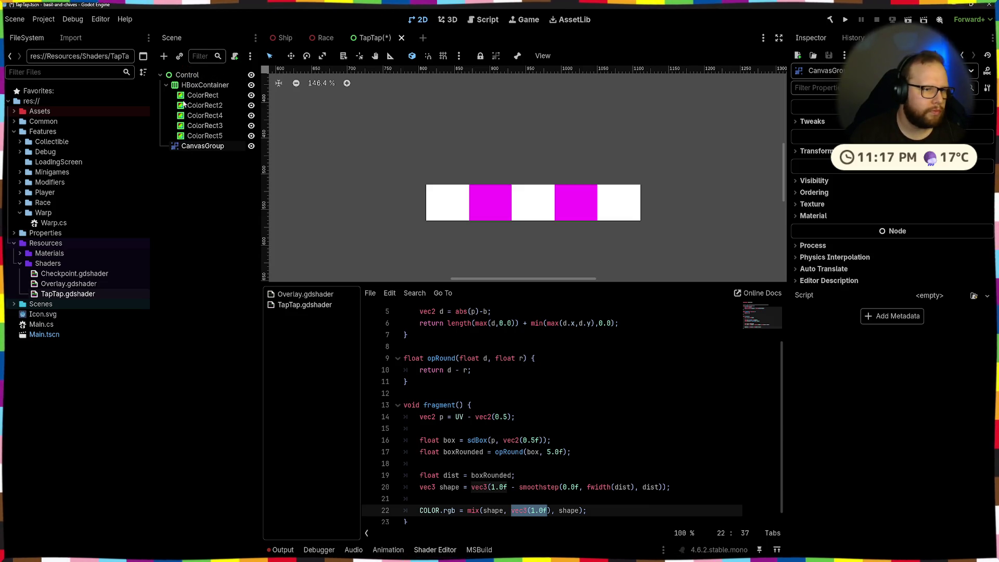
Step: Drag the HBoxContainer into the CanvasGroup
right_click(193, 148)
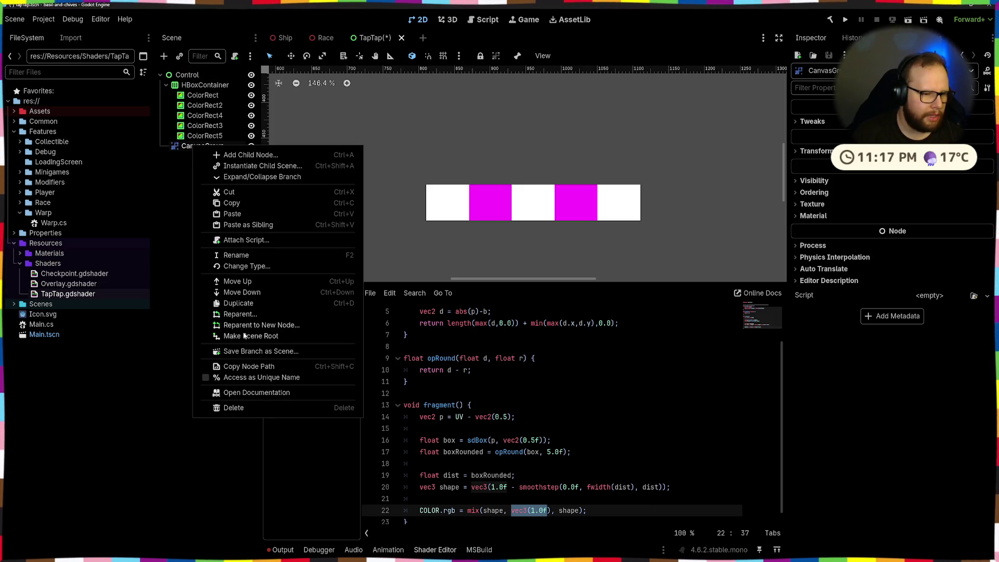
click(170, 270)
drag(205, 85, 192, 148)
click(200, 85)
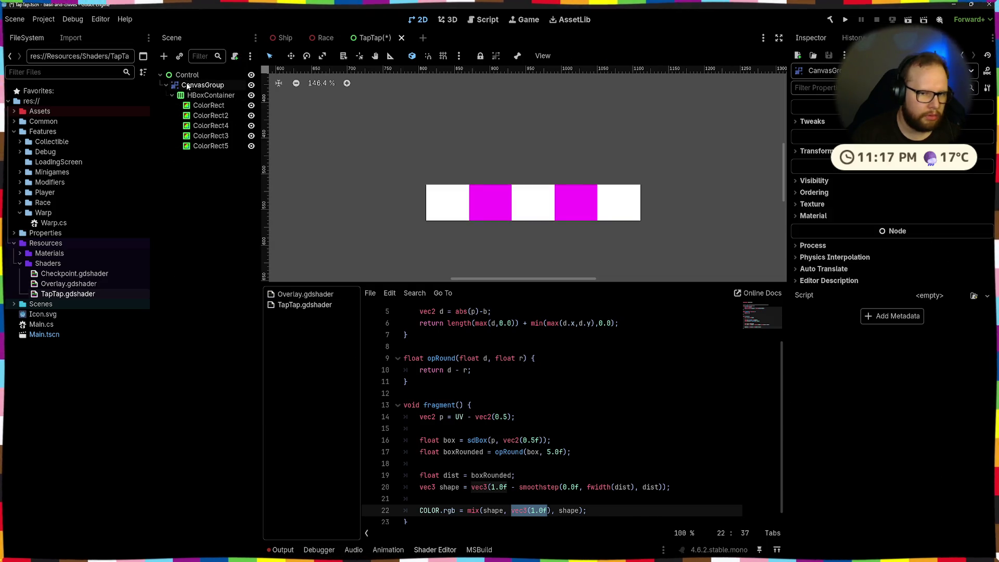
Step: Copy the Control root's ShaderMaterial and clear it from Control
double_click(188, 75)
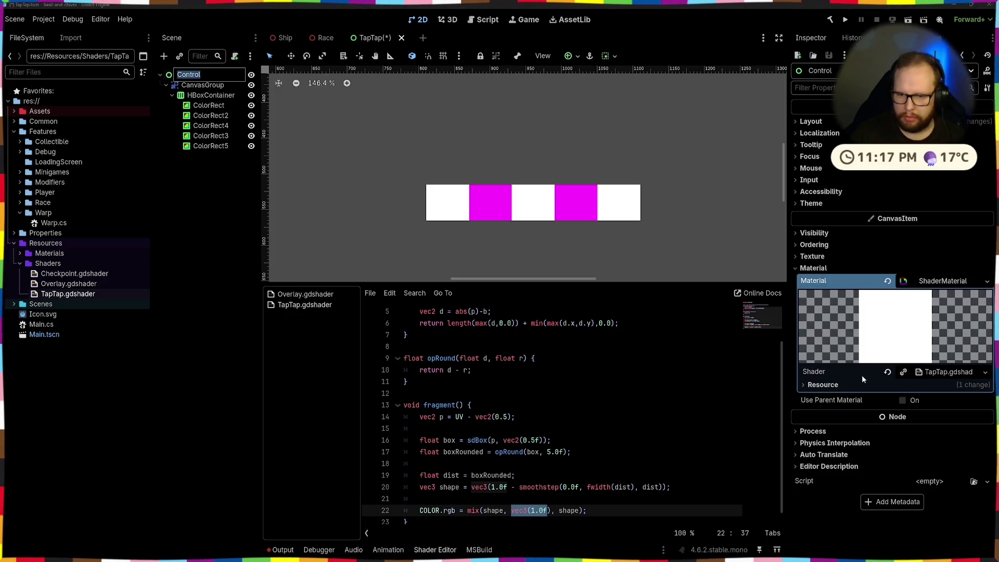
click(883, 286)
right_click(884, 286)
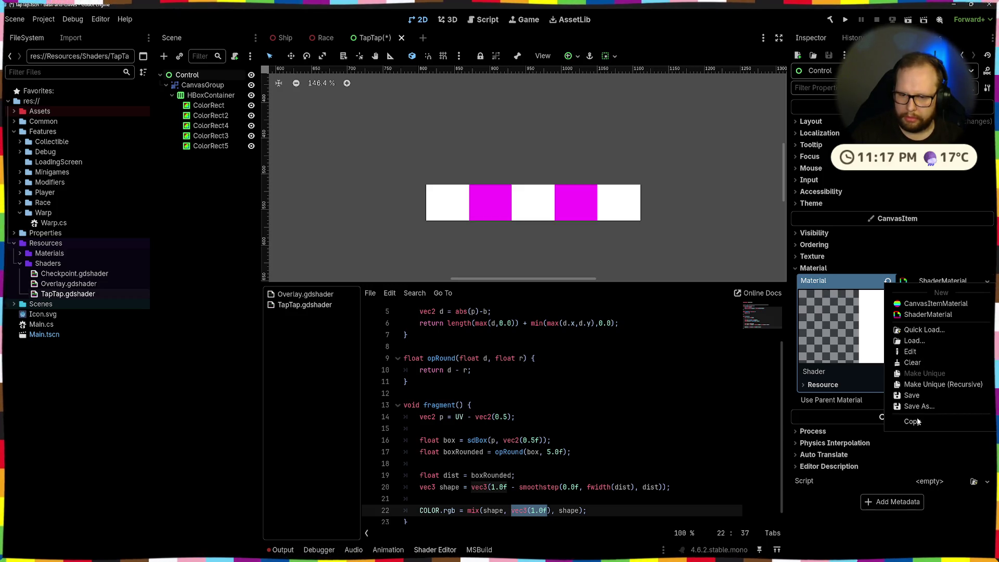
click(877, 268)
click(887, 281)
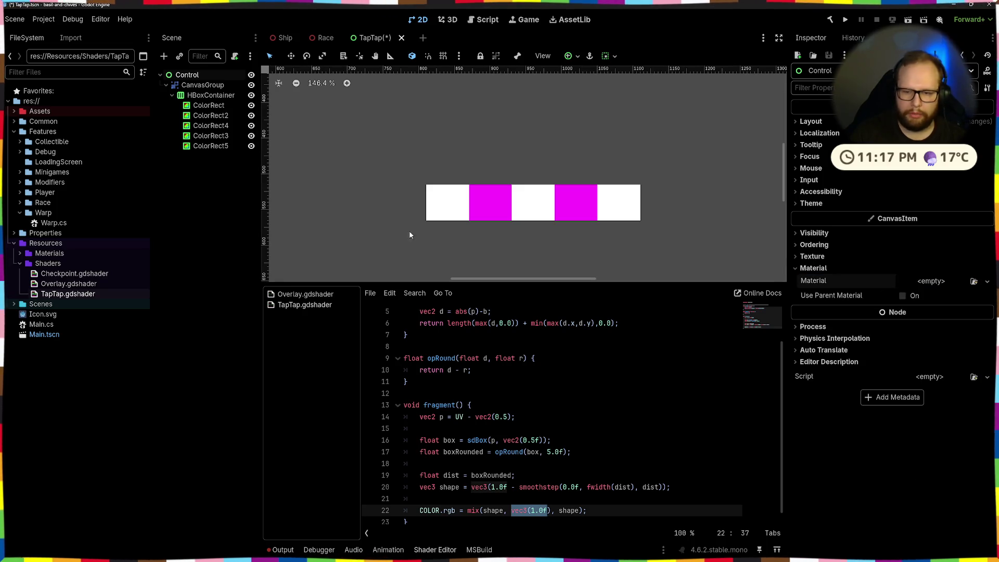
Step: Paste the copied ShaderMaterial into the CanvasGroup's Material slot
click(218, 86)
click(813, 216)
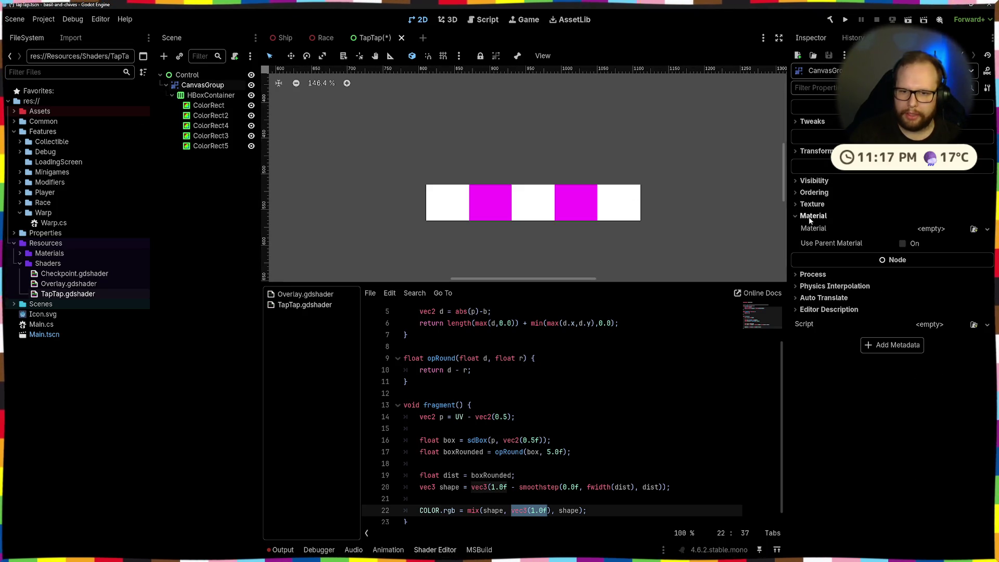
click(934, 232)
click(924, 301)
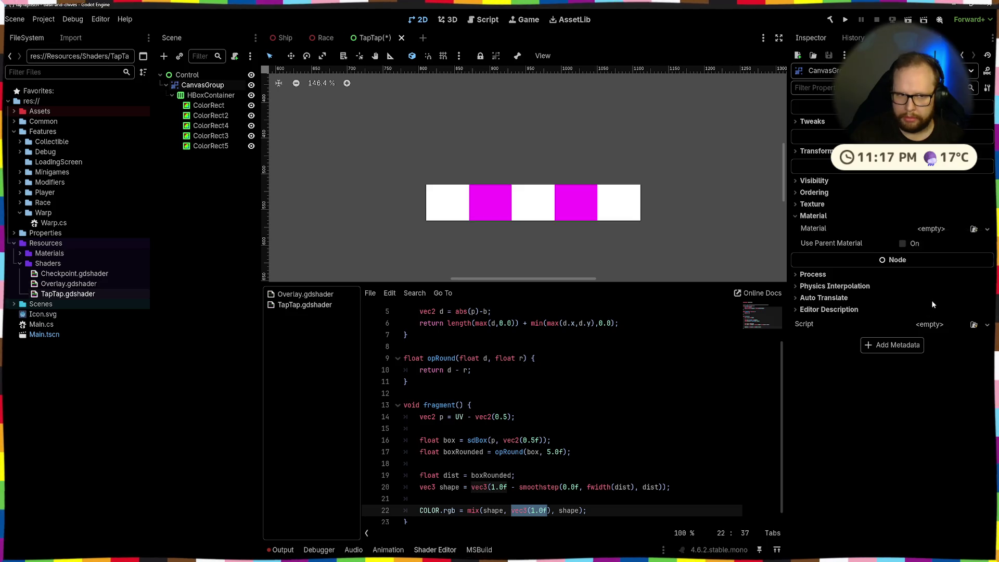
click(211, 95)
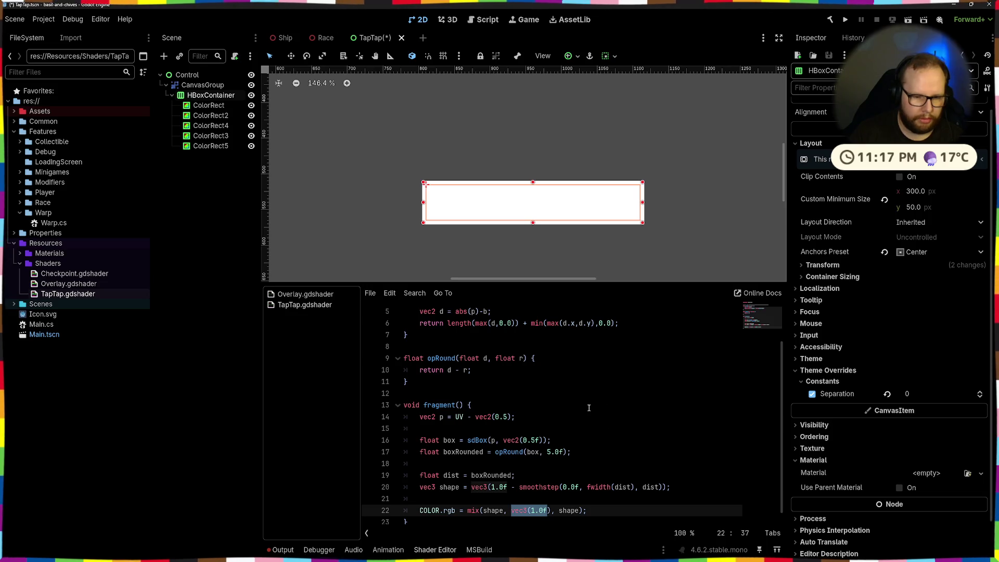
Step: Set the opRound radius on line 17 to 100
click(590, 451)
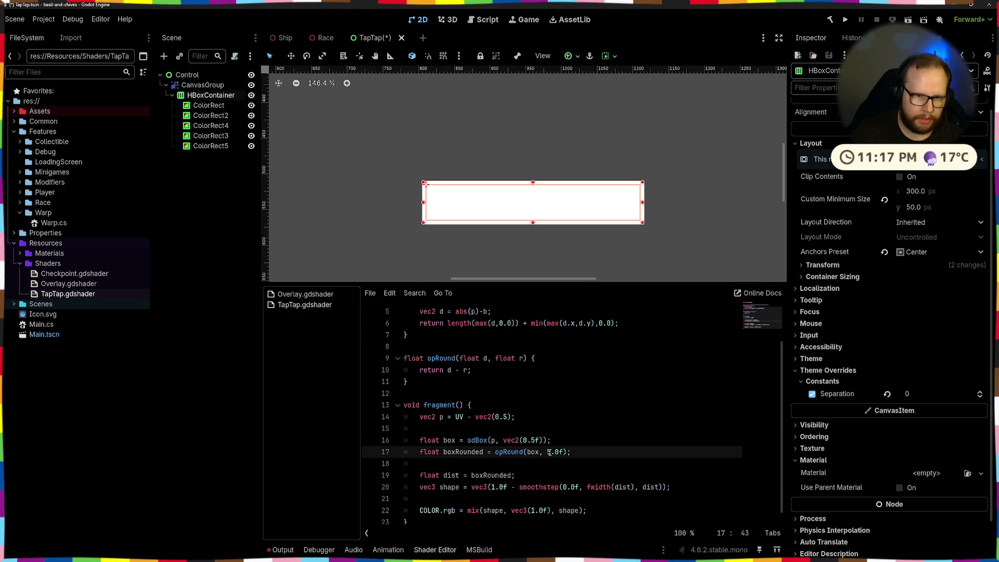
scroll(398, 274, up, 3)
click(418, 137)
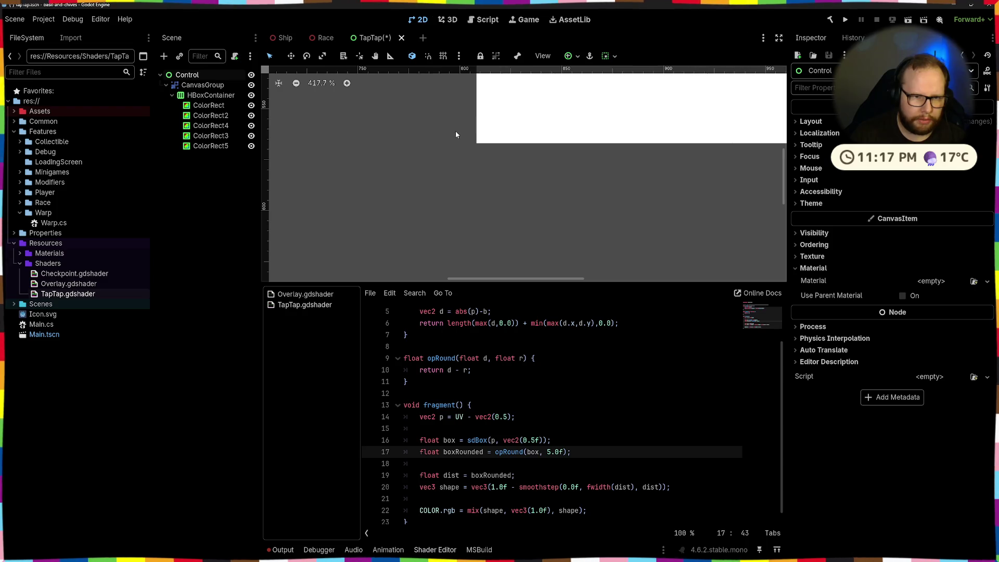
drag(531, 135, 482, 203)
click(482, 202)
click(548, 451)
text(100)
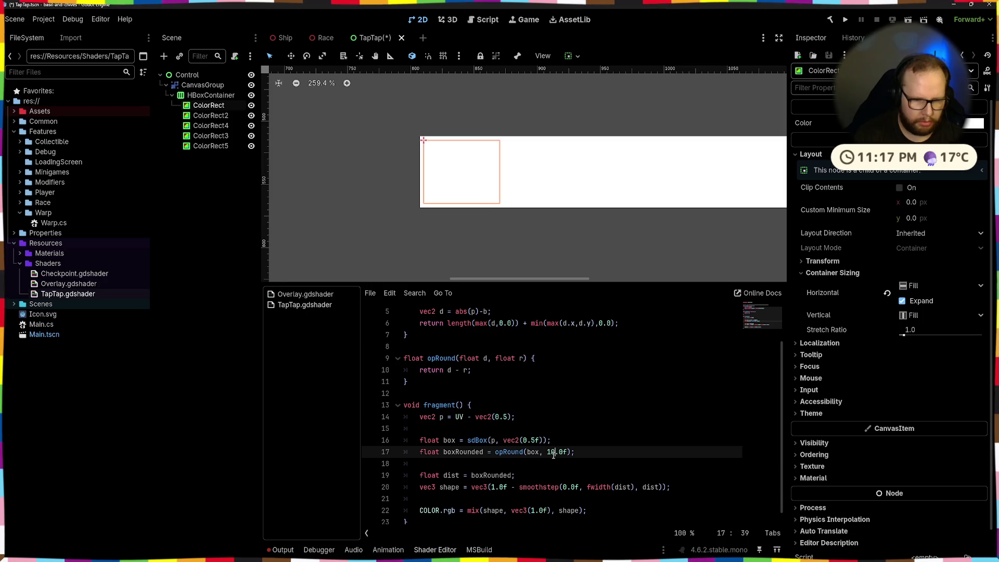
Step: Change the sdBox size on line 16 to vec2(0.2f) and save
click(562, 438)
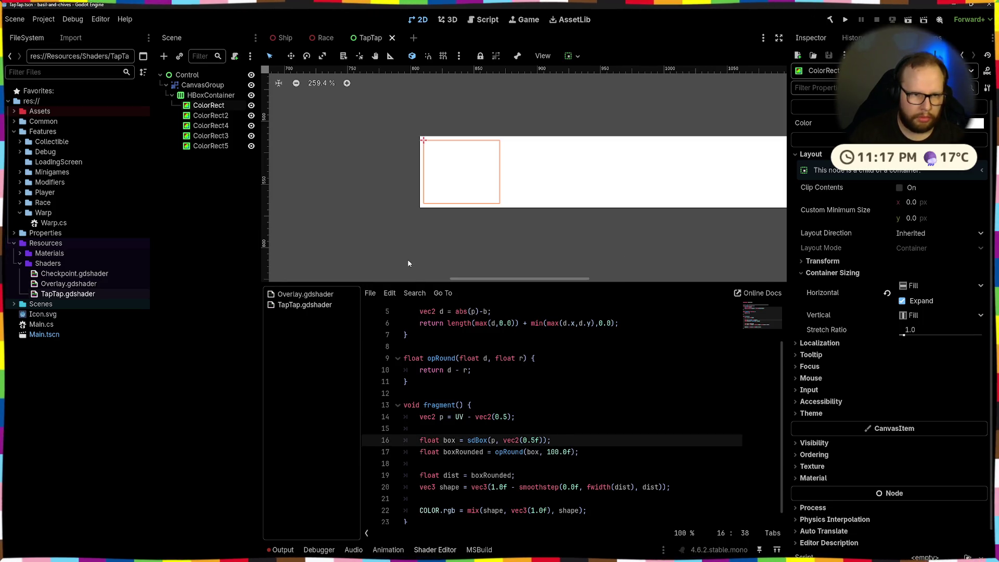
drag(538, 441, 520, 442)
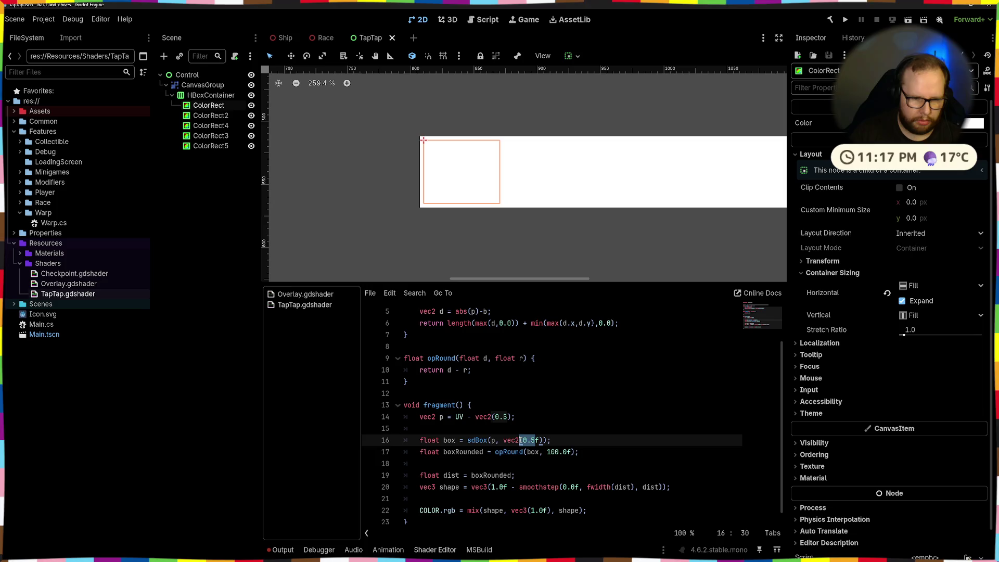
text(1.0f)
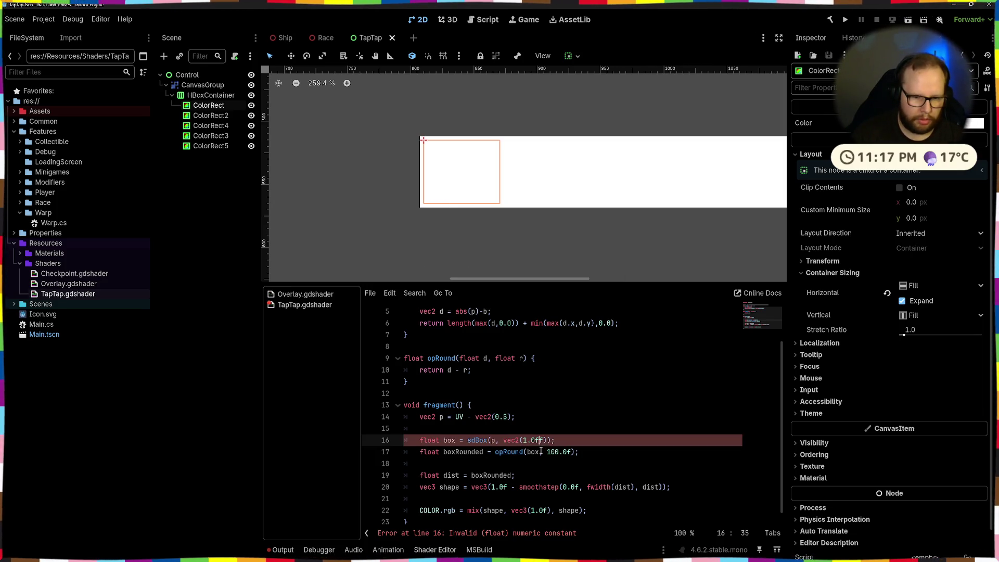
key(ctrl+s)
key(Delete)
click(524, 441)
drag(524, 440, 540, 443)
key(BackSpace)
text(0.2f)
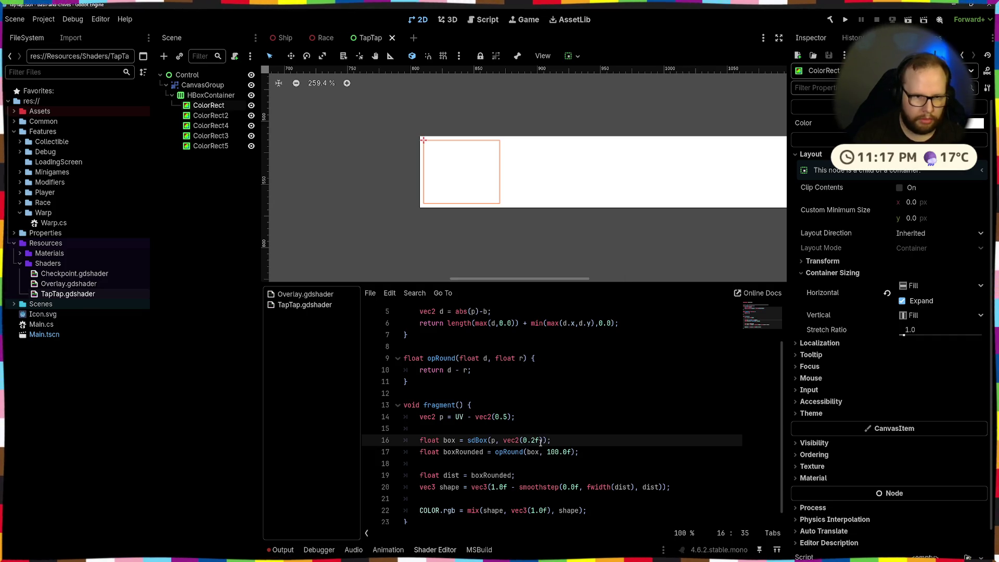
click(549, 417)
scroll(549, 418, down, 1)
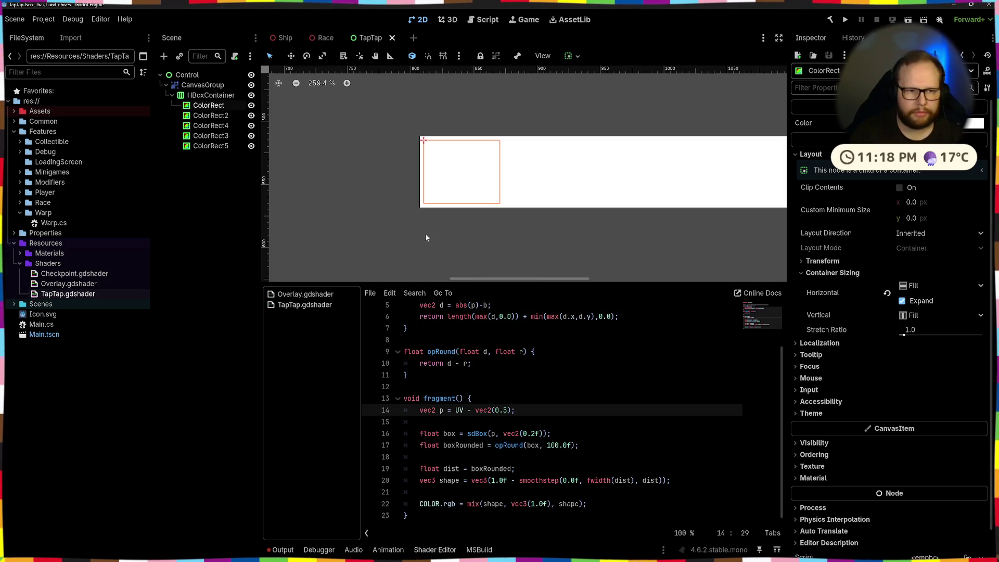
click(198, 86)
Step: Comment out the boxRounded line 17 and make dist use box instead of boxRounded, then save
scroll(513, 217, down, 6)
scroll(509, 345, up, 2)
scroll(510, 345, down, 2)
click(459, 445)
key(ctrl+k)
double_click(449, 433)
double_click(491, 468)
text(box)
key(ctrl+s)
Step: Change the box size on line 16 from 0.2 to 1.0
scroll(663, 204, up, 6)
scroll(534, 451, up, 1)
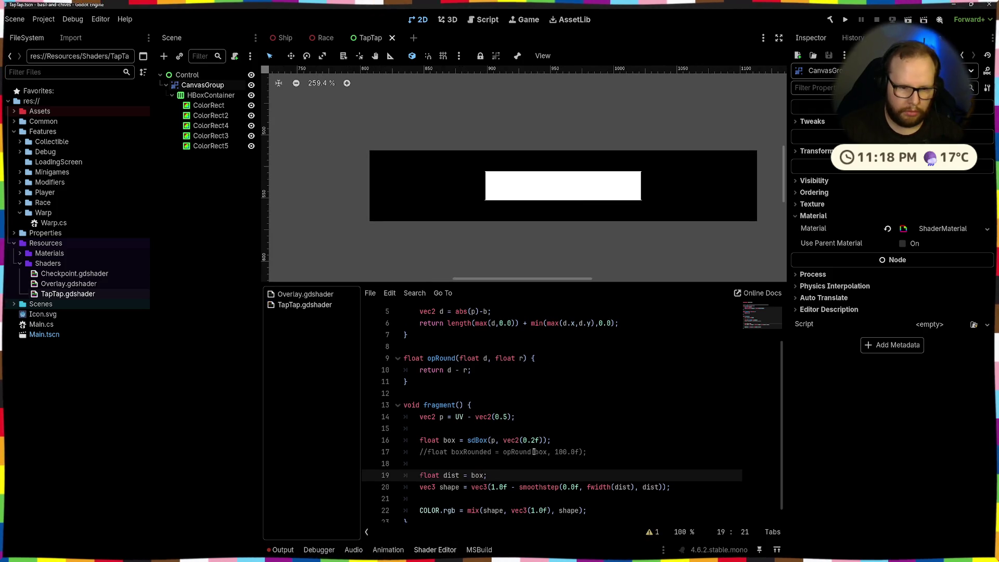
click(534, 442)
drag(523, 442, 534, 445)
text(1.0)
Step: Try box sizes 0.5 and 0.45, settling on 0.5
scroll(439, 204, down, 3)
scroll(494, 211, up, 2)
key(BackSpace)
key(BackSpace)
key(BackSpace)
text(0.5)
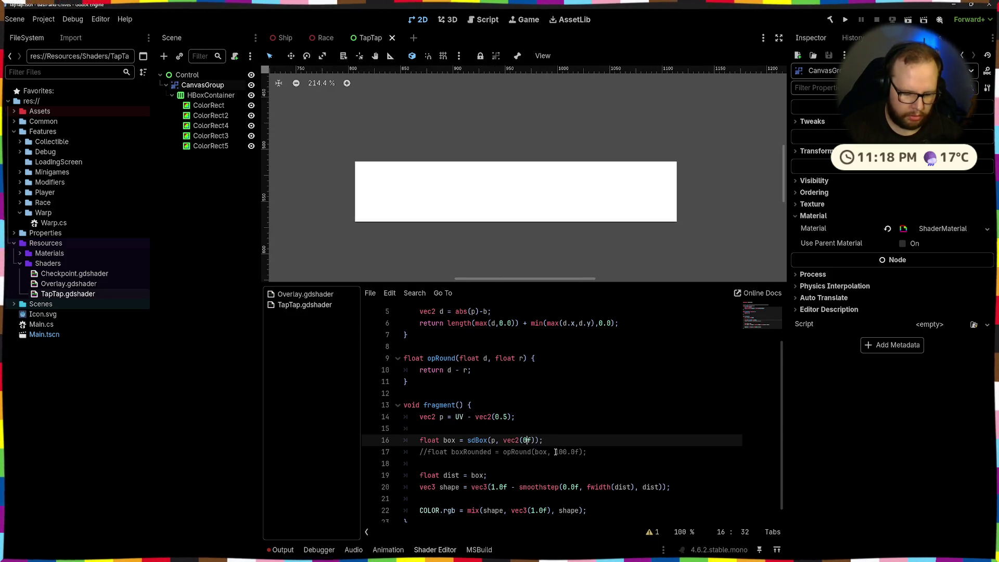
key(BackSpace)
text(45)
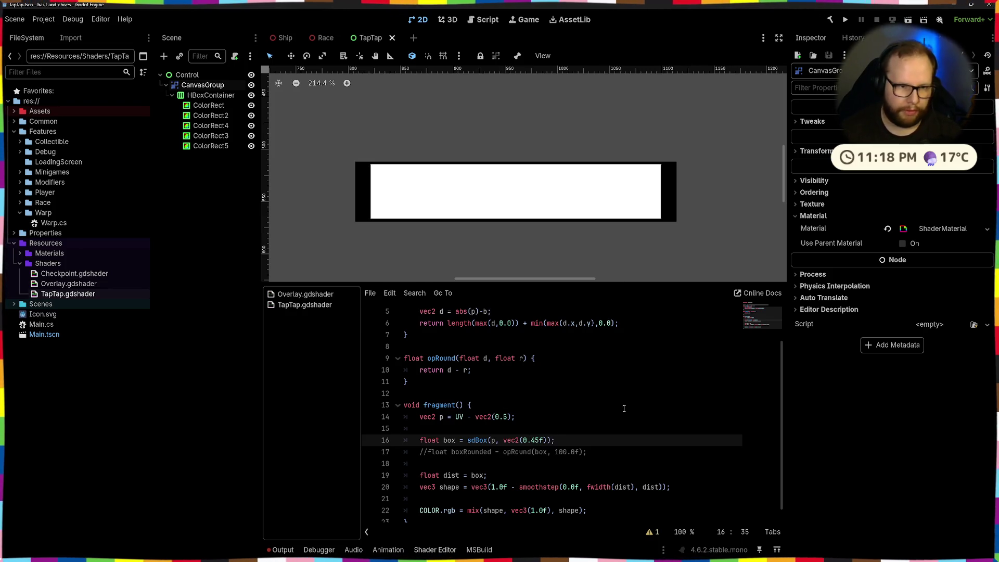
key(BackSpace)
key(BackSpace)
text(5)
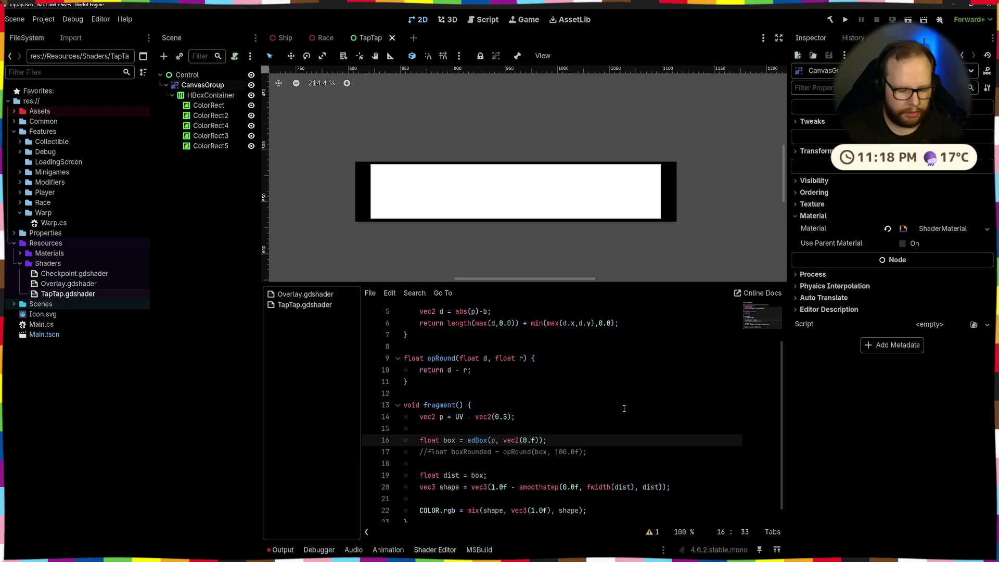
Step: Uncomment the boxRounded line 17 and save the shader
key(Up)
key(Up)
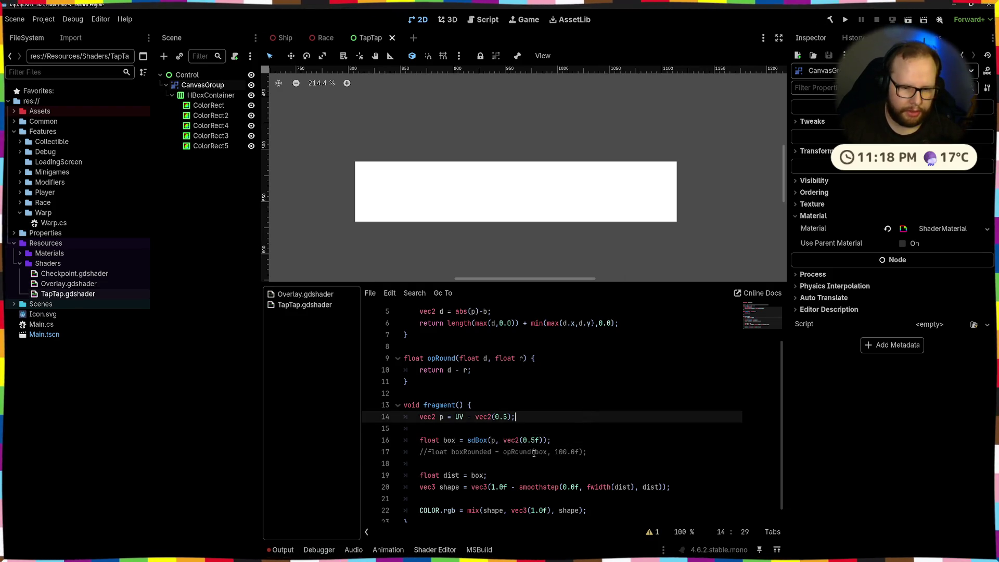
key(Down)
key(Down)
key(Down)
key(ctrl+k)
key(ctrl+s)
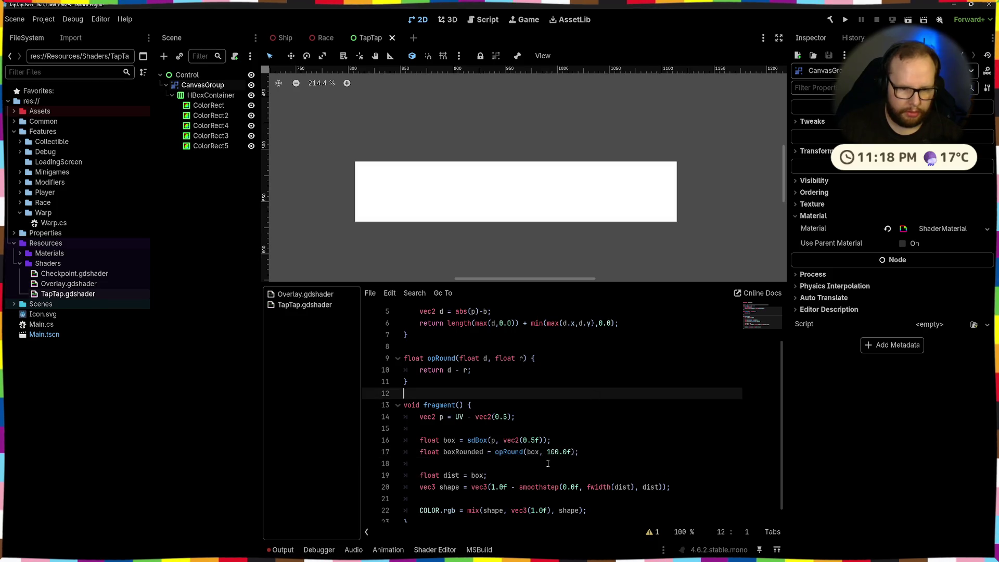
click(579, 416)
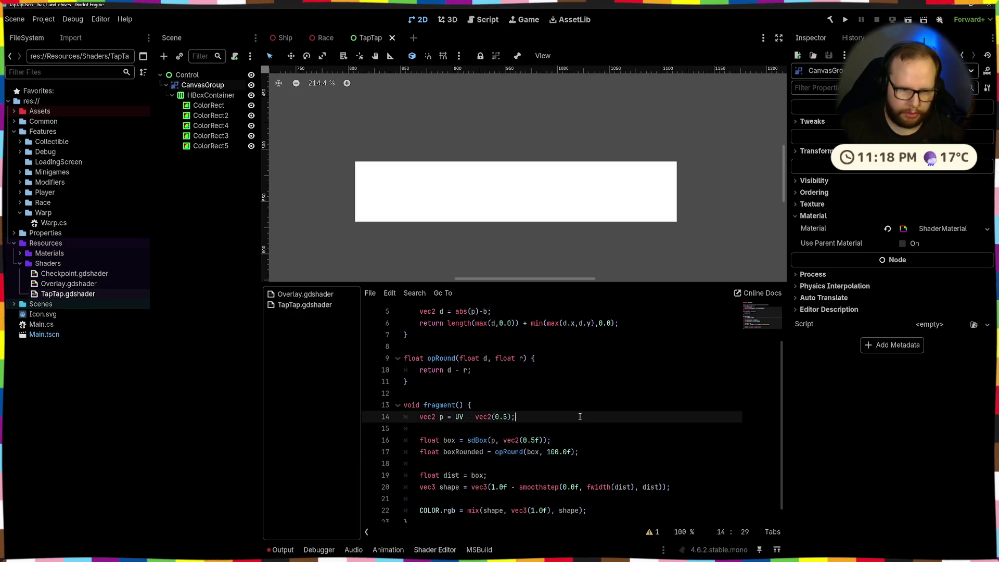
click(466, 370)
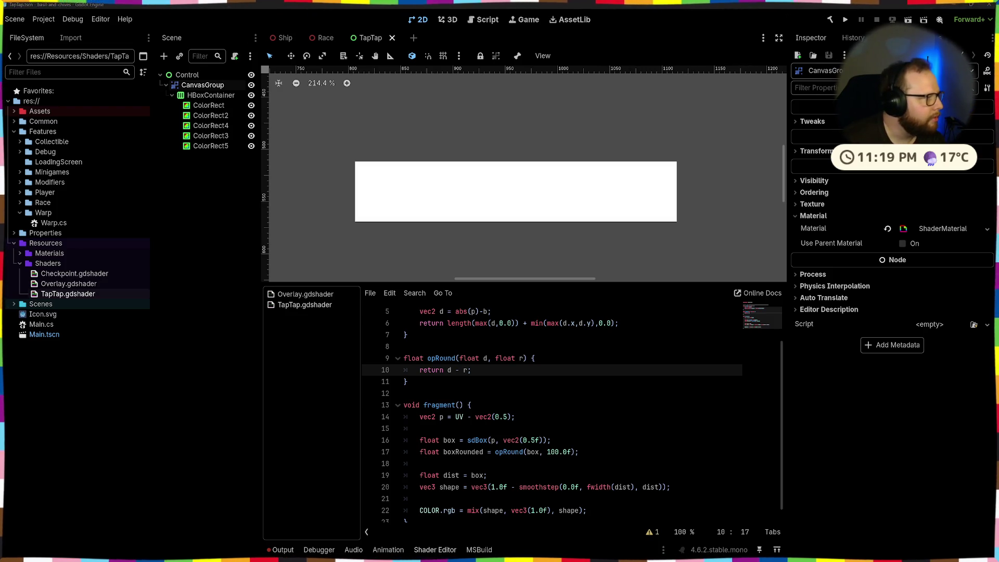
click(595, 474)
Step: Subtract a 10.0f offset from the sdBox distance and comment out the boxRounded line
click(547, 441)
key(Left)
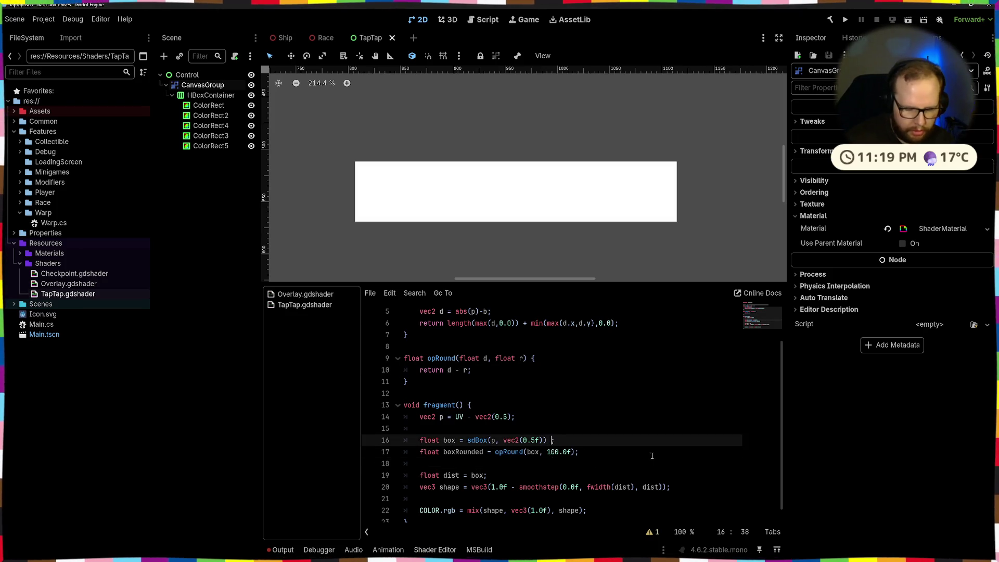
text(- 10f)
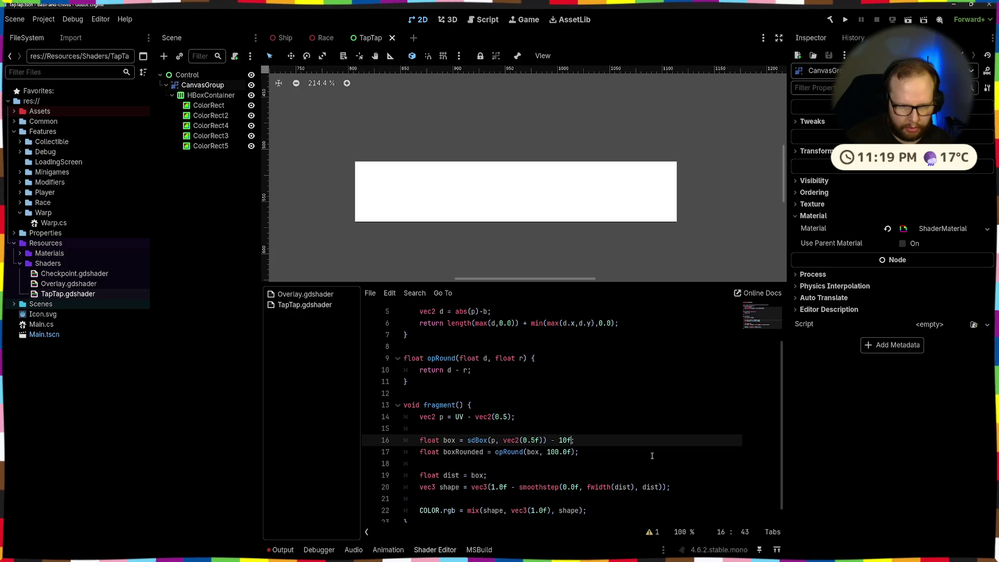
text(.0)
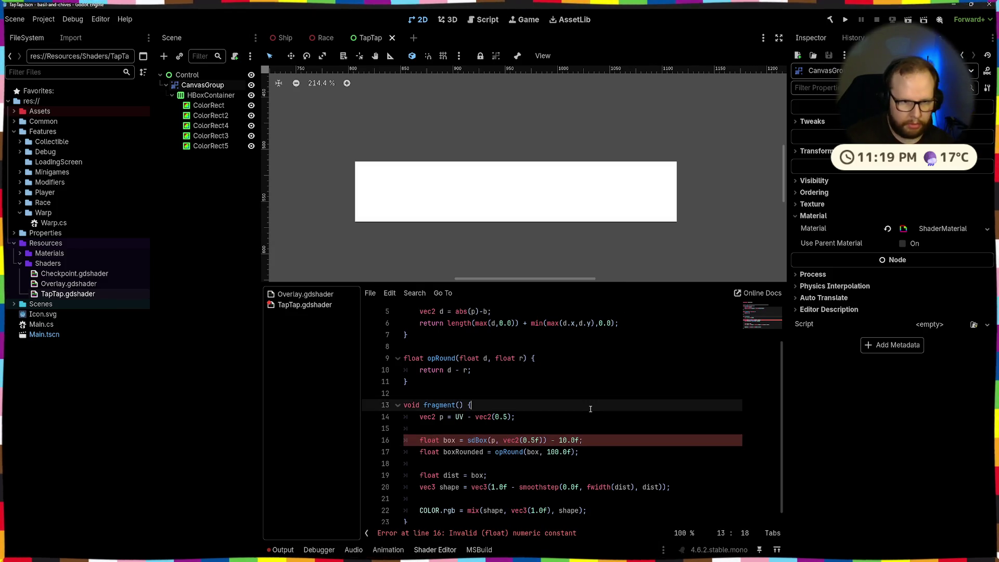
click(577, 452)
key(ctrl+k)
key(ctrl+s)
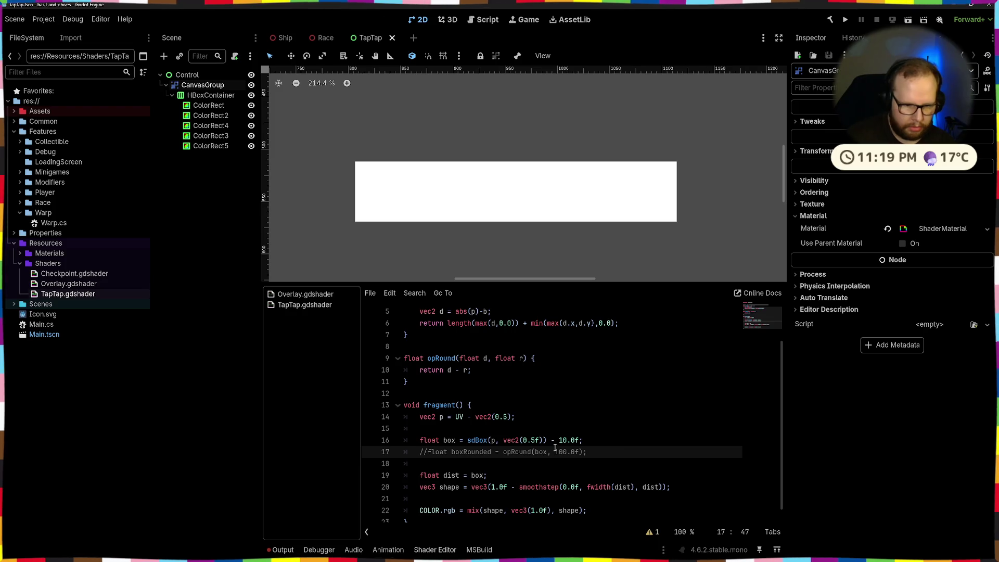
click(583, 416)
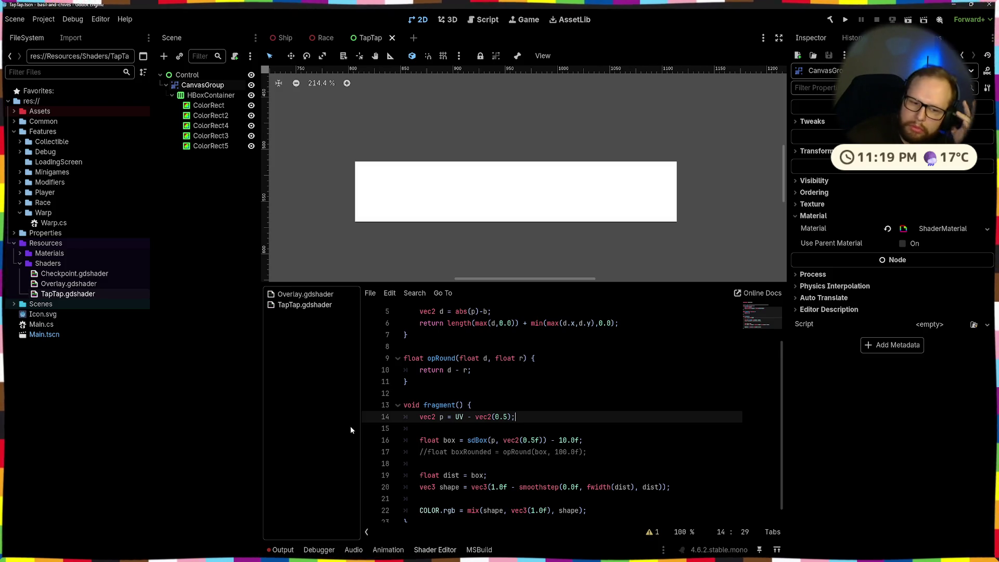
Step: Change the box offset from 10.0f to 0.5f, passing through 1.0f, and save
double_click(563, 440)
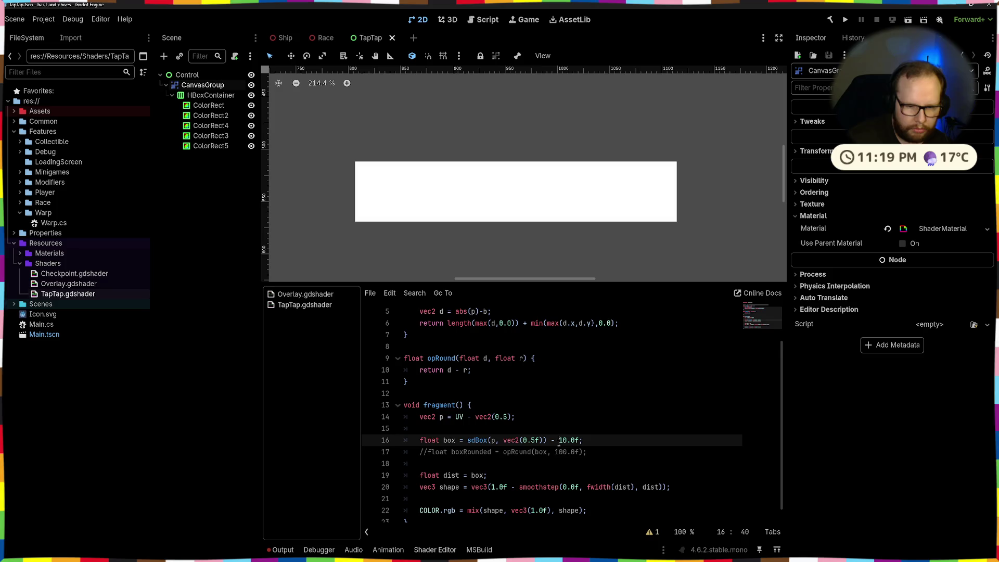
text(100)
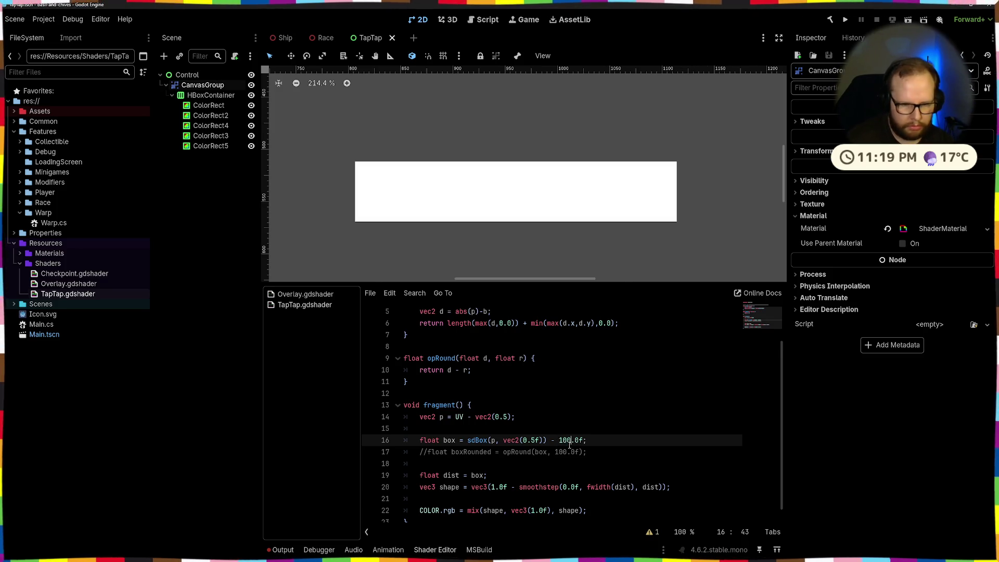
key(BackSpace)
key(BackSpace)
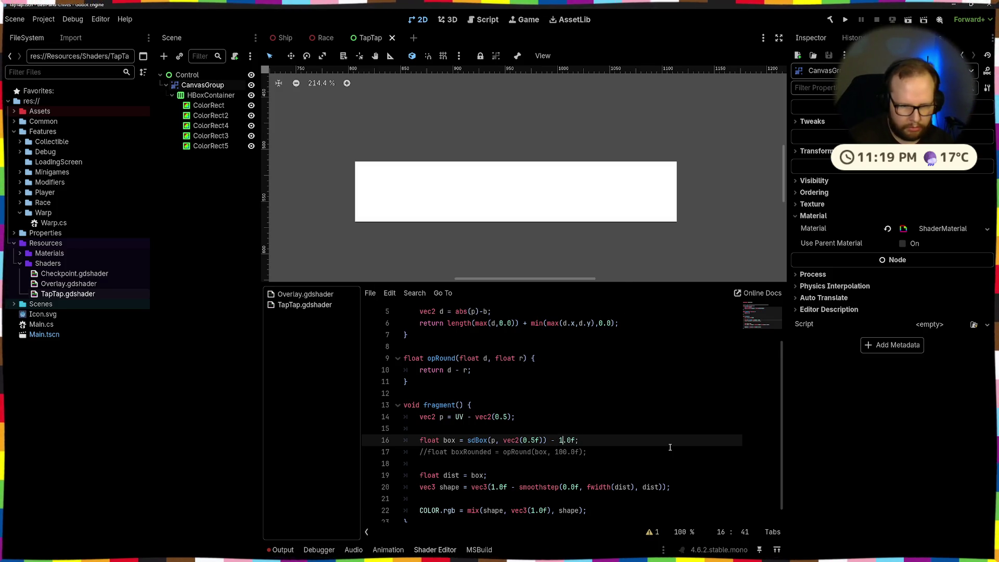
key(Delete)
text(5)
key(ctrl+s)
key(Left)
key(Left)
key(BackSpace)
text(0)
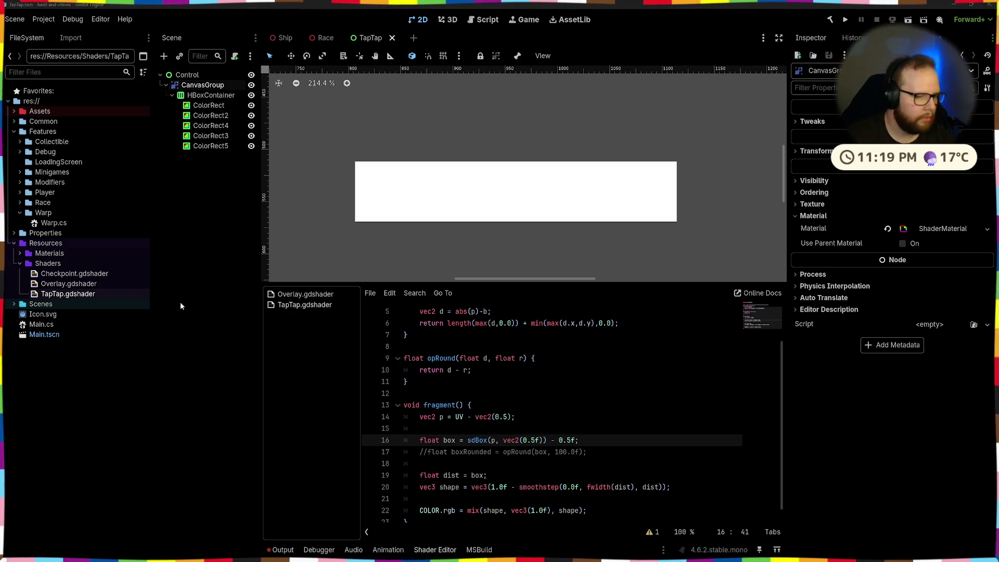
scroll(556, 405, up, 1)
Step: Paste the opOnion function after opRound, joining its brace and removing the in qualifiers
click(424, 414)
text(float opOnion( in vec2 p, in float r ) {   return abs(sdShape(p)) - r; })
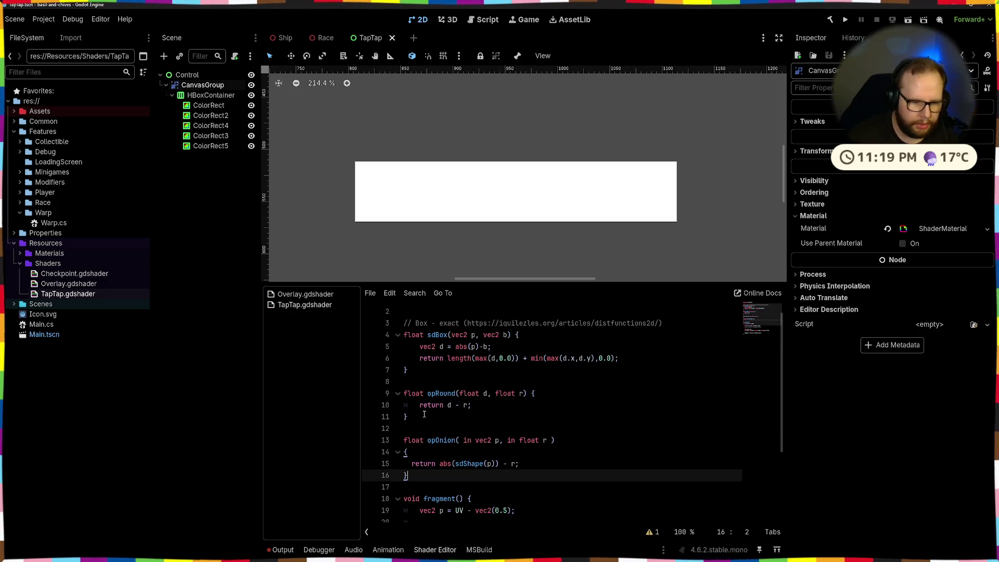
click(414, 422)
click(436, 448)
key(Home)
key(BackSpace)
click(475, 440)
key(BackSpace)
key(BackSpace)
key(BackSpace)
key(ctrl+s)
click(503, 440)
key(BackSpace)
key(BackSpace)
key(BackSpace)
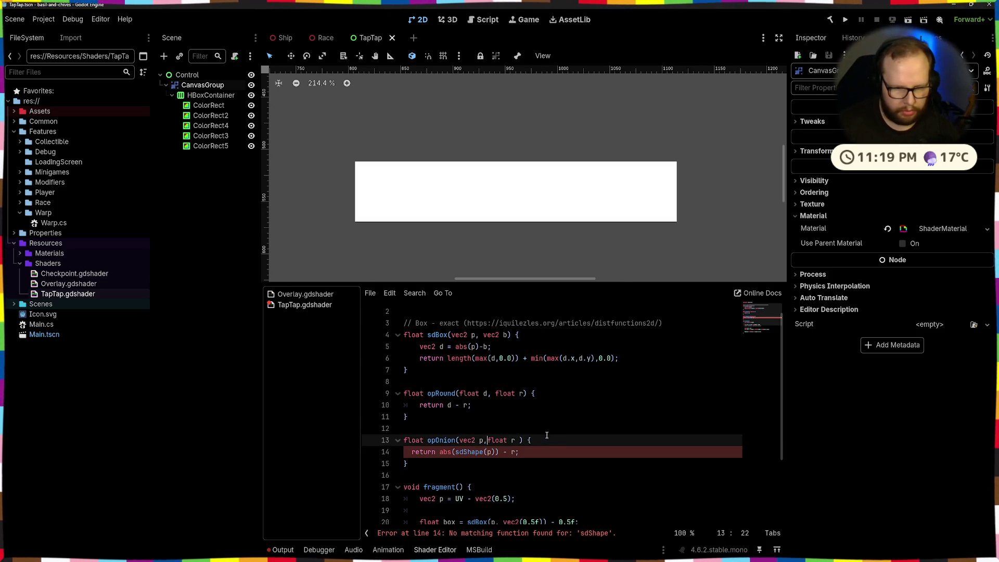
Step: Rename opOnion's parameter to d and make it return abs(d) - r
click(456, 451)
drag(455, 452, 501, 452)
key(BackSpace)
double_click(482, 440)
text(d)
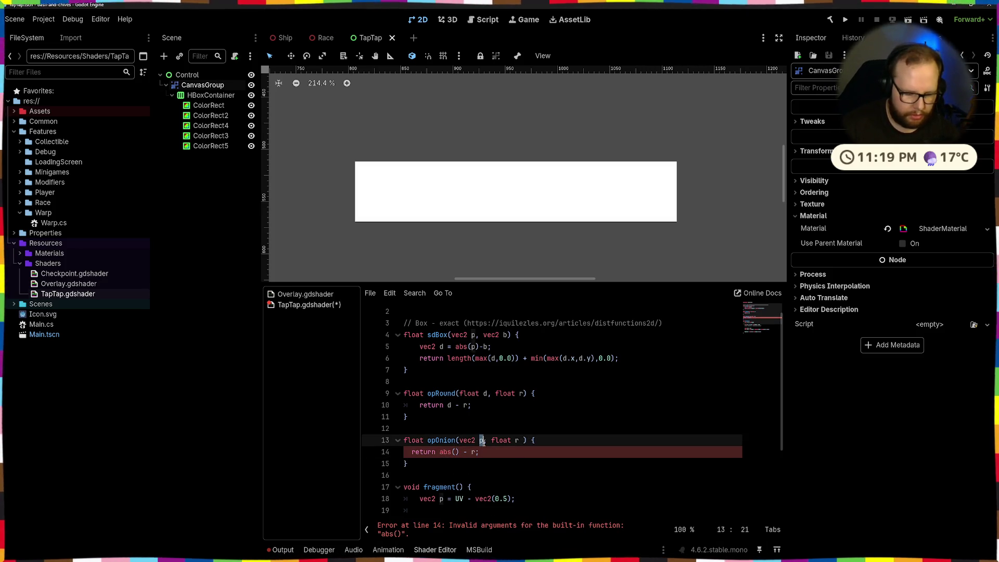
click(452, 451)
text(d)
key(ctrl+s)
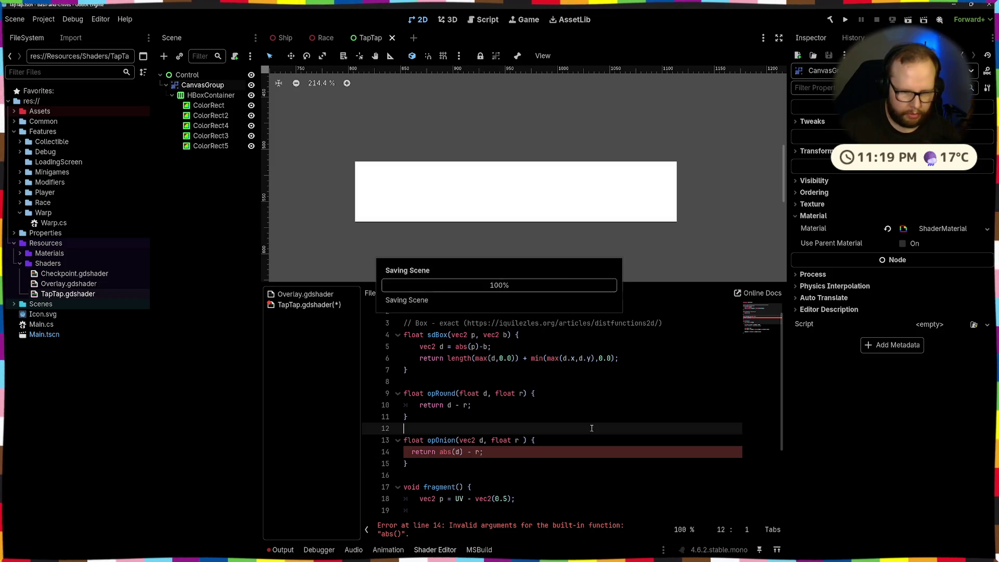
Step: Remove the 0.5f offset from the box line and save
scroll(572, 416, down, 3)
click(594, 406)
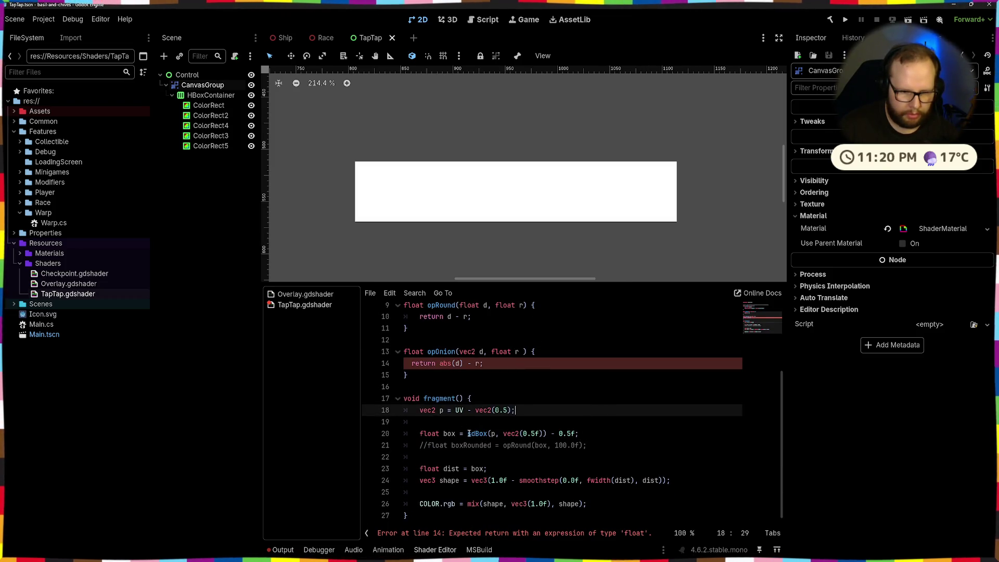
drag(470, 433, 578, 433)
click(577, 434)
key(BackSpace)
key(BackSpace)
key(BackSpace)
key(BackSpace)
key(BackSpace)
key(ctrl+s)
Step: Comment out the original box line and start a new 'float box = opO' line
mouse_move(587, 445)
mouse_down()
mouse_move(586, 434)
mouse_move(420, 446)
mouse_up()
click(586, 434)
key(ctrl+k)
text(float )
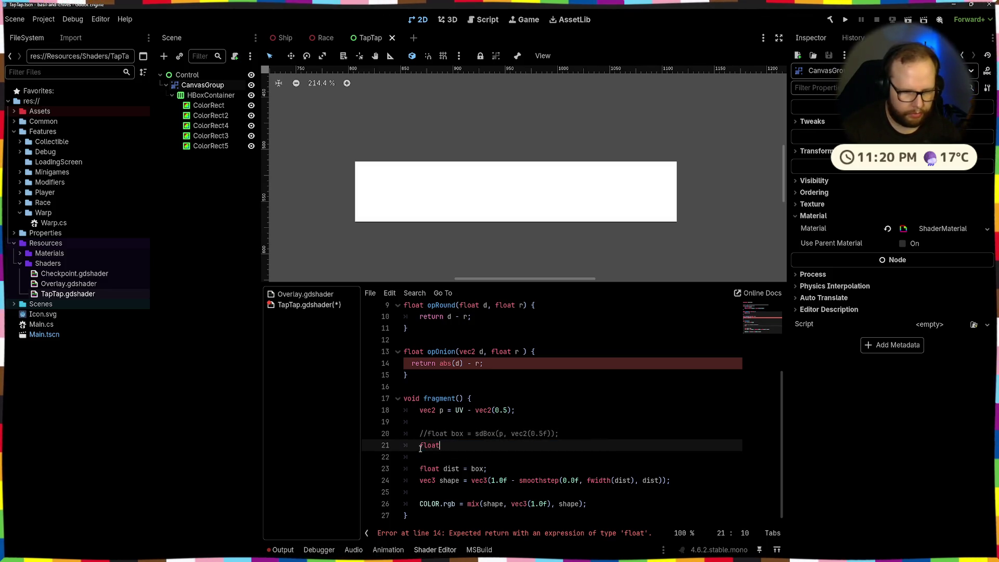
text(box =)
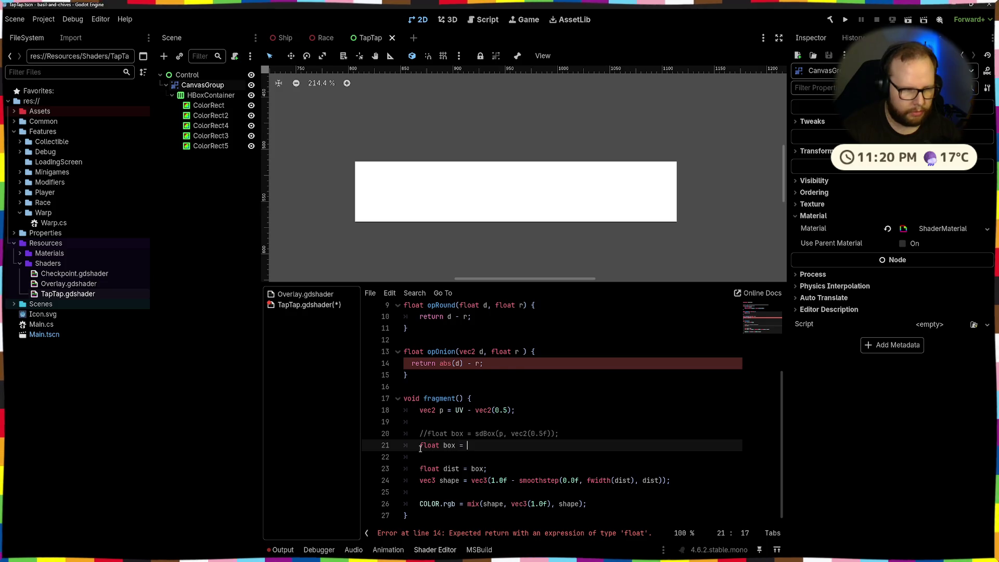
key(ctrl+s)
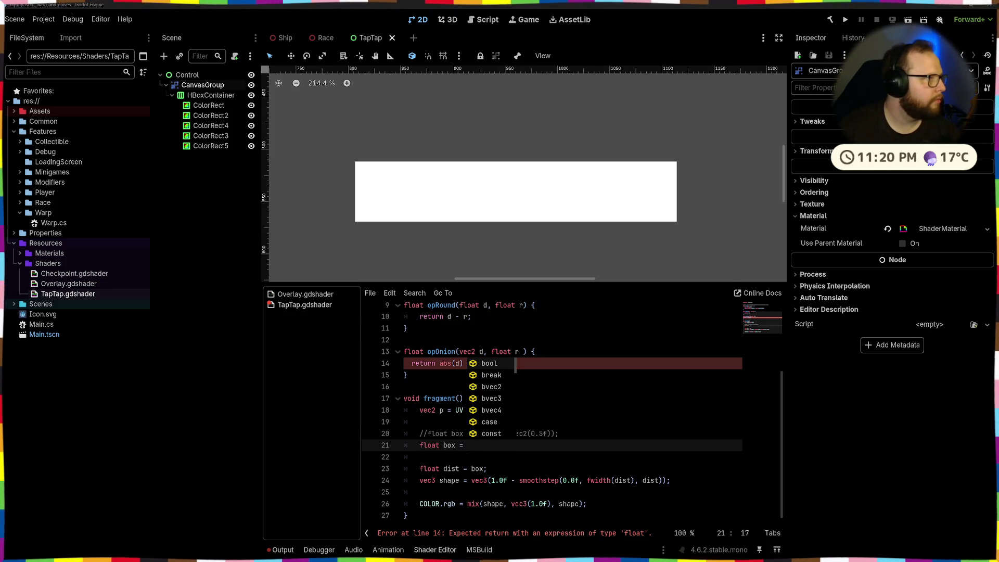
key(Escape)
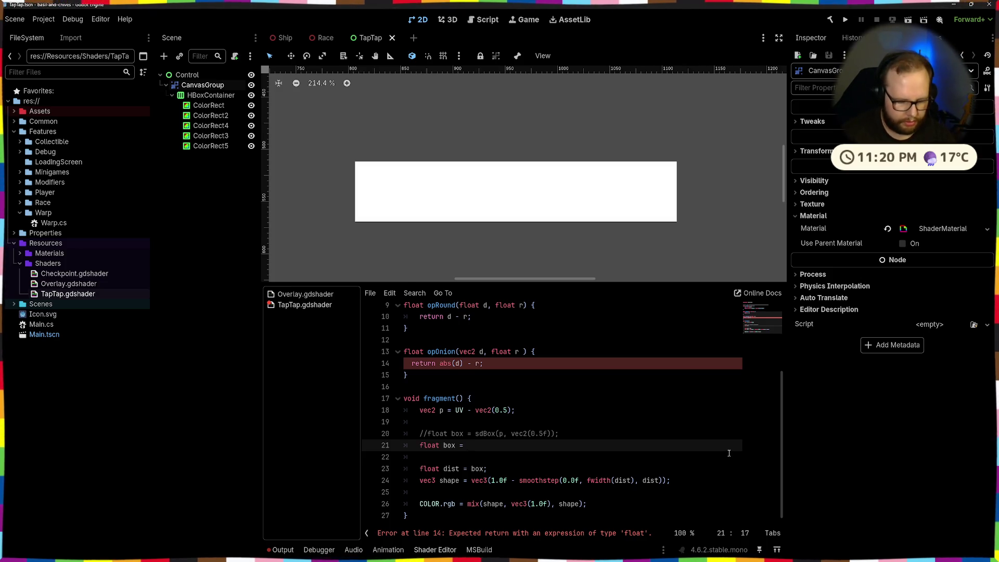
text(op)
key(ctrl+space)
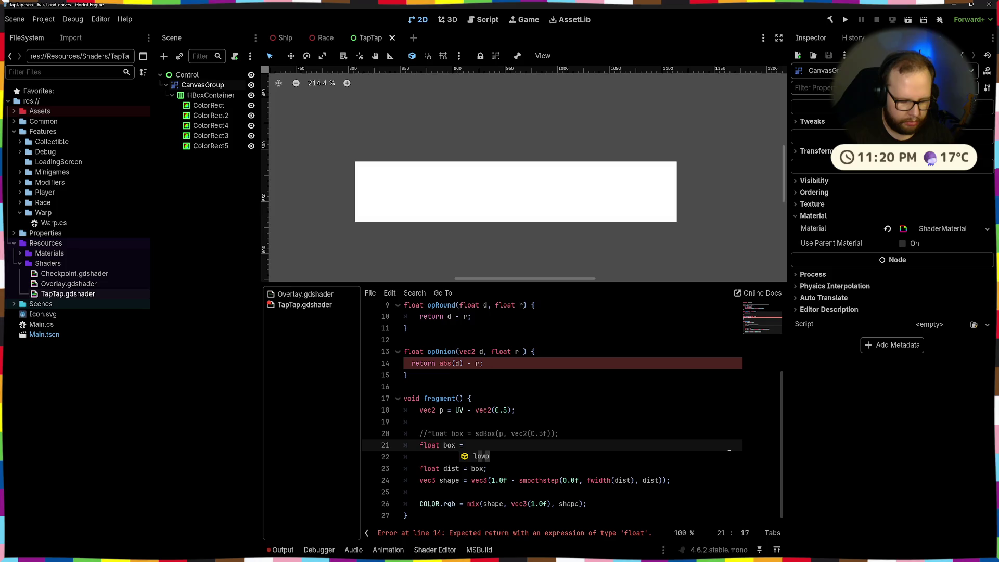
text(op)
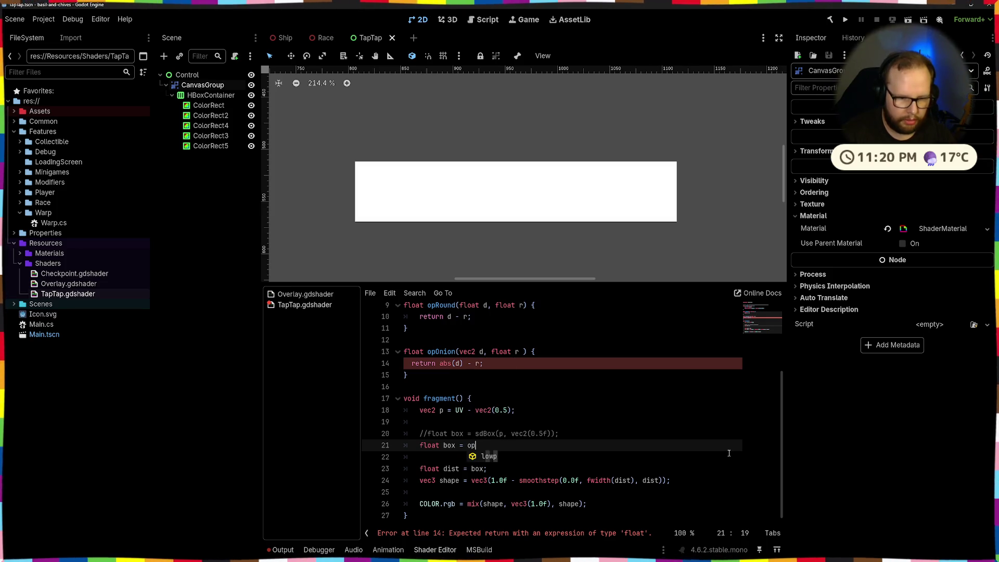
text(On)
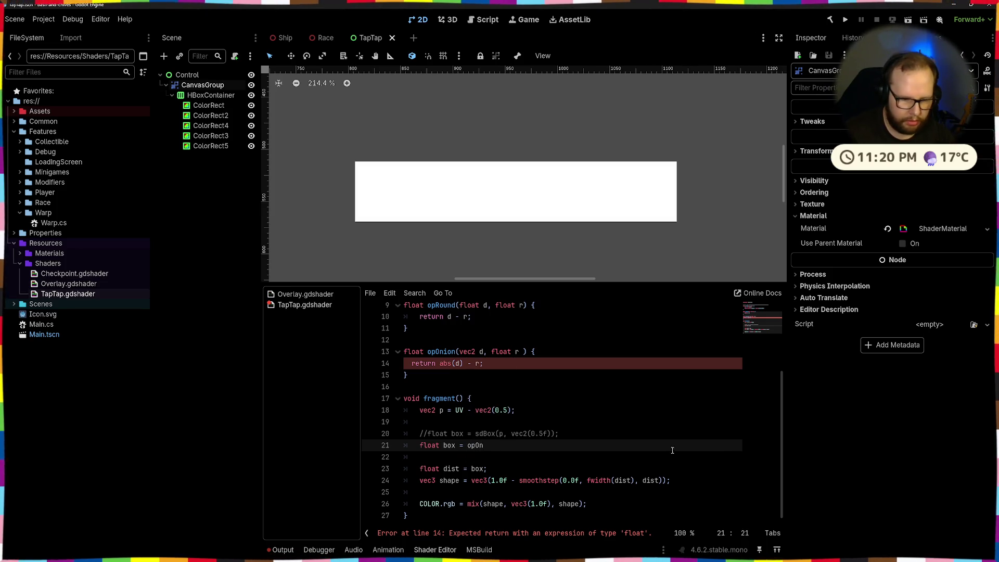
Step: Fix the line 14 error by changing opOnion's parameter type from vec2 to float
click(500, 535)
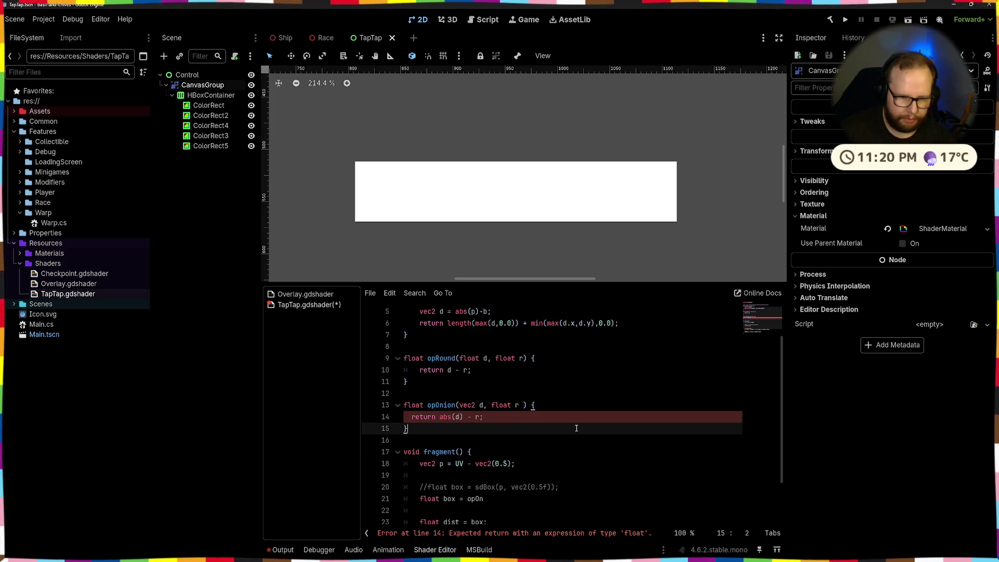
click(483, 405)
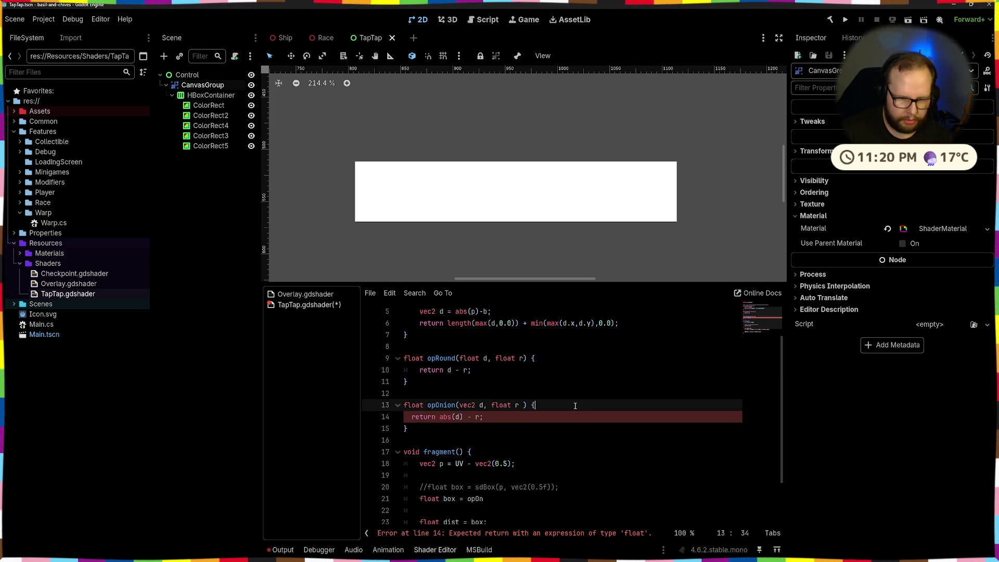
click(452, 417)
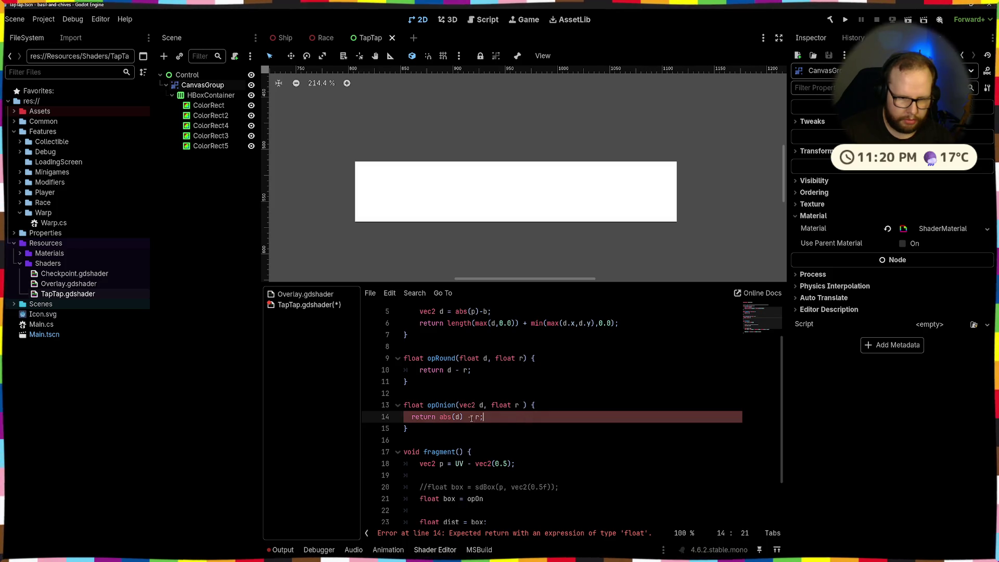
click(485, 387)
double_click(466, 405)
text(float)
key(Delete)
key(ctrl+s)
click(482, 393)
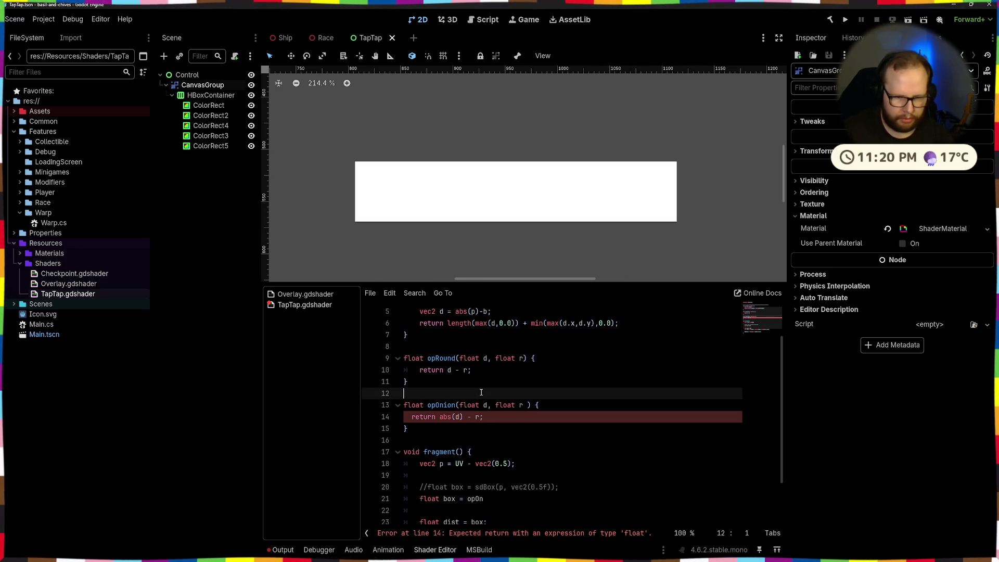
Step: Complete the call as box = opOnion(sdBox(p, vec2(0.5f))); using the copied sdBox call
scroll(492, 422, down, 2)
click(496, 444)
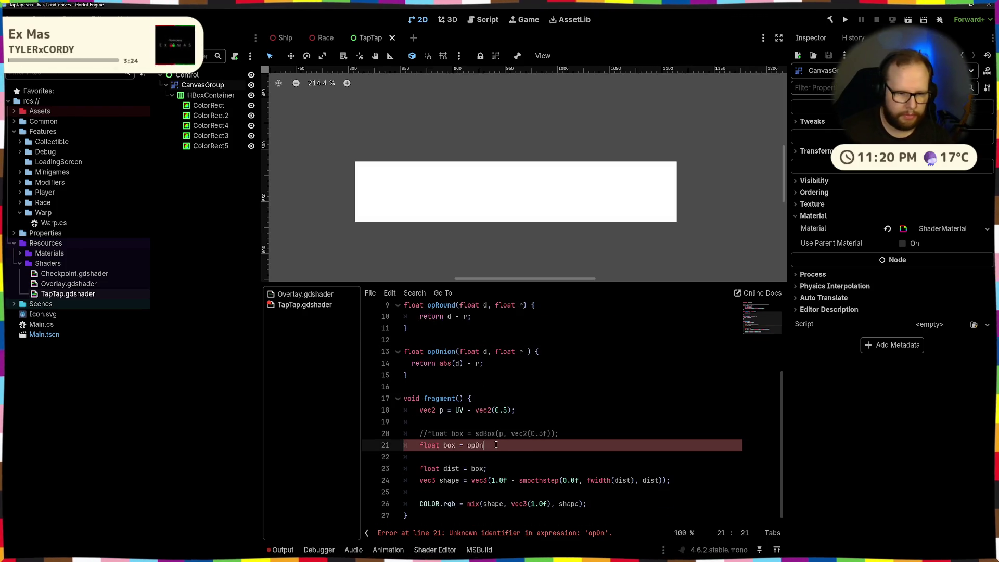
text(ion()
drag(475, 440, 552, 440)
key(ctrl+c)
click(502, 452)
key(ctrl+v)
key(End)
text(;)
key(ctrl+s)
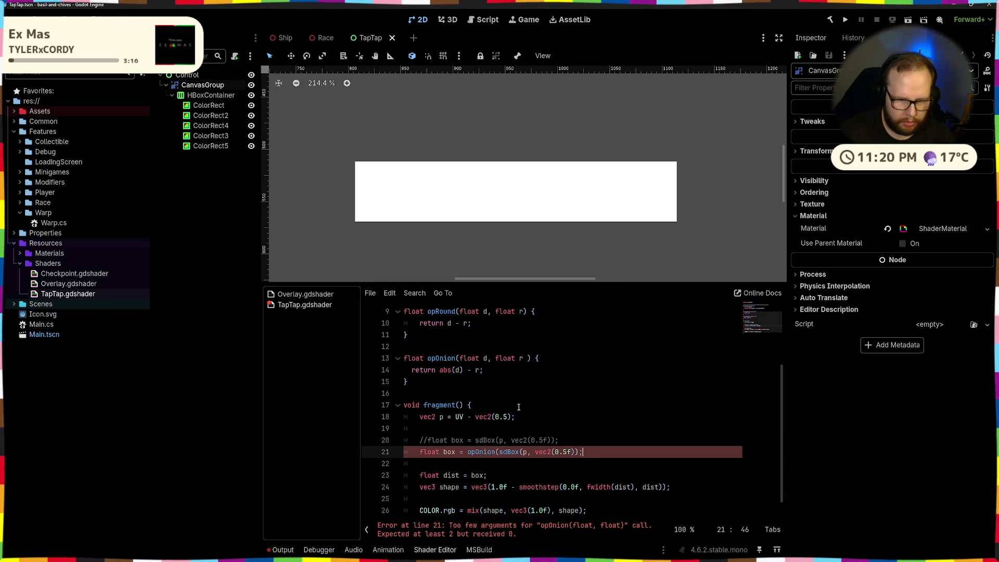
Step: Add the missing closing parenthesis to the opOnion call on line 21
click(572, 382)
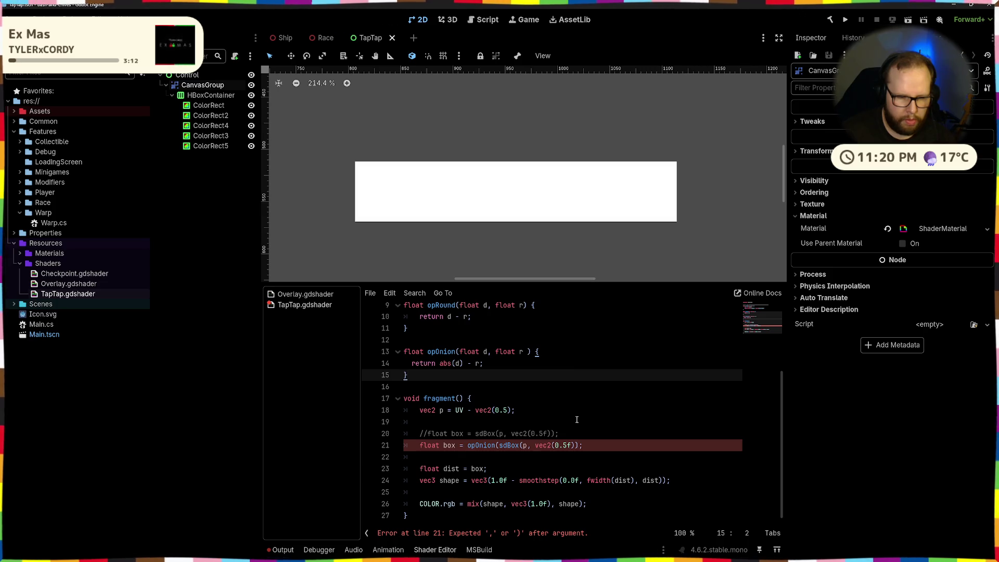
click(577, 419)
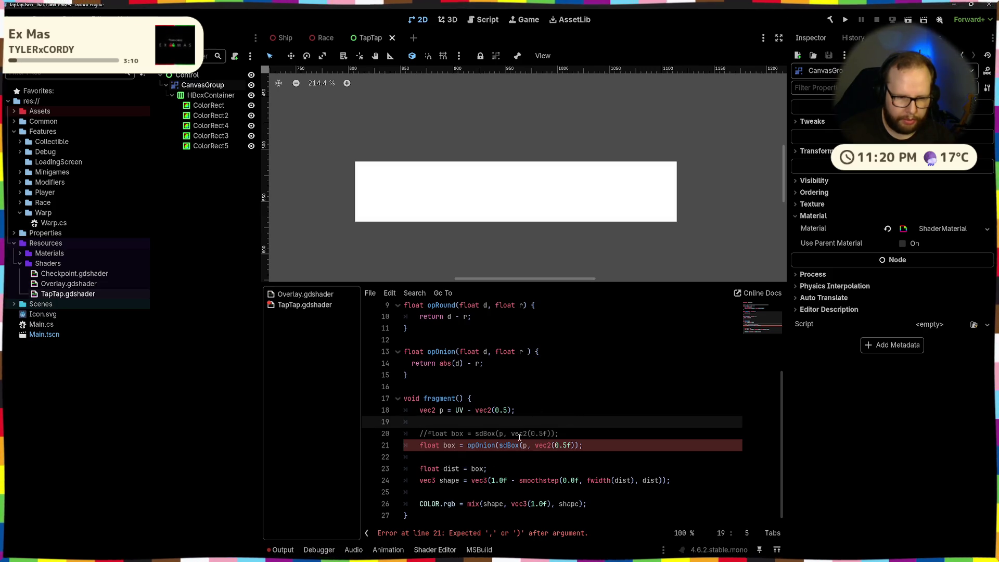
drag(503, 445, 575, 446)
click(642, 422)
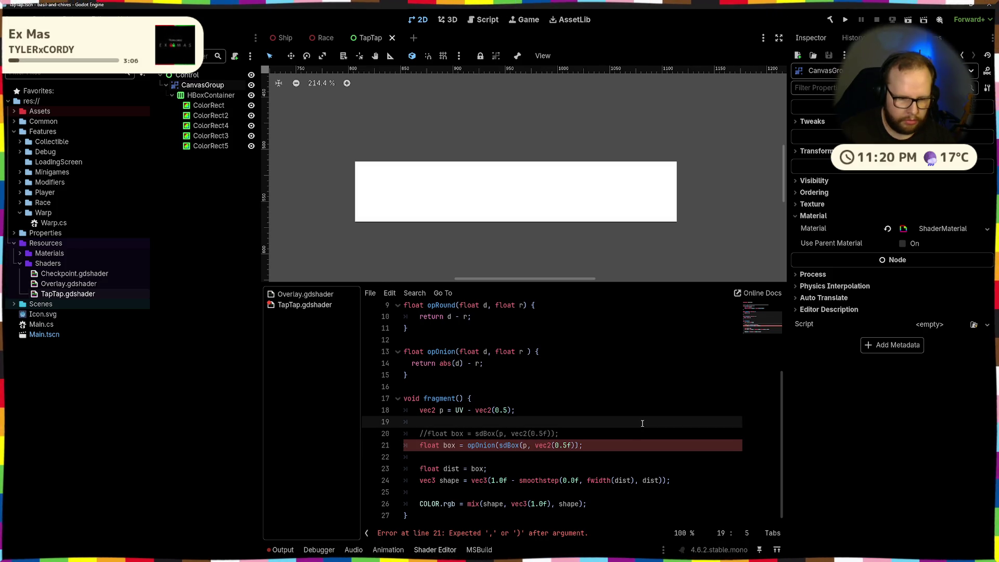
click(578, 445)
text())
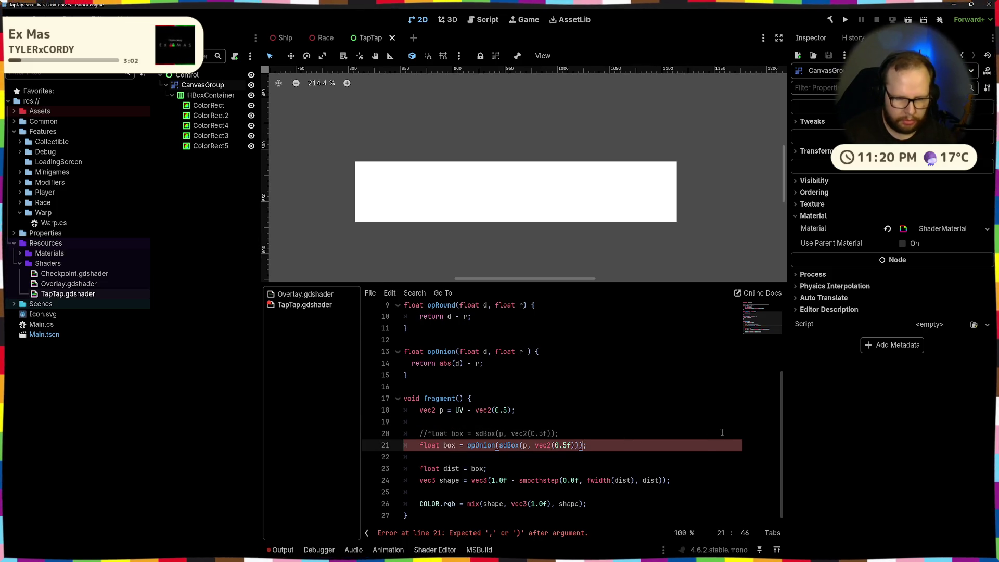
Step: Add 1.0f as opOnion's thickness argument and save so the shader compiles
click(644, 350)
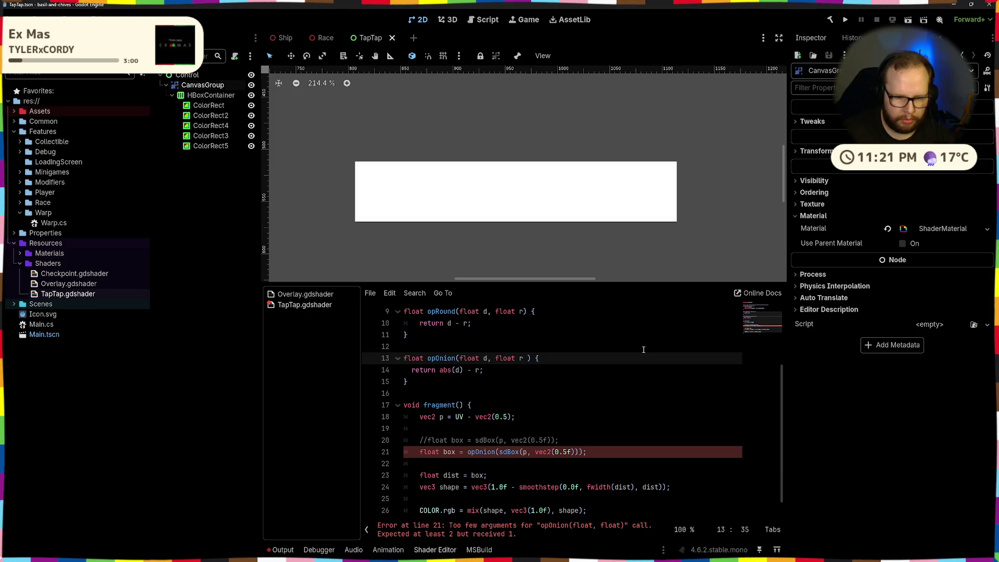
scroll(643, 349, down, 1)
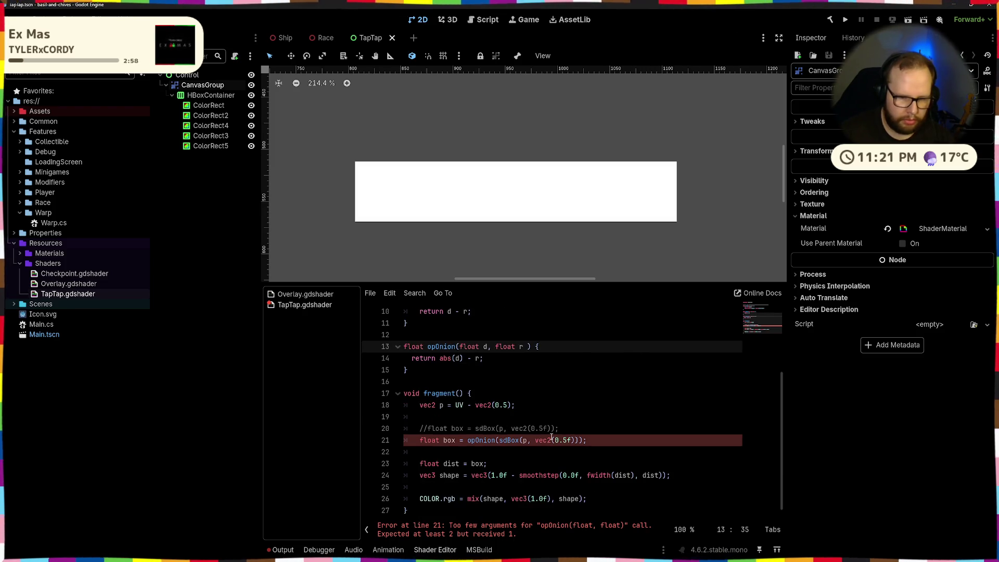
click(577, 440)
key(Left)
key(Right)
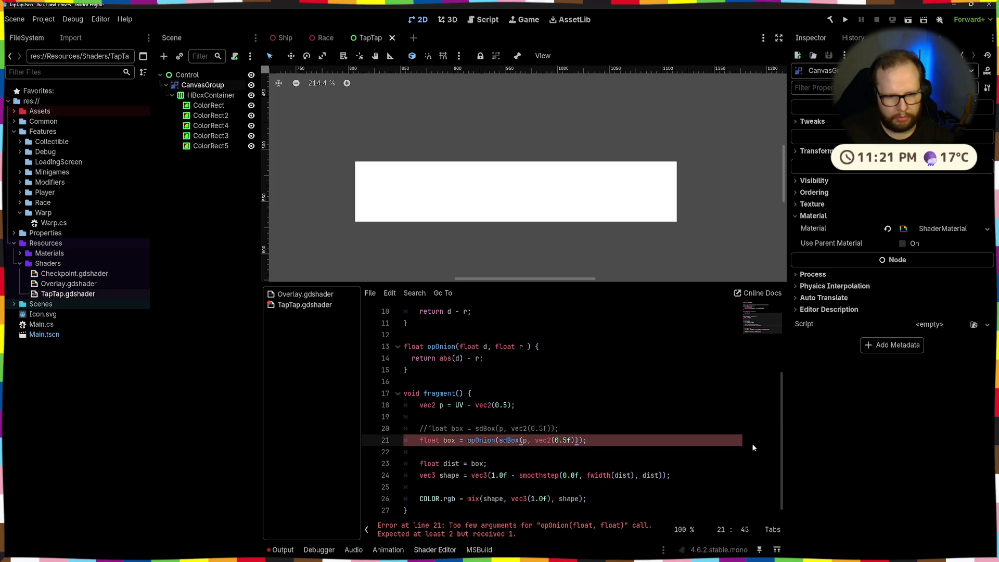
text(, 1.0f)
key(ctrl+s)
click(660, 405)
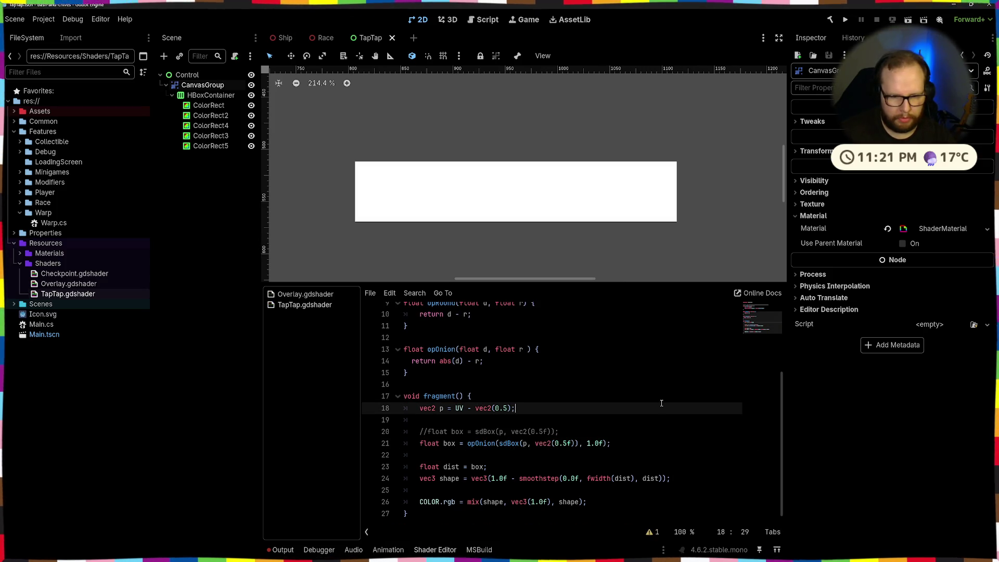
Step: Try 0 instead of 1.0 in the final colour mix, then undo it
click(391, 174)
click(473, 169)
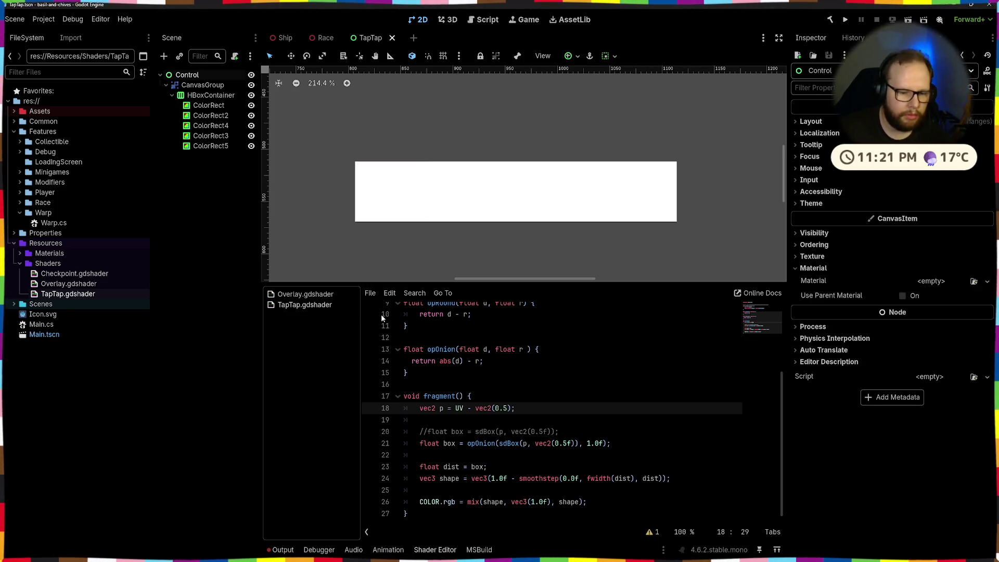
double_click(534, 502)
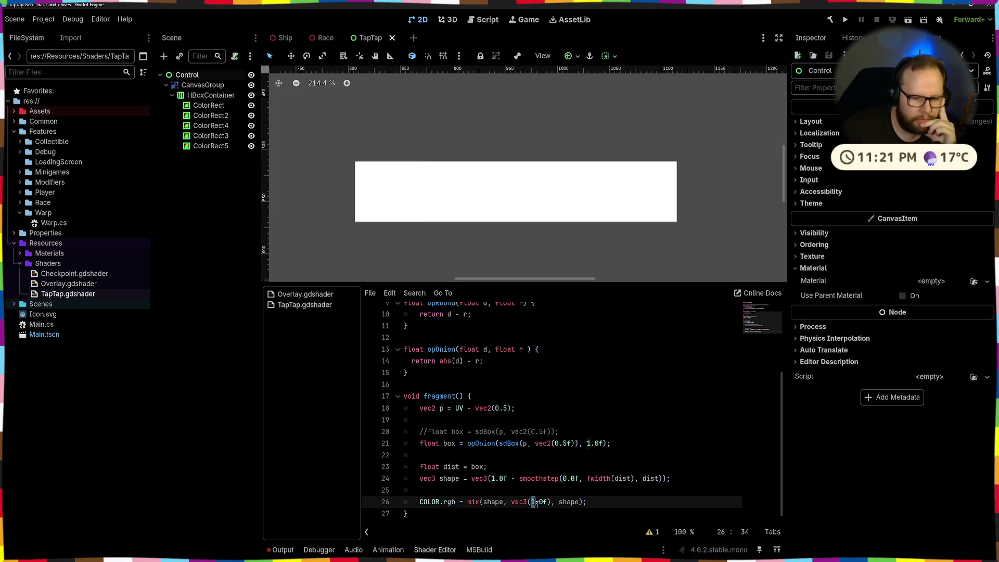
text(0)
key(ctrl+z)
key(ctrl+z)
key(ctrl+z)
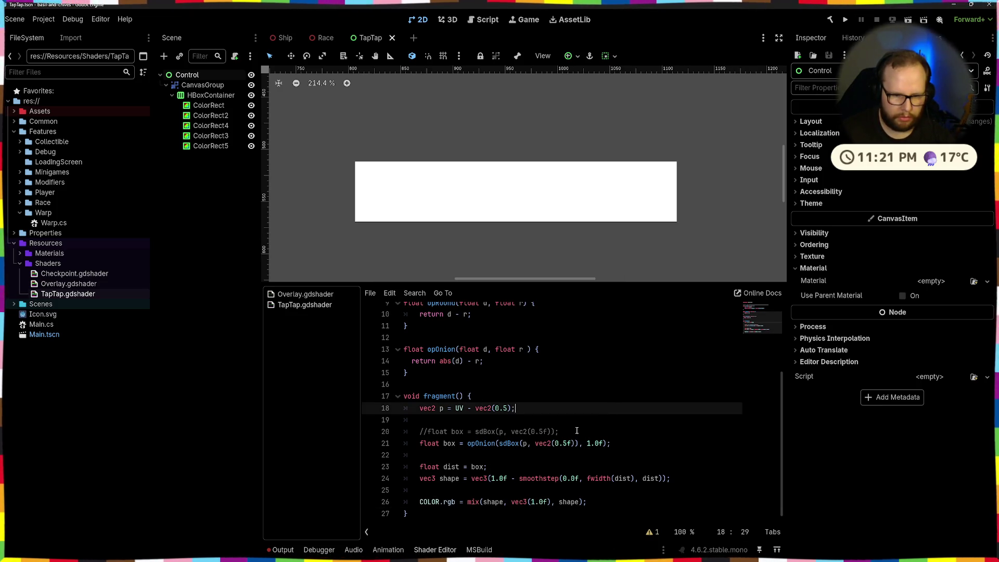
Step: Try onion box sizes 0.4 and 0.2f on line 21
double_click(566, 443)
text(4)
click(596, 387)
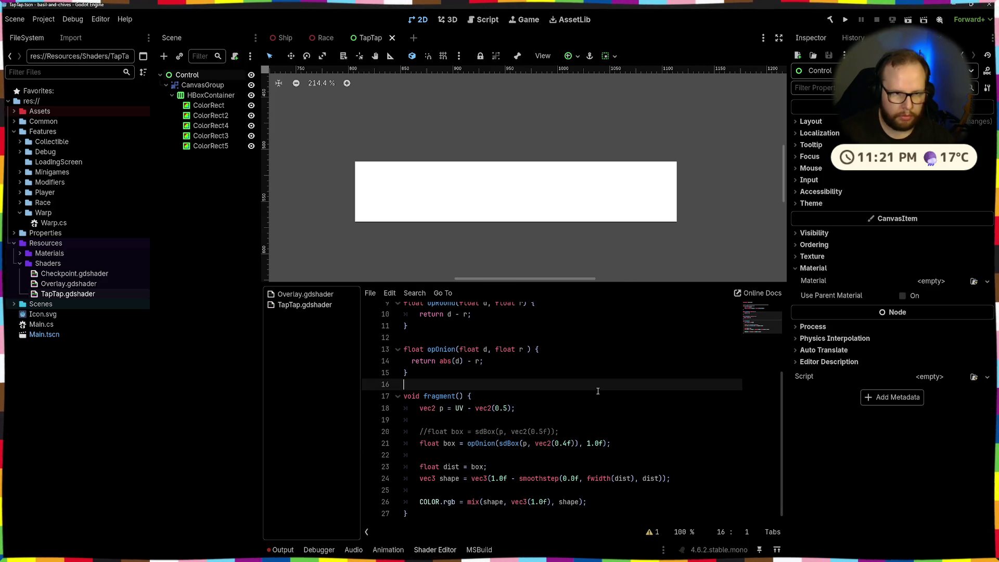
double_click(567, 443)
text(2)
click(595, 408)
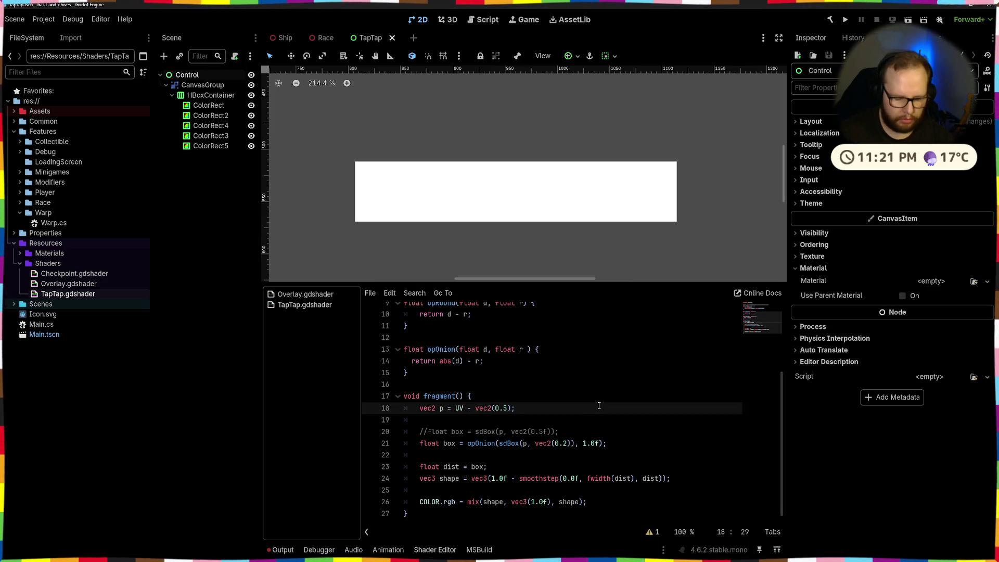
click(573, 443)
text(f)
click(609, 408)
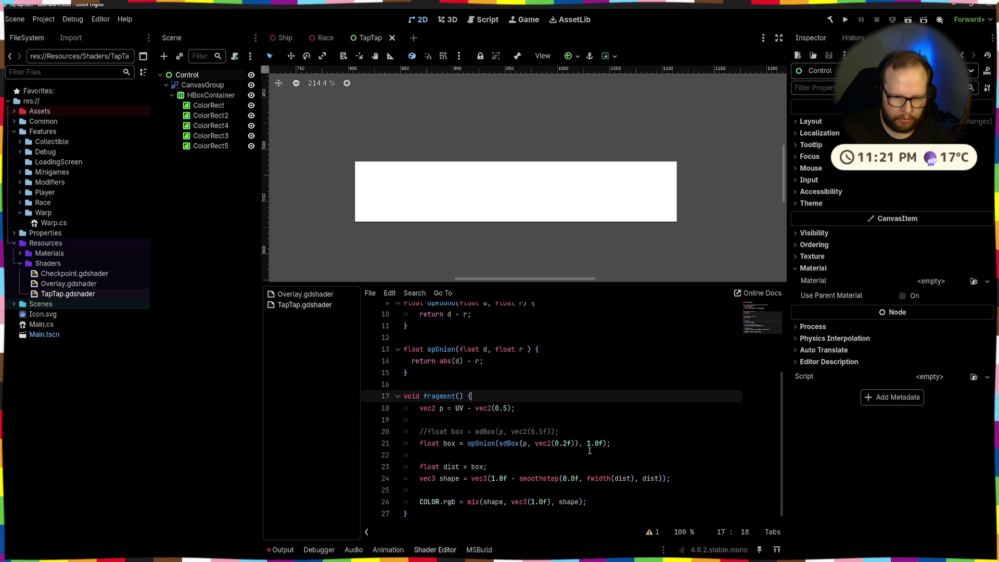
Step: Set ring thickness to 0.1f and box size to 0.5, then comment out the onion box line
drag(587, 443, 599, 445)
text(0.01)
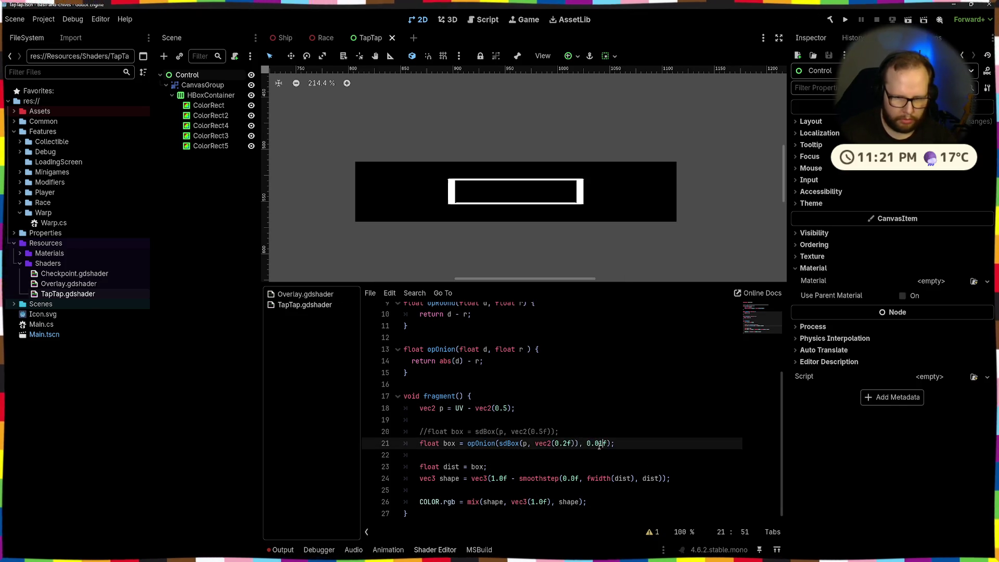
key(BackSpace)
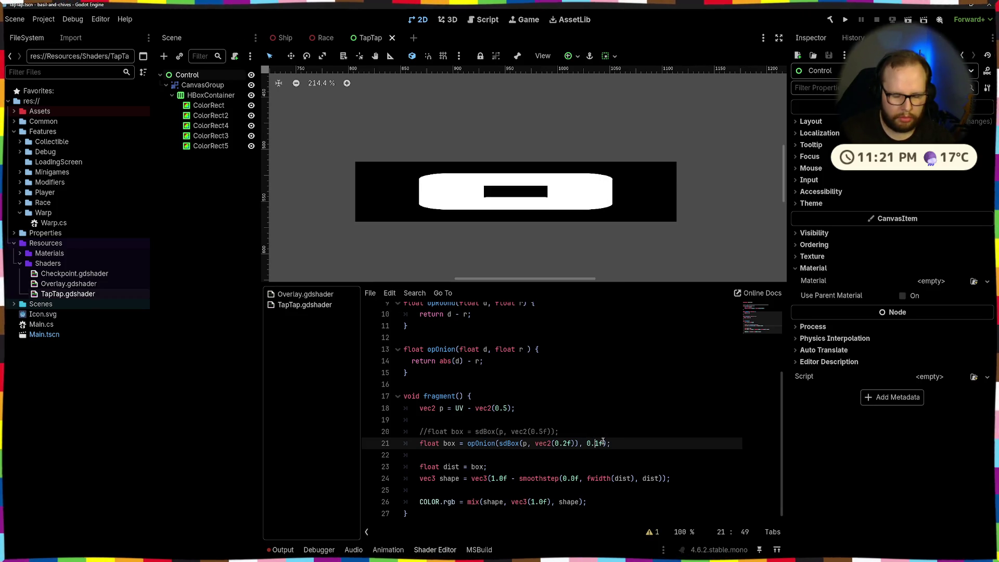
click(567, 443)
key(BackSpace)
text(5)
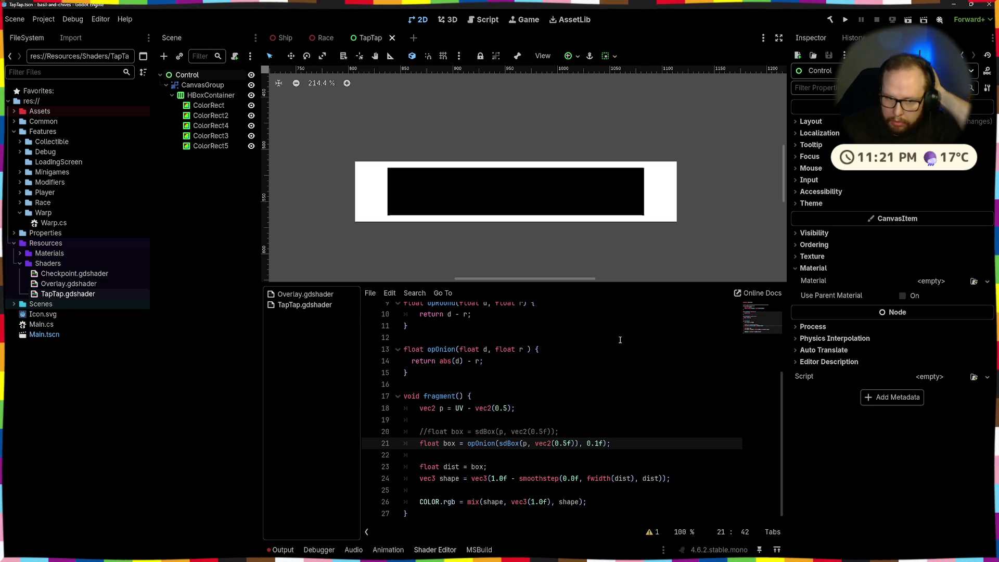
key(ctrl+k)
key(Up)
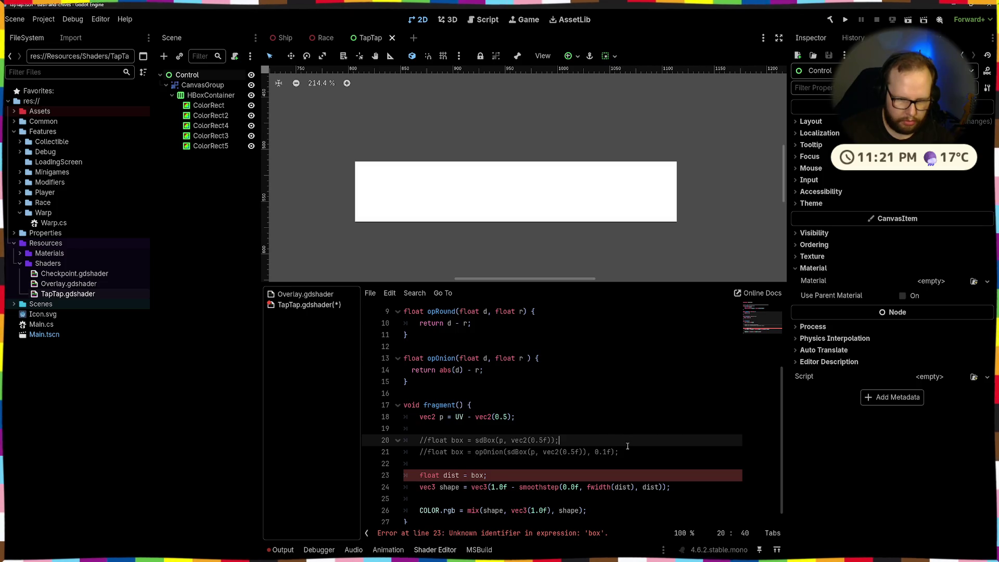
Step: Start a new opRound line below the commented onion and sdBox lines
click(636, 452)
key(ctrl+shift+Return)
text(gf)
key(BackSpace)
key(BackSpace)
text(float box =)
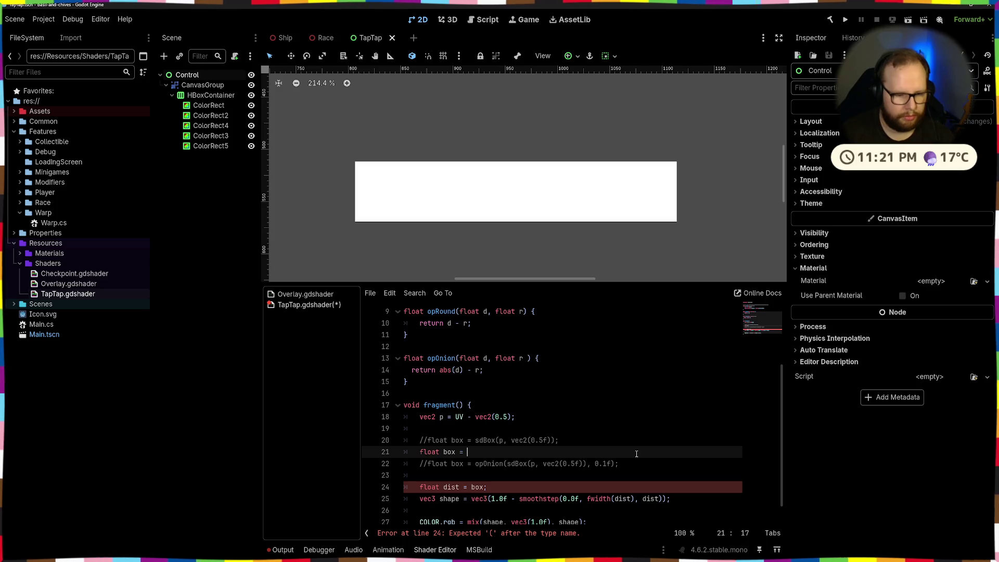
text(opR)
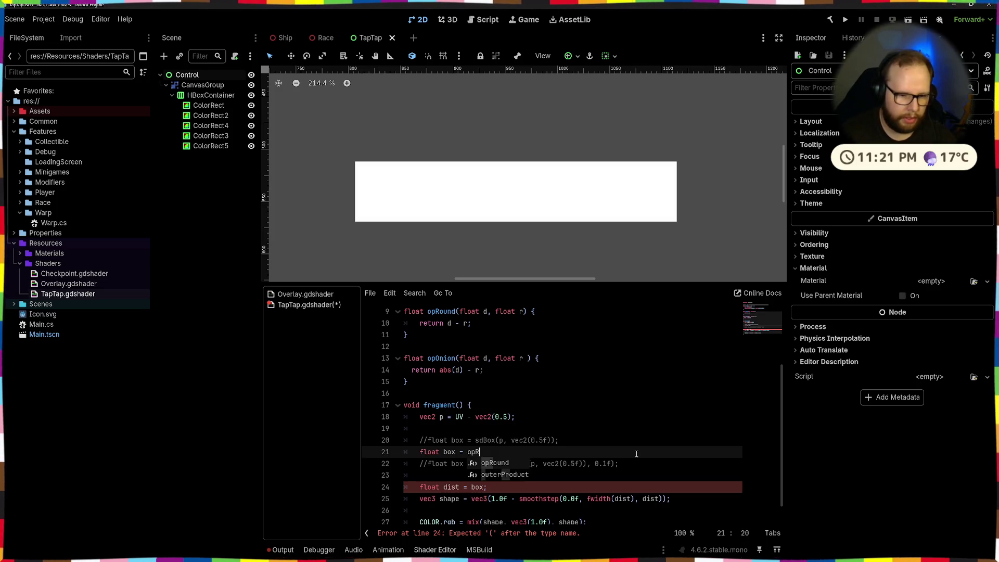
text(ound ()
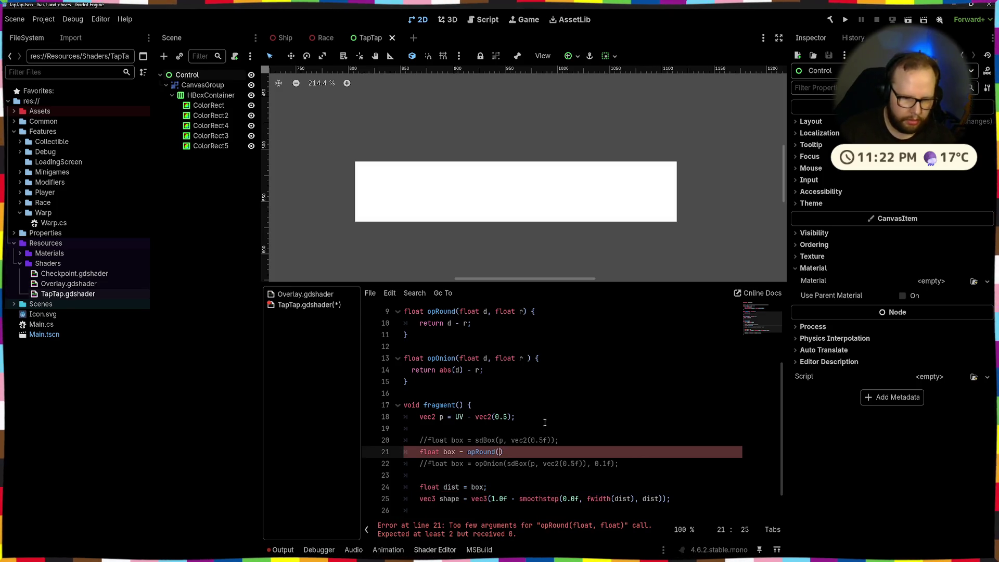
Step: Uncomment the sdBox line, complete 'box = opRound(box, 0.1f);' beneath it, and save
click(576, 440)
click(443, 452)
key(ctrl+BackSpace)
key(ctrl+s)
click(573, 441)
key(ctrl+k)
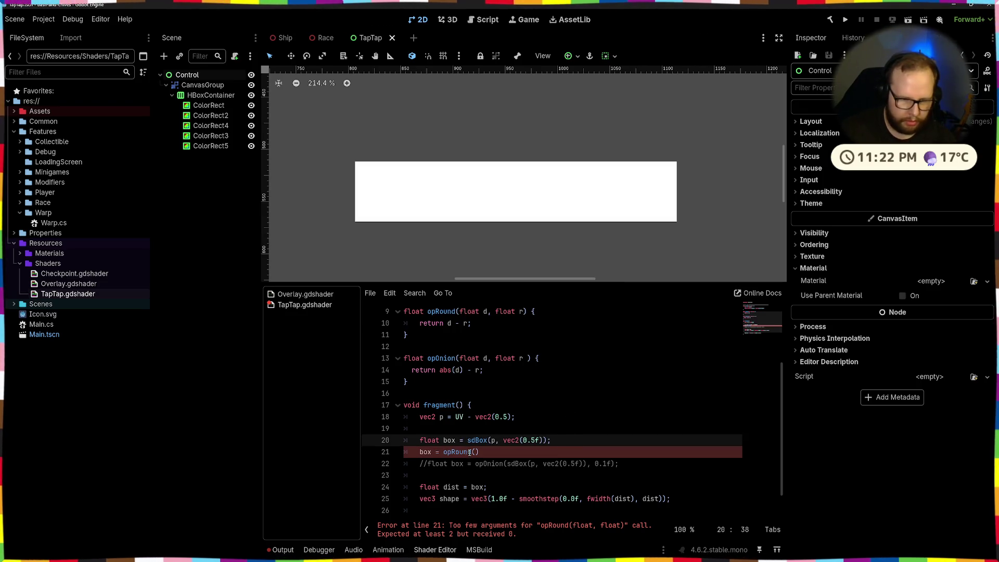
click(469, 451)
text(box)
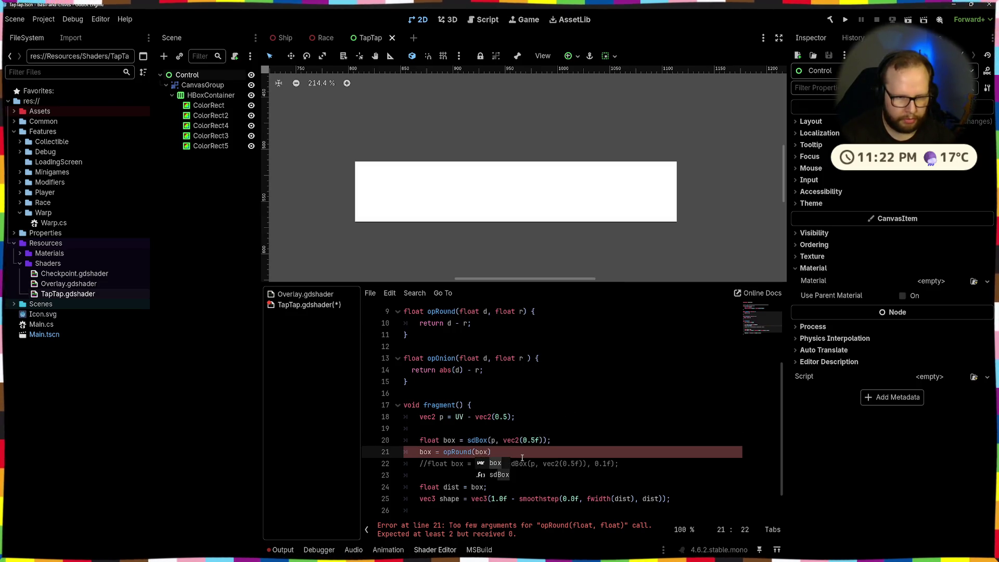
text(, )
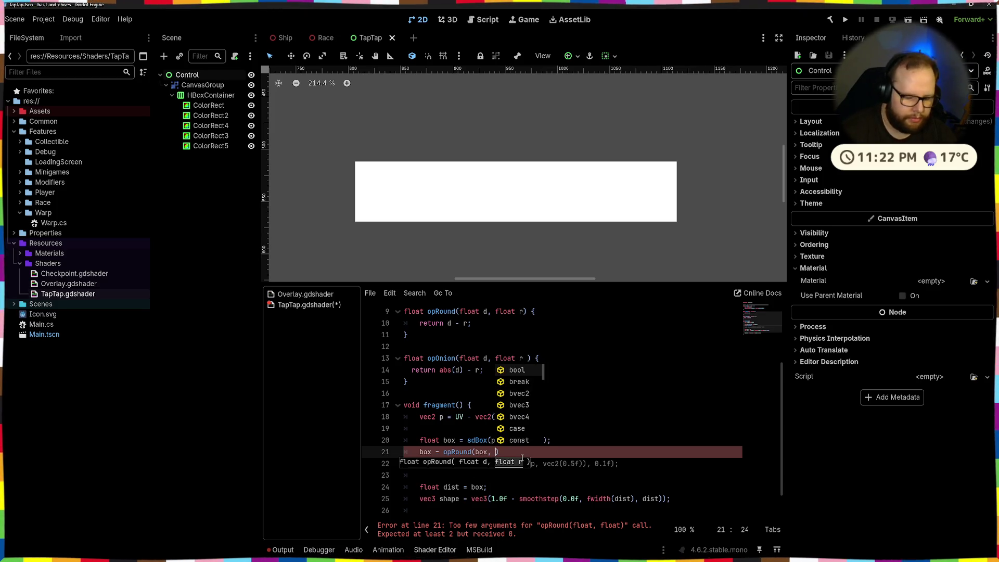
text(0.1f);)
key(ctrl+s)
Step: Change the sdBox size on line 20 to vec2(0.4f)
click(547, 416)
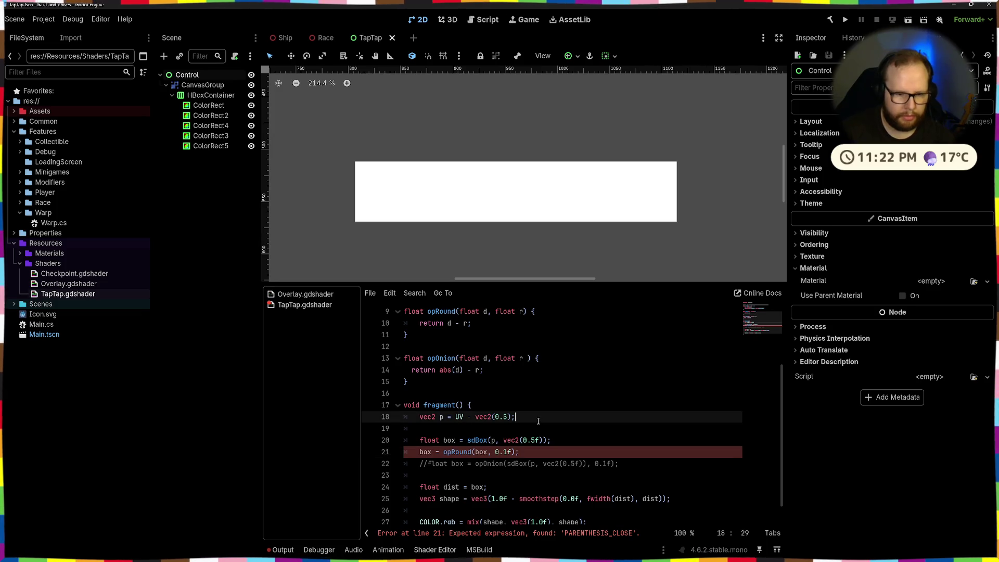
click(559, 451)
scroll(508, 470, down, 2)
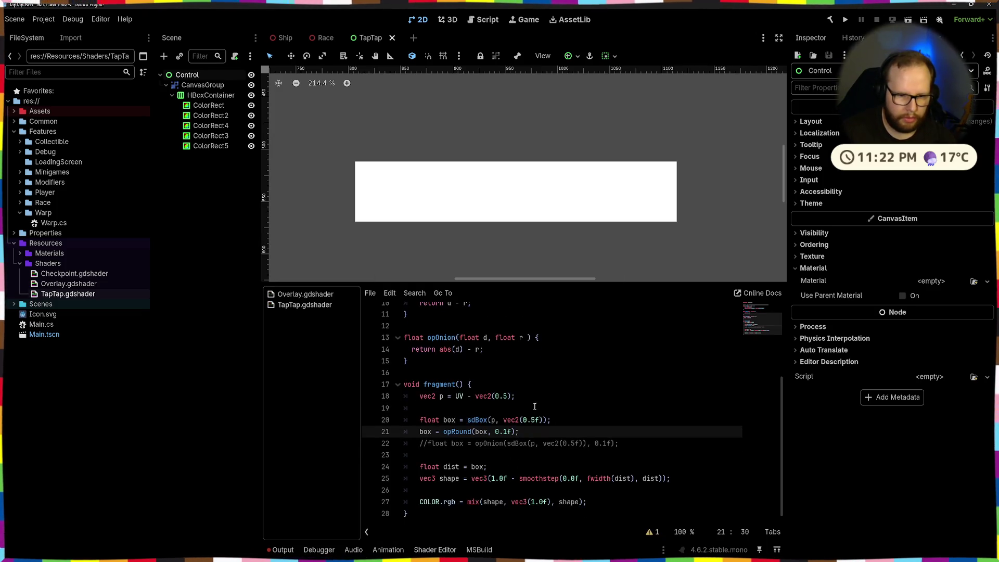
double_click(529, 420)
text(4f)
click(615, 407)
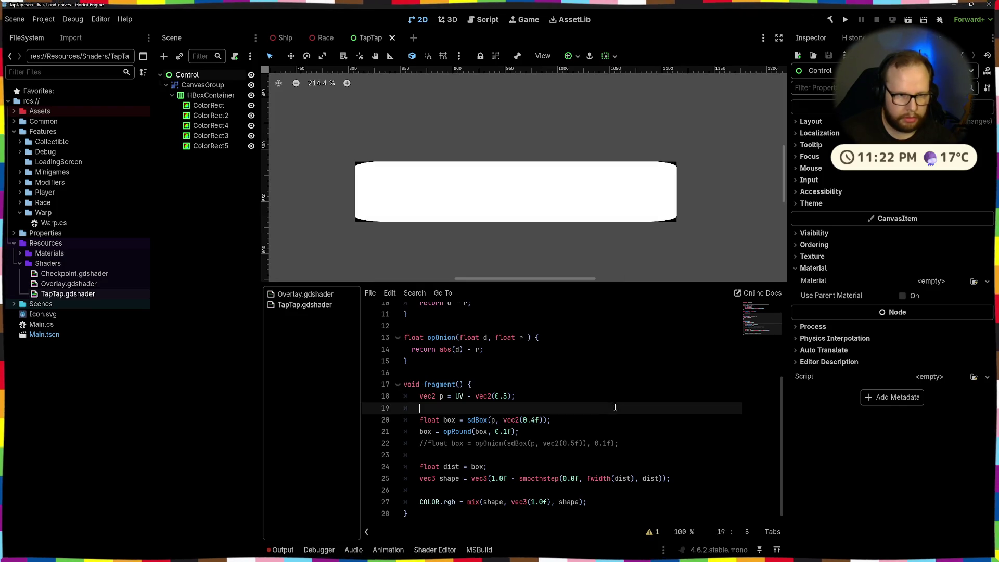
Step: Try box size 0.3 and a centre offset of 2 on line 18, then undo the offset
double_click(536, 420)
text(3f)
click(601, 386)
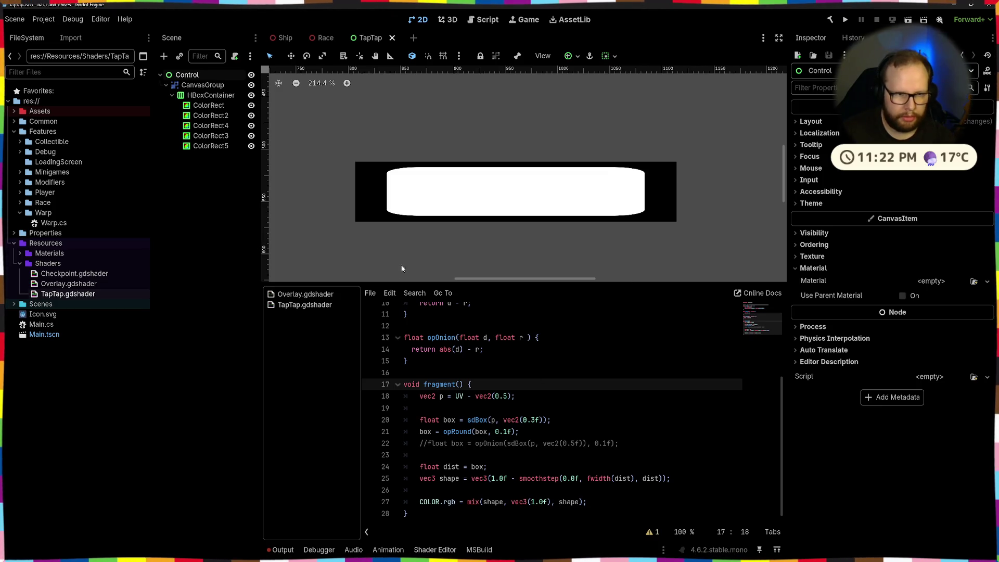
scroll(461, 181, down, 2)
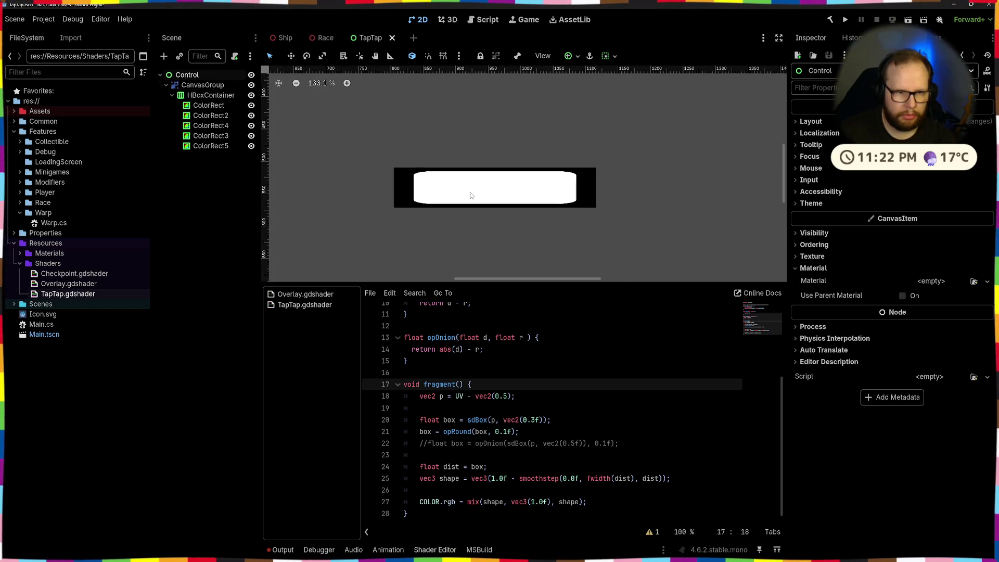
click(543, 397)
click(553, 370)
text(2)
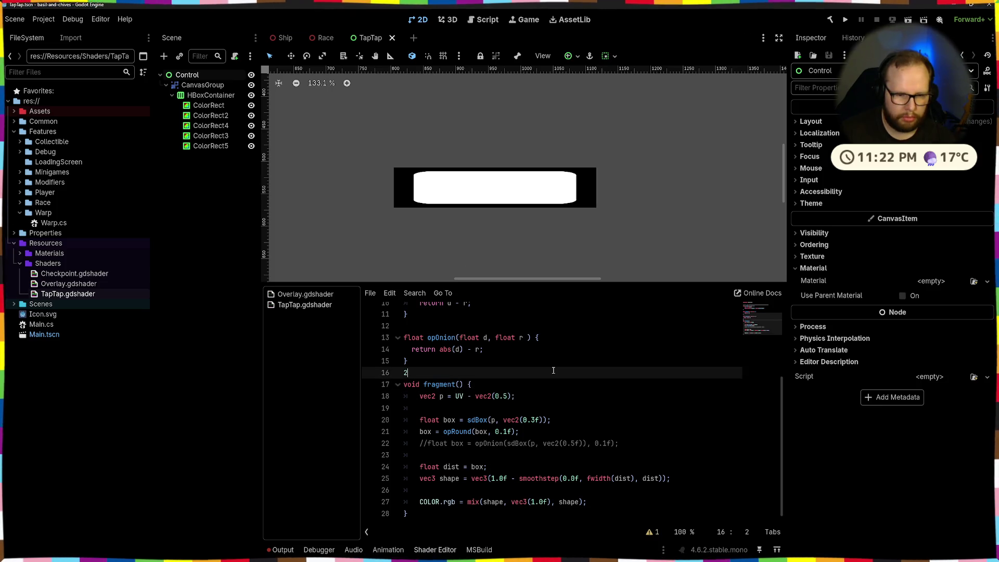
key(BackSpace)
double_click(506, 397)
text(2)
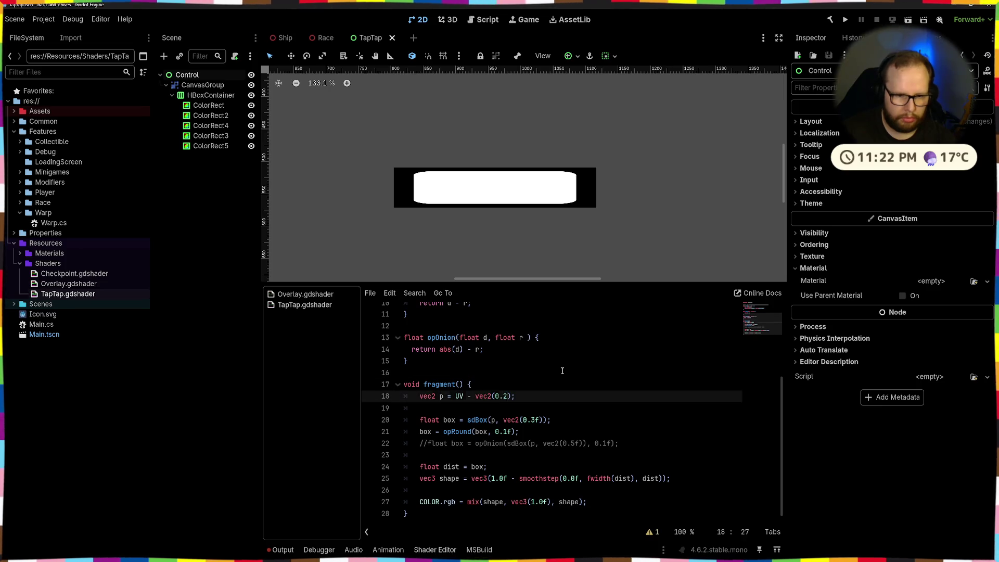
click(562, 371)
key(ctrl+z)
key(ctrl+z)
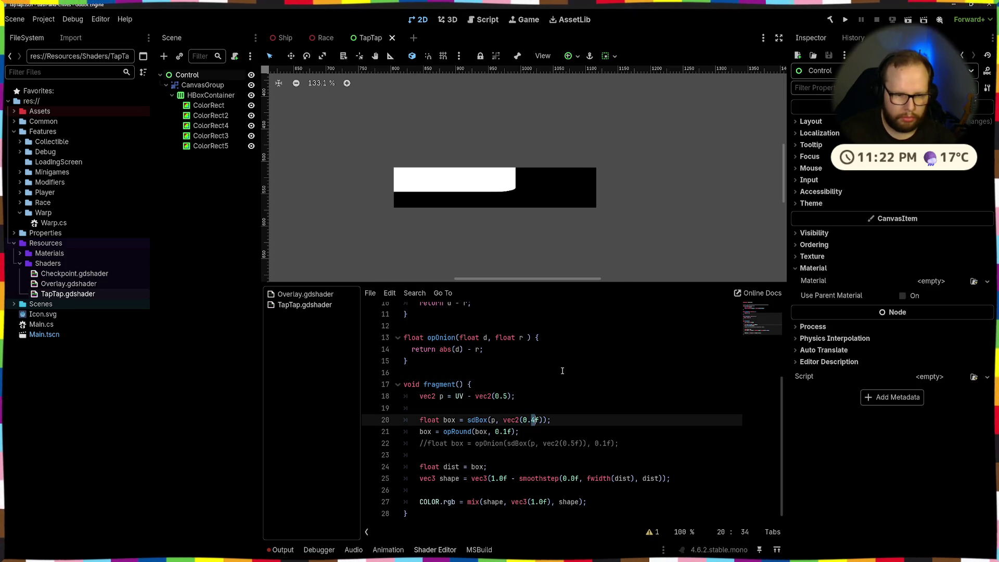
Step: Set the box size to vec2(0.2f), save, and select the CanvasGroup node
text(3)
click(562, 371)
key(ctrl+z)
key(ctrl+z)
click(568, 369)
key(ctrl+s)
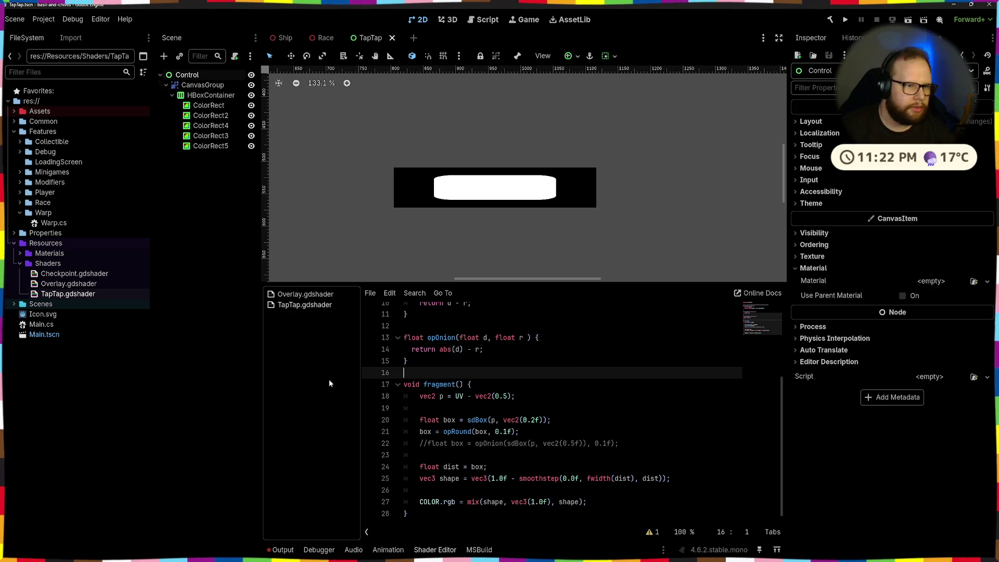
click(202, 85)
scroll(554, 171, down, 13)
Step: Inspect the HBoxContainer, CanvasGroup and the bar's ColorRect nodes before returning to the shader
mouse_move(545, 173)
mouse_down()
mouse_move(468, 151)
mouse_move(482, 147)
mouse_up()
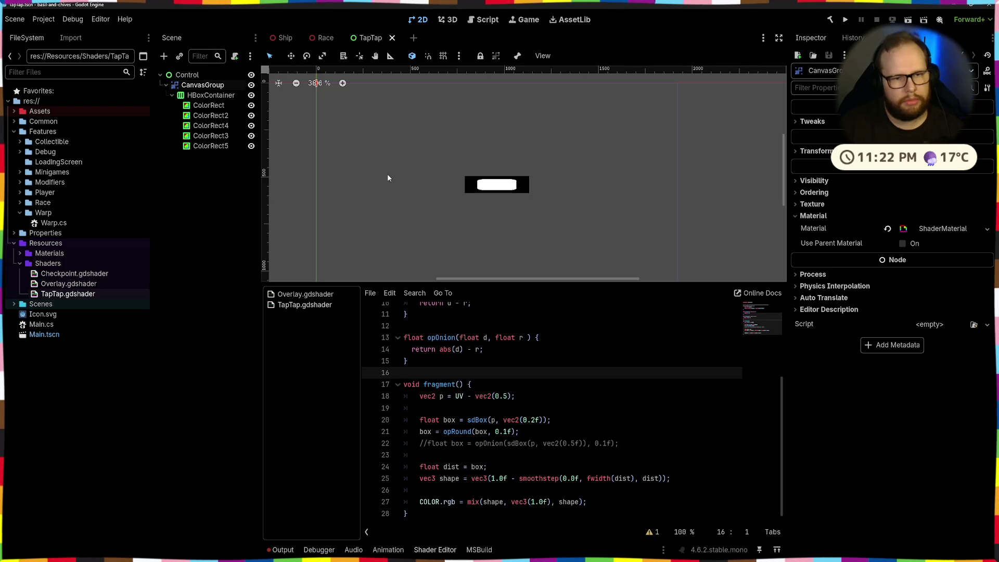
click(211, 95)
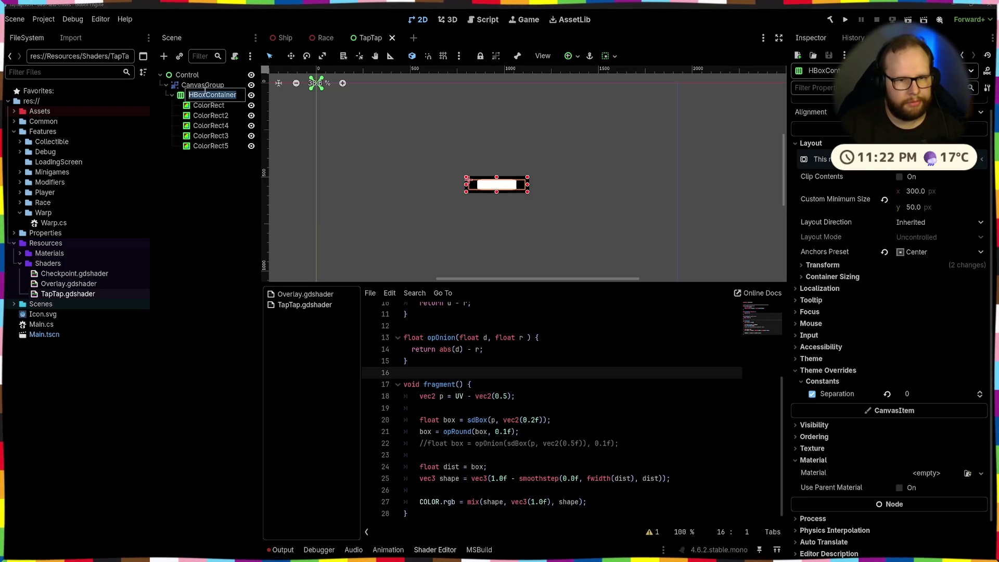
click(201, 85)
click(194, 95)
click(196, 85)
scroll(501, 192, up, 3)
scroll(500, 191, up, 5)
scroll(468, 182, down, 5)
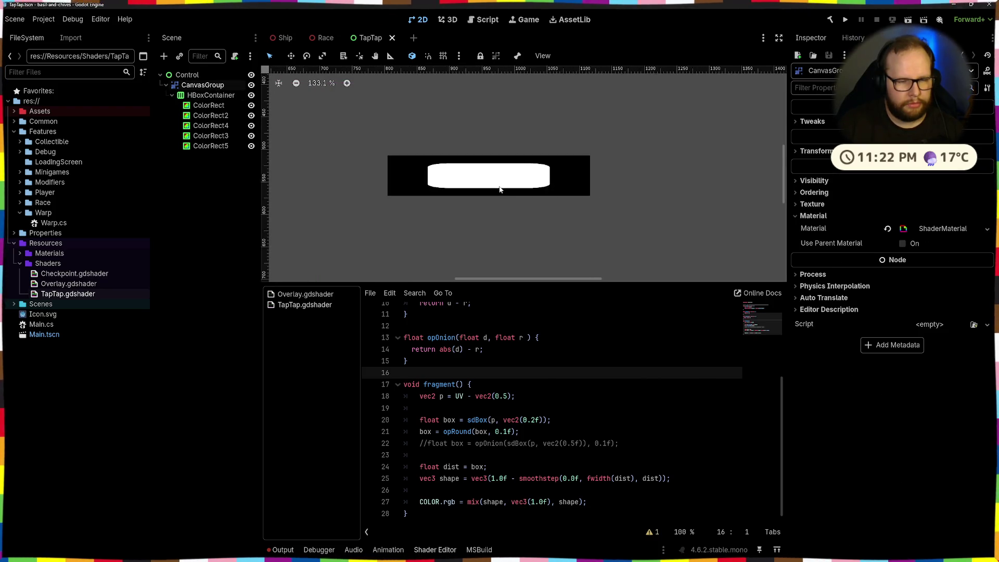
click(465, 182)
click(461, 183)
click(496, 183)
click(518, 184)
click(532, 182)
click(515, 396)
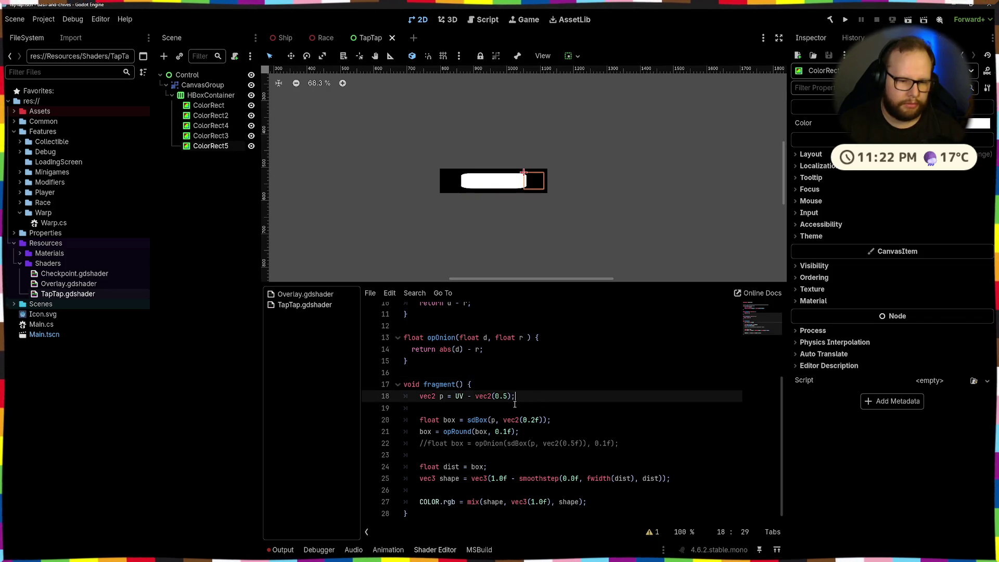
Step: Try box sizes 0.1 and then 0.4 on line 20, and save
click(532, 419)
text(1)
click(557, 362)
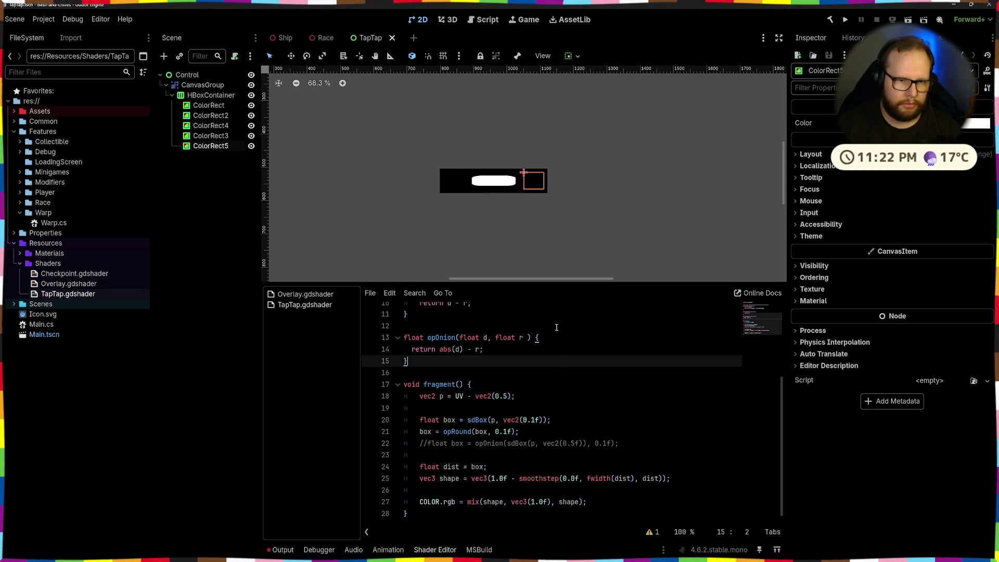
click(536, 419)
key(BackSpace)
text(4)
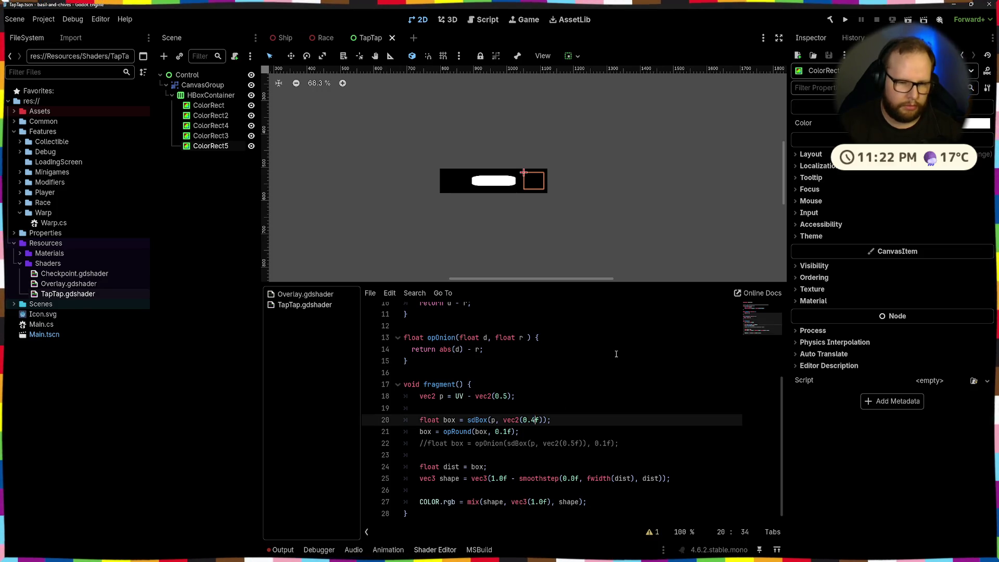
click(617, 349)
key(ctrl+s)
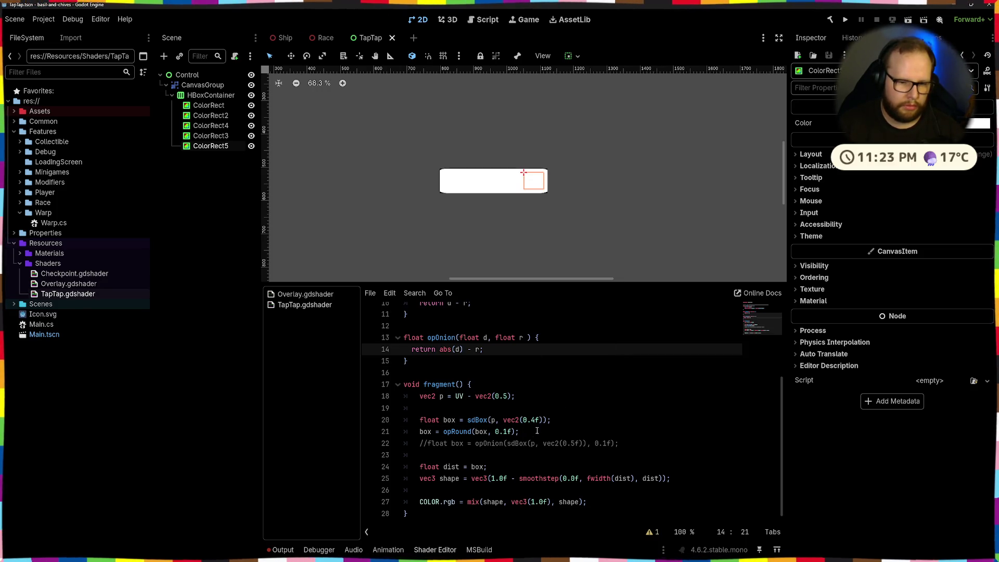
Step: Try box sizes 0.2, 0.3 and 0.35 while viewing the whole bar
click(536, 419)
key(BackSpace)
text(2)
click(597, 388)
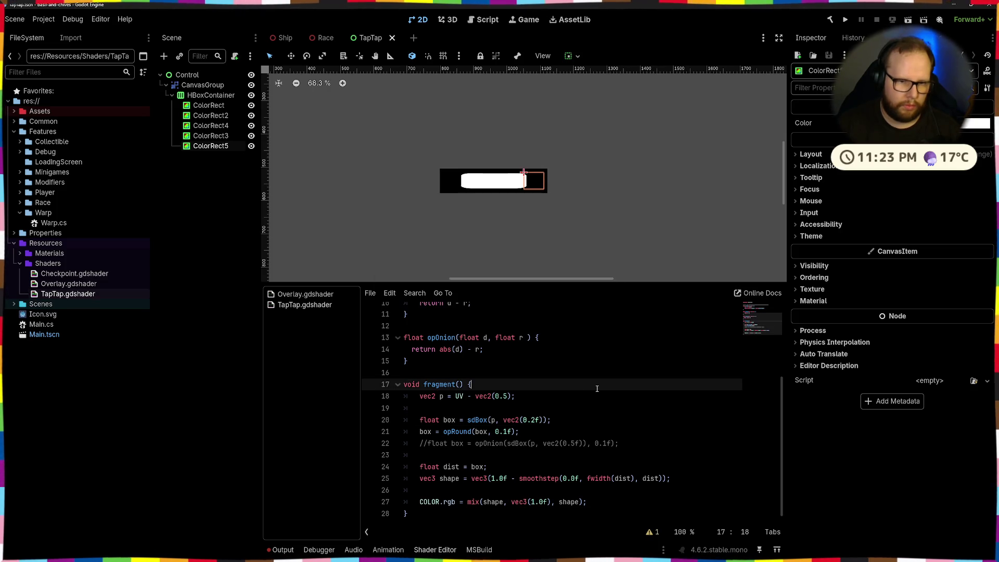
click(535, 419)
key(BackSpace)
text(3)
click(590, 376)
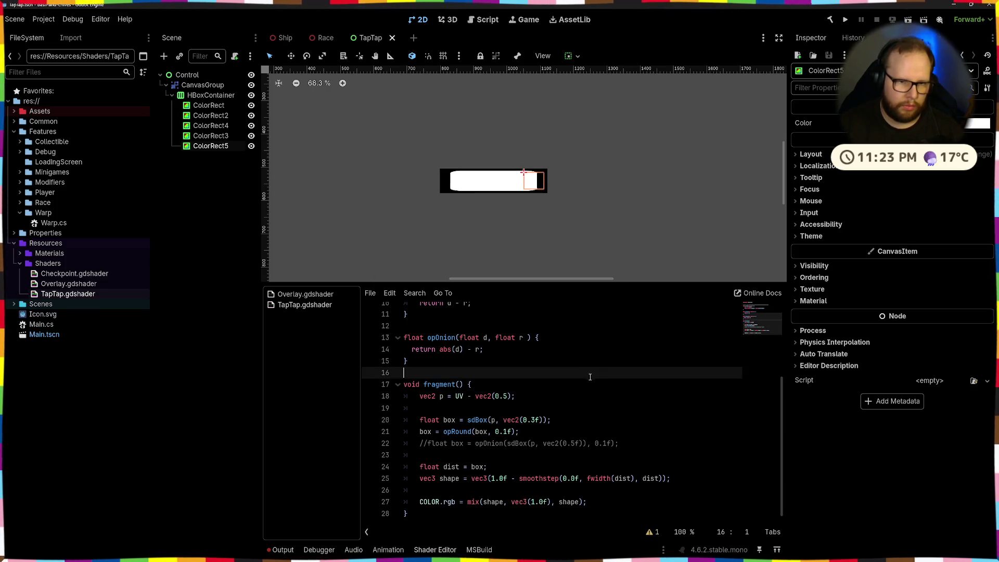
click(536, 420)
text(5)
click(552, 242)
scroll(517, 195, up, 6)
Step: Set the opRound corner rounding to 0.2, then 0.3, and save
click(503, 431)
key(Delete)
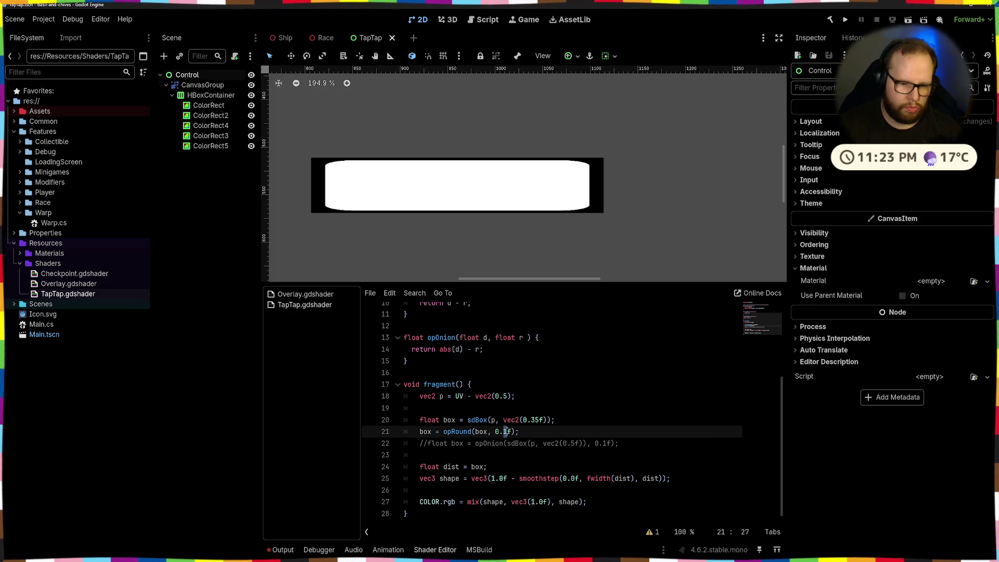
text(2)
click(520, 384)
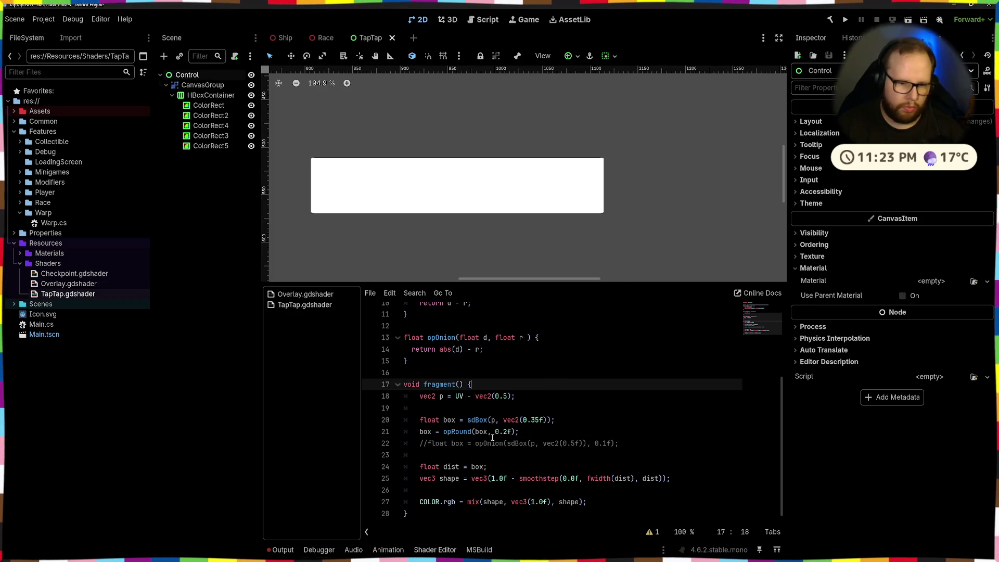
click(507, 432)
key(BackSpace)
text(3)
key(ctrl+s)
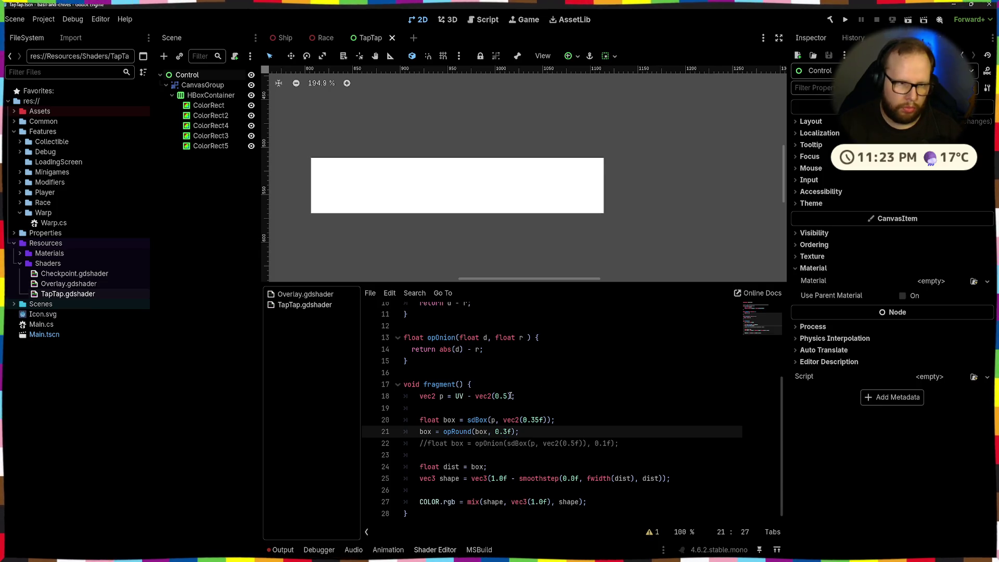
Step: Set the box size to vec2(0.15f) and save
click(533, 419)
key(Delete)
key(BackSpace)
text(2)
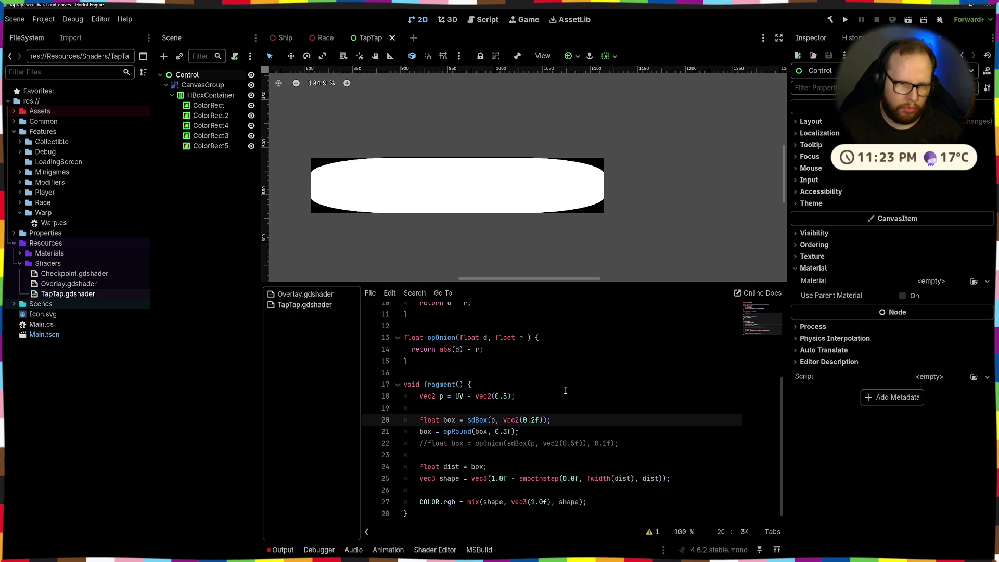
key(BackSpace)
text(3)
key(Up)
key(Up)
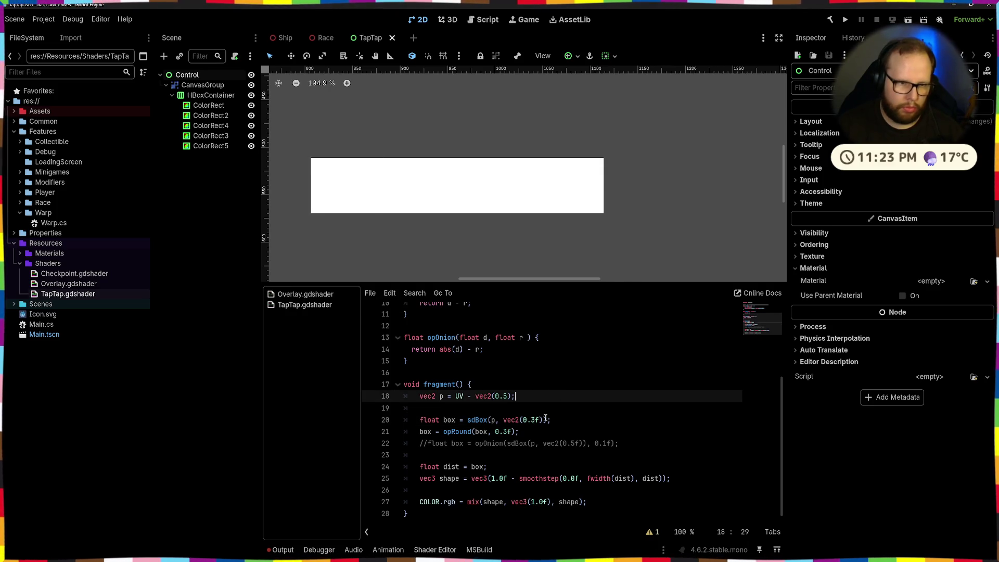
click(534, 419)
key(BackSpace)
text(15)
key(ctrl+s)
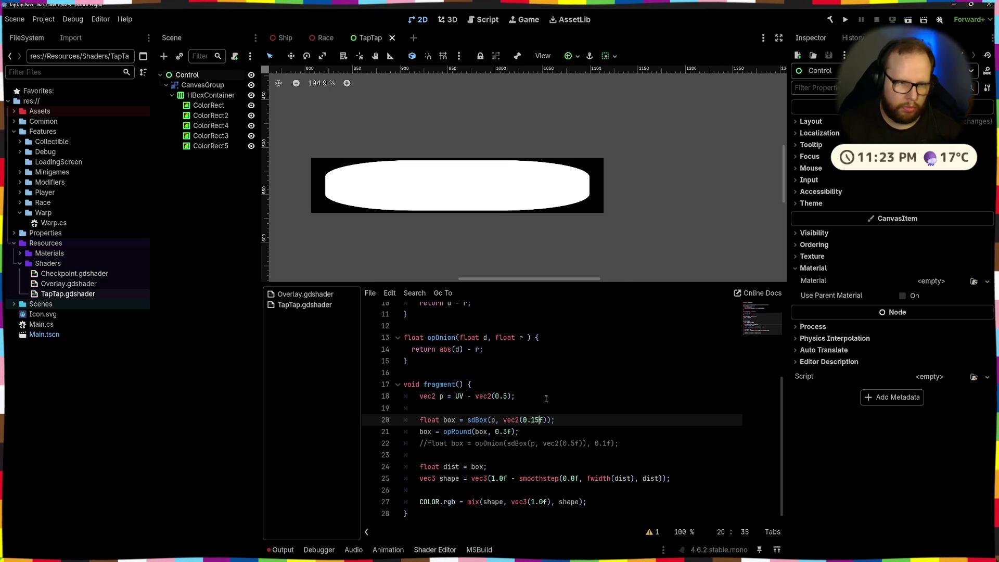
Step: Try rounding 0.4, undo back to 0.3, and go to the line after COLOR.rgb
click(508, 432)
key(BackSpace)
text(4)
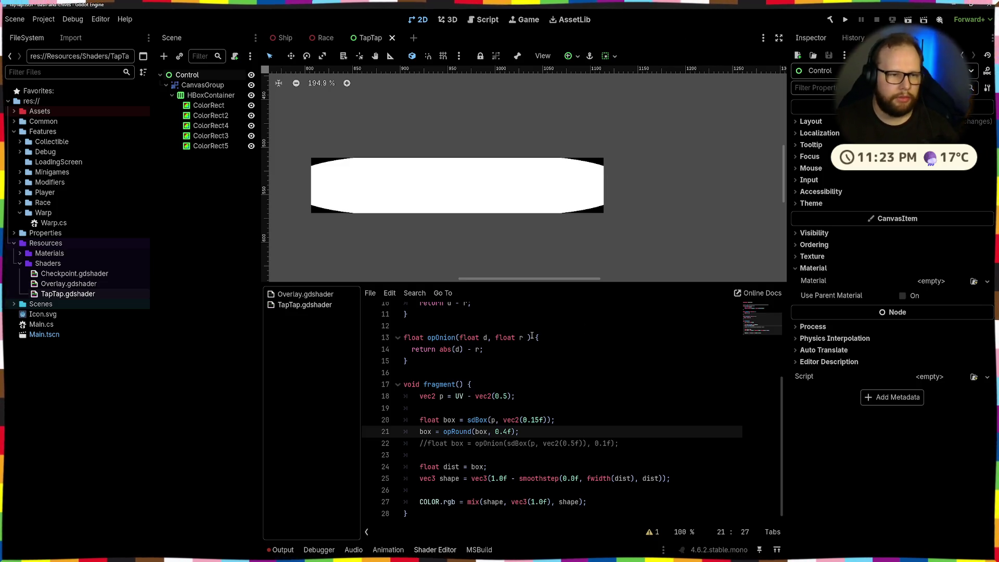
click(615, 501)
key(Down)
key(Down)
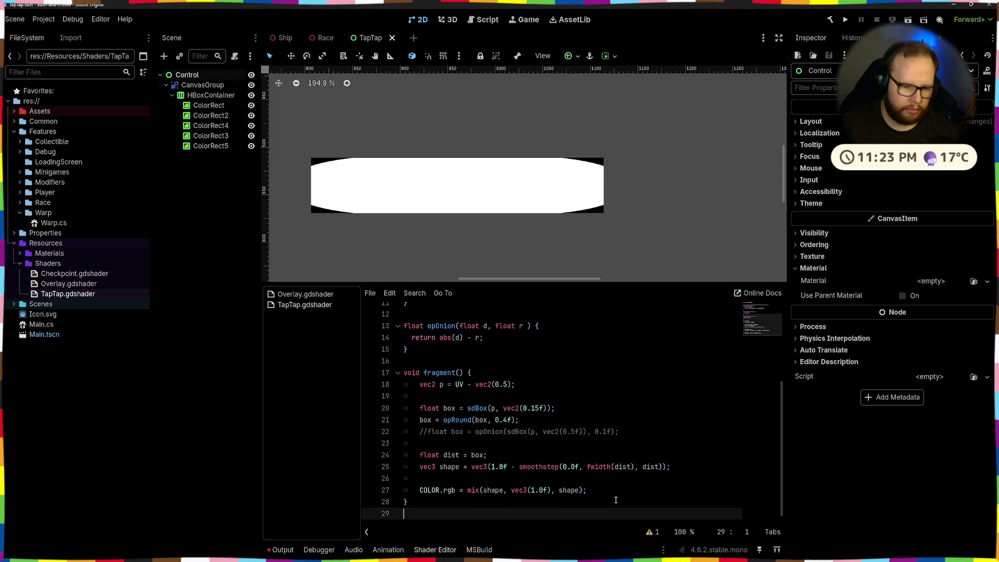
key(ctrl+z)
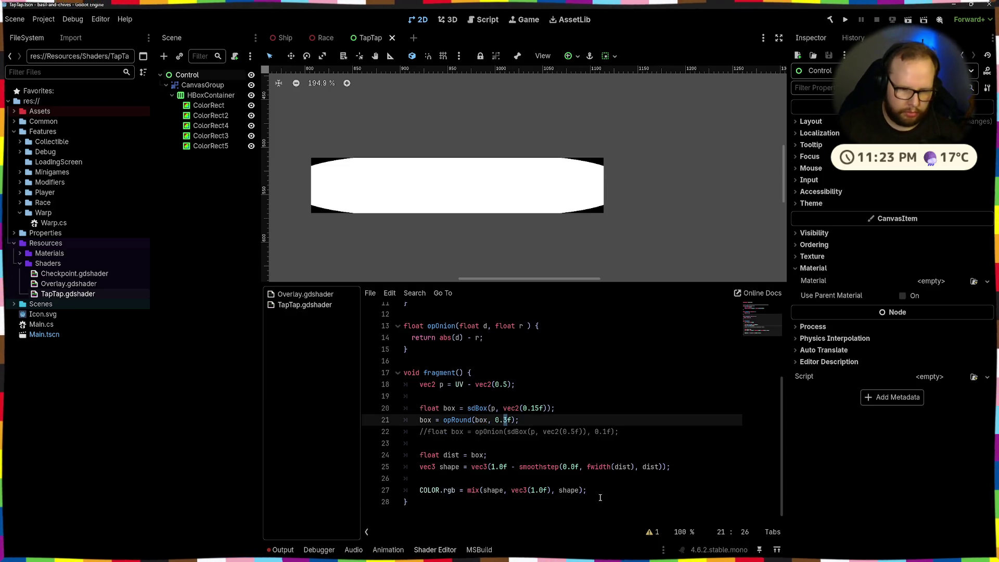
click(600, 498)
click(600, 489)
Step: Add 'COLOR.a = shape.r;' after the COLOR.rgb line and save to recompile
key(Return)
text(COLOR.A =)
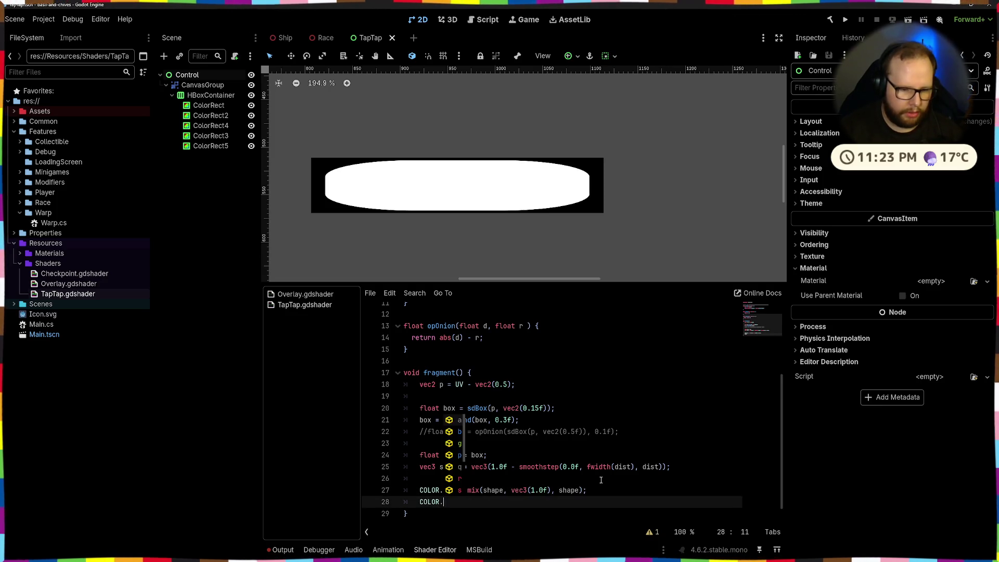
key(BackSpace)
key(BackSpace)
key(BackSpace)
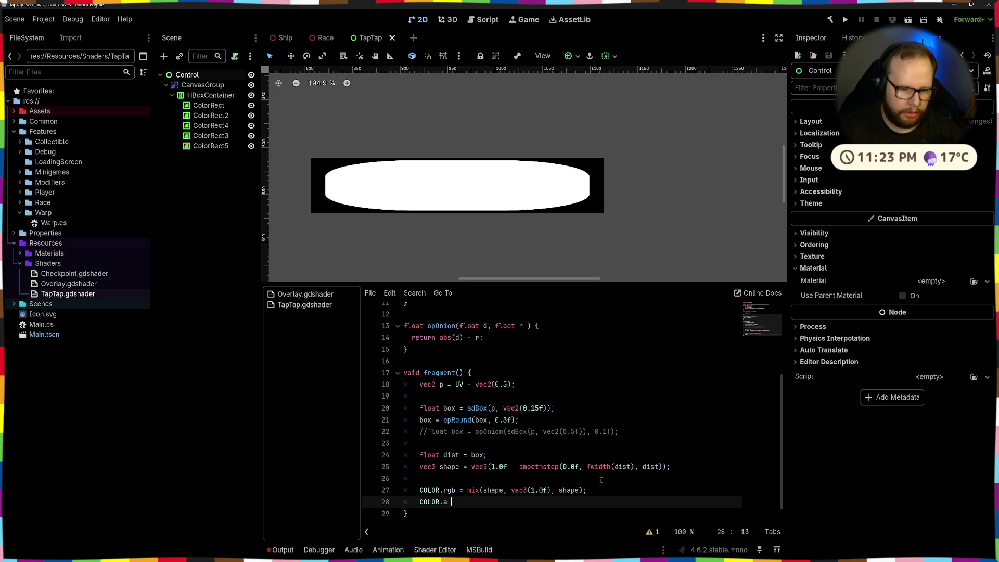
text(shape;)
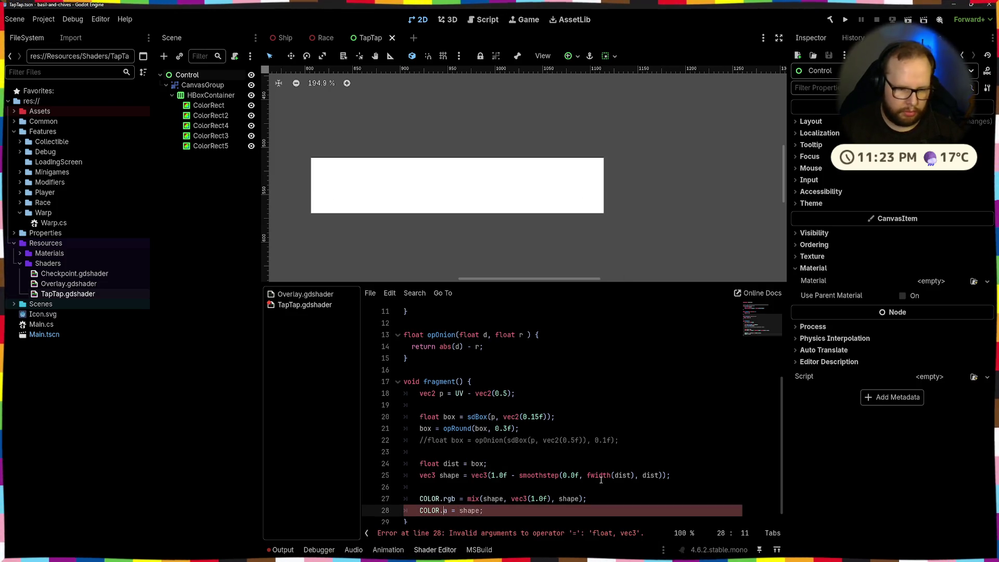
text(.r)
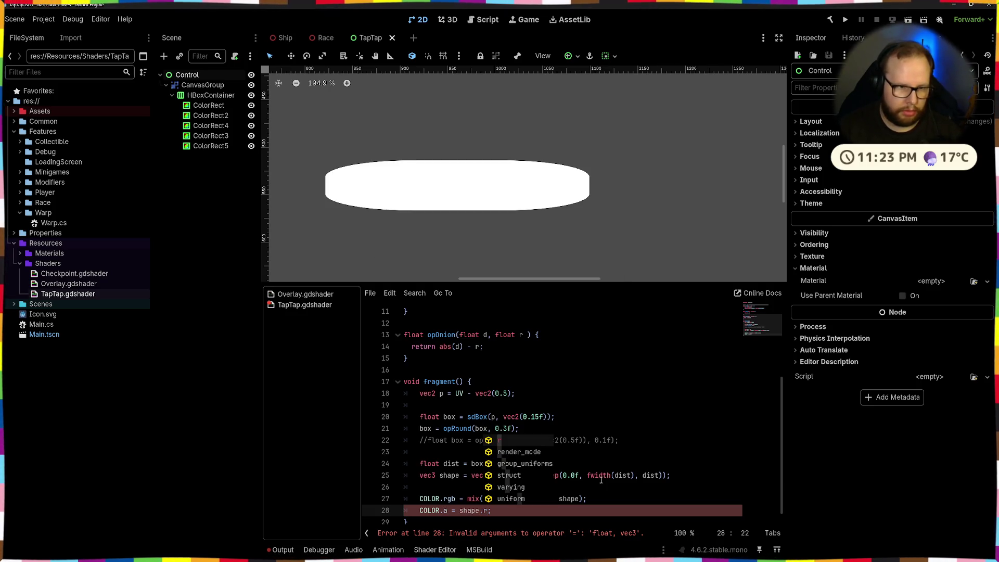
click(541, 393)
click(508, 428)
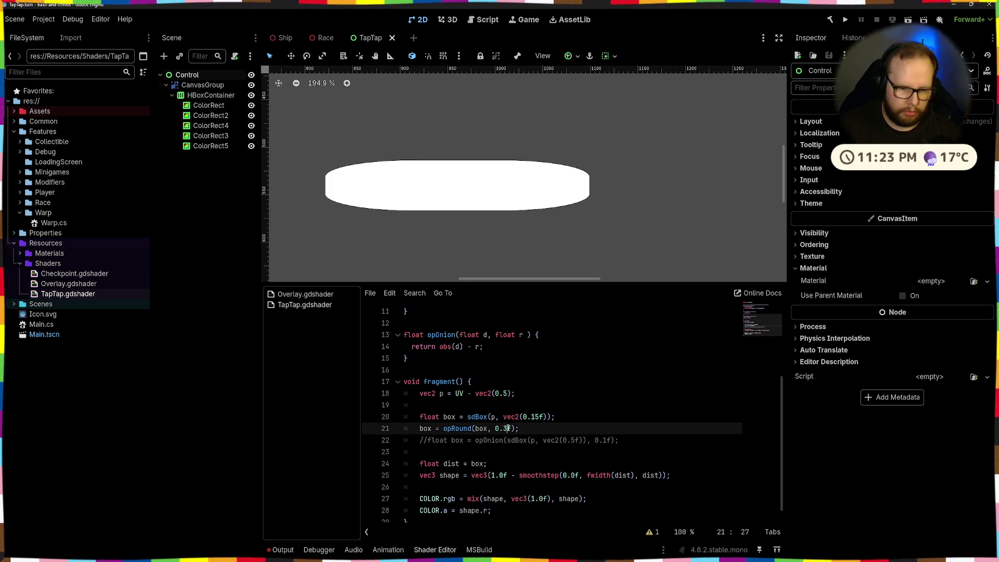
key(ctrl+s)
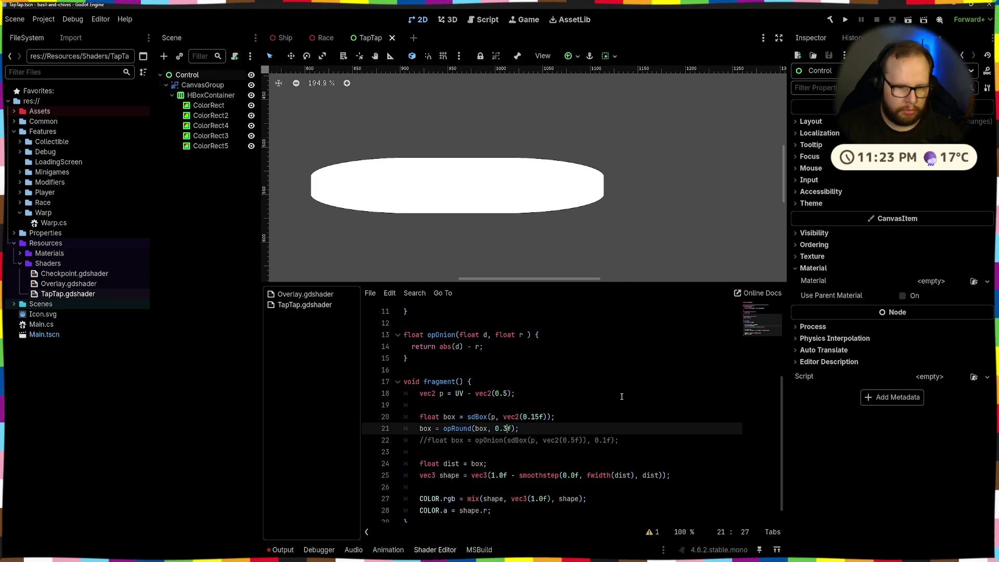
key(ctrl+s)
Step: Shrink the box size to vec2(0.1f), briefly preview rounding 0.35, then restore 0.3
click(536, 417)
key(BackSpace)
key(ctrl+s)
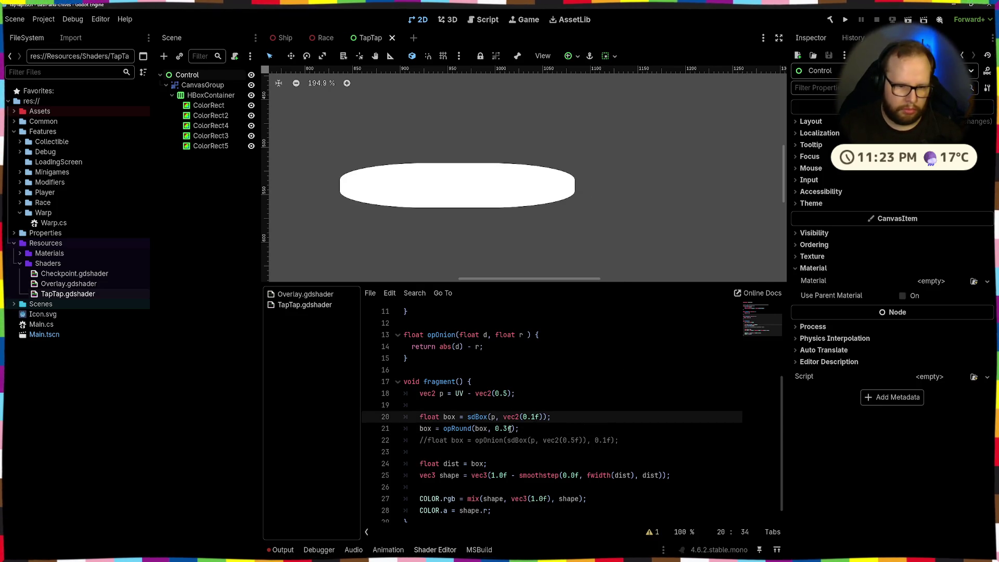
click(510, 429)
text(5)
key(ctrl+s)
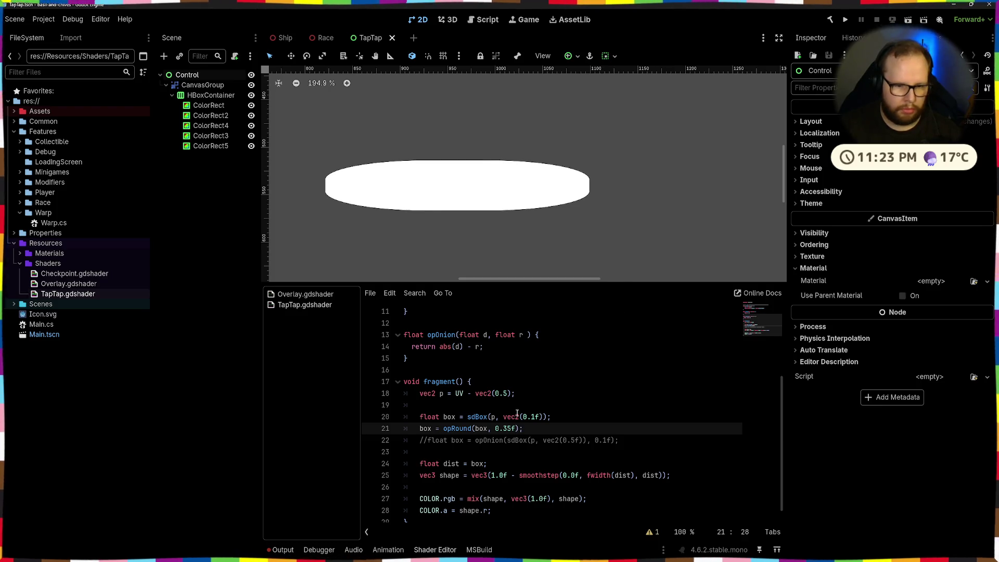
key(BackSpace)
click(613, 389)
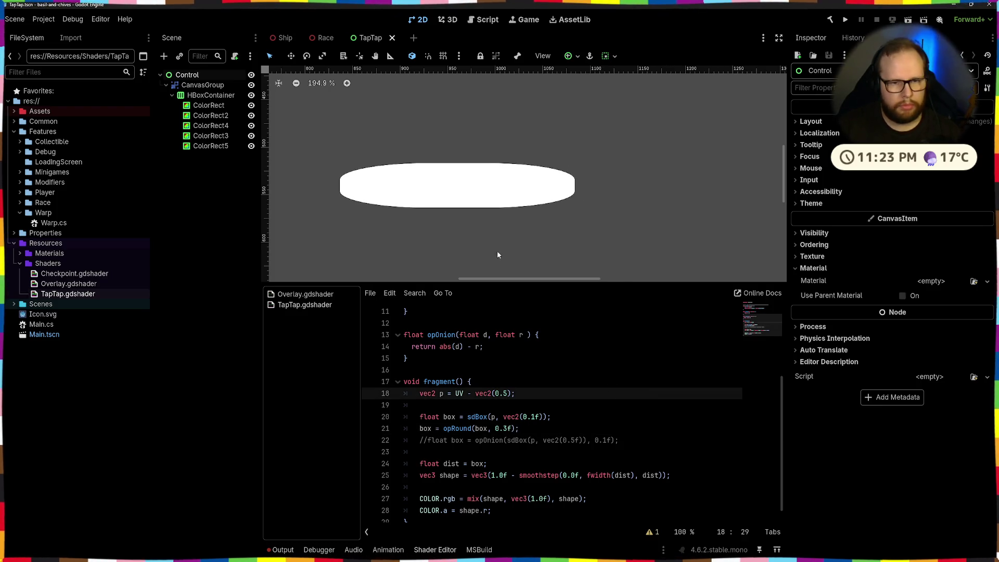
scroll(497, 255, down, 5)
scroll(581, 409, down, 1)
click(511, 385)
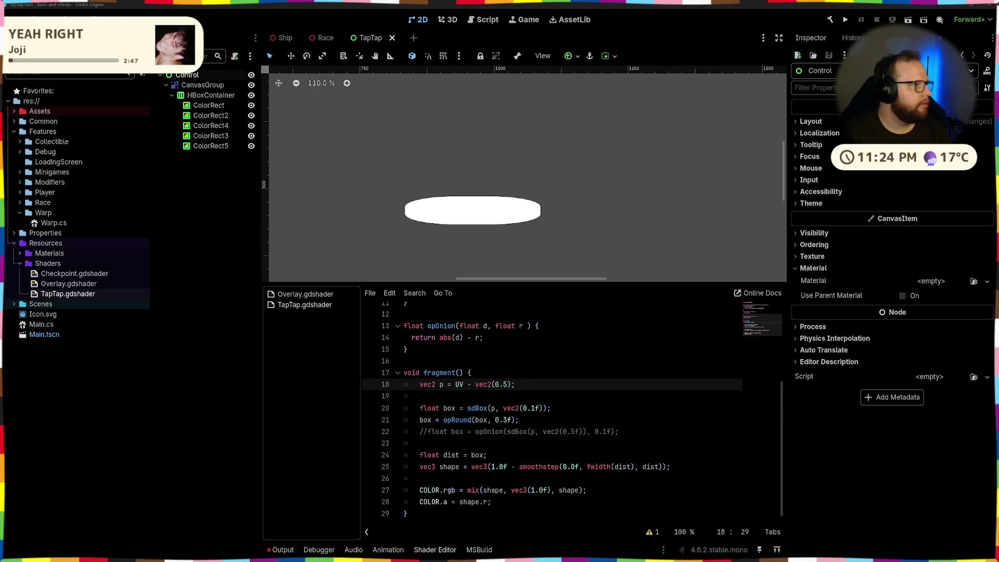
scroll(452, 216, up, 2)
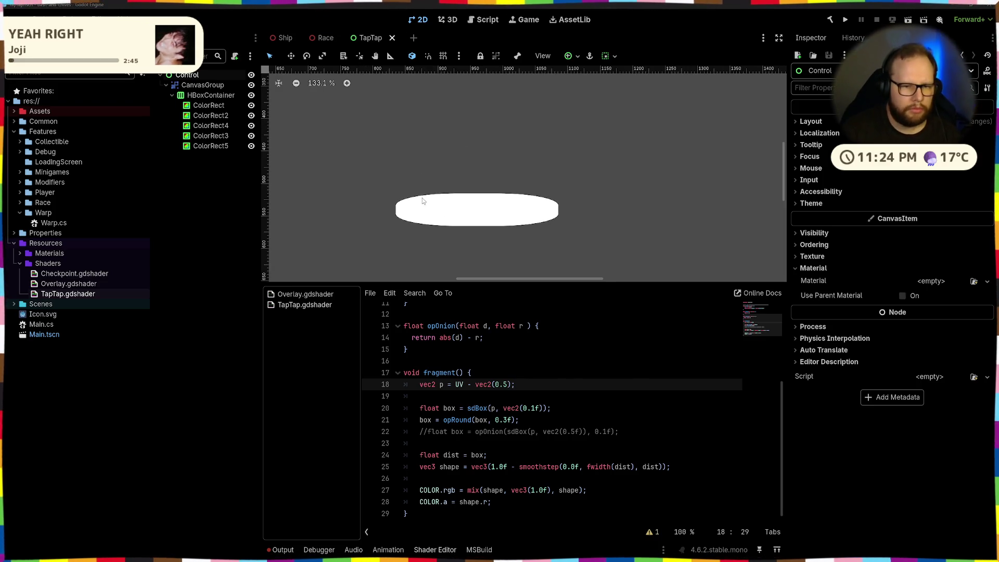
drag(424, 203, 486, 163)
click(485, 162)
click(537, 187)
click(506, 168)
click(557, 172)
click(588, 171)
click(619, 171)
click(497, 177)
click(492, 172)
click(541, 169)
click(579, 169)
click(618, 169)
click(500, 169)
click(546, 166)
click(578, 170)
click(618, 169)
click(446, 140)
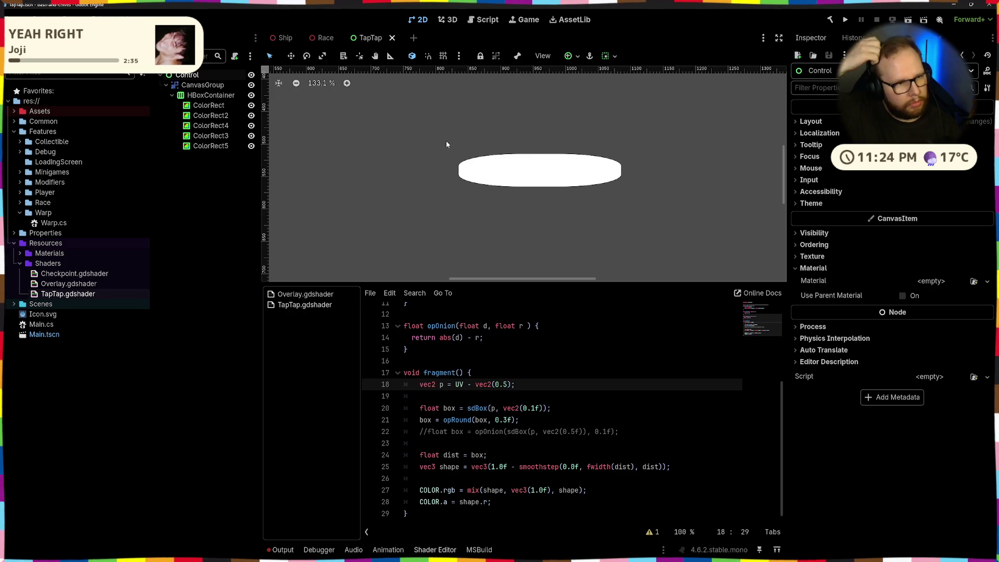
Step: Expand CanvasGroup's Texture and Material sections to view its ShaderMaterial, then save the scene
click(195, 85)
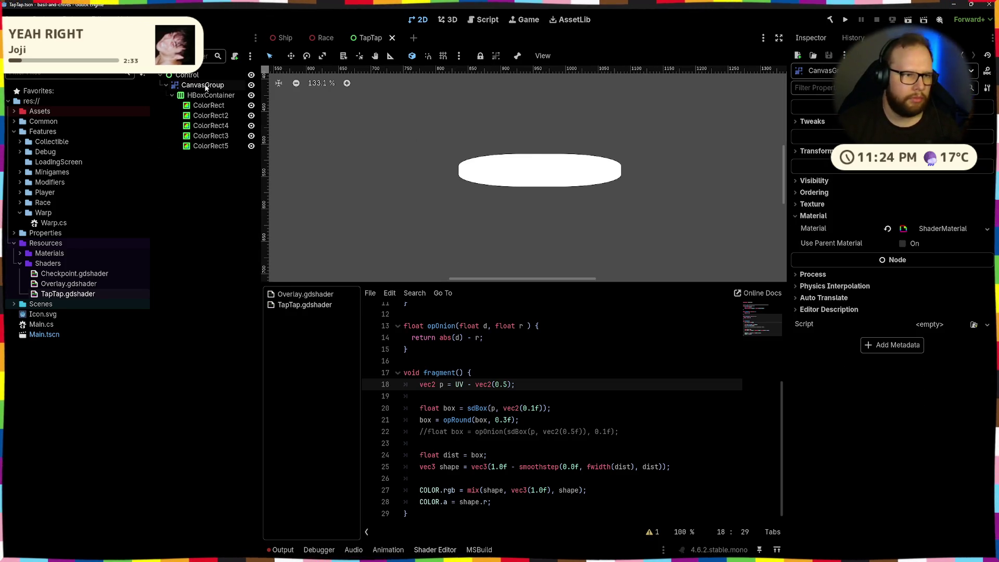
click(902, 243)
click(902, 243)
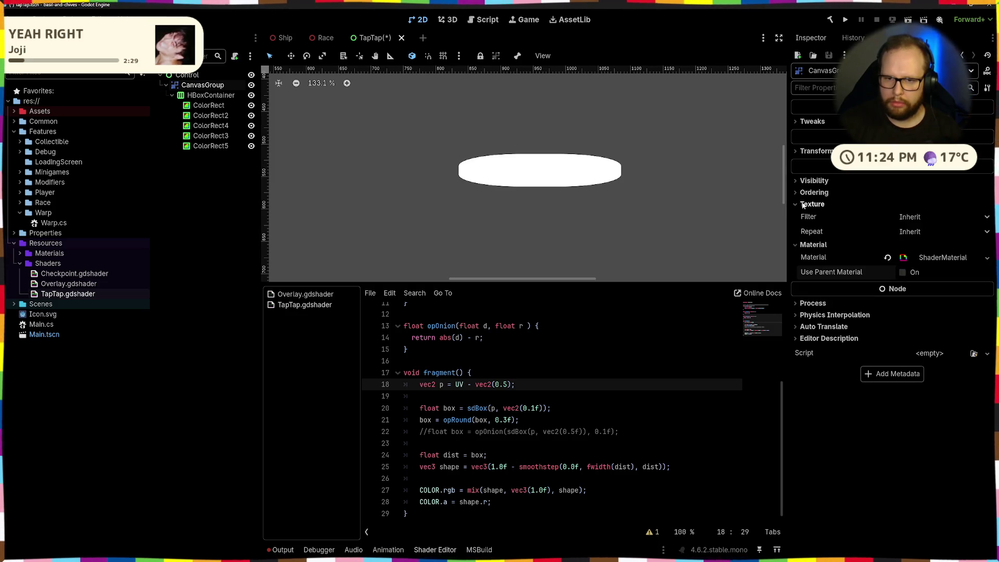
click(809, 216)
click(809, 216)
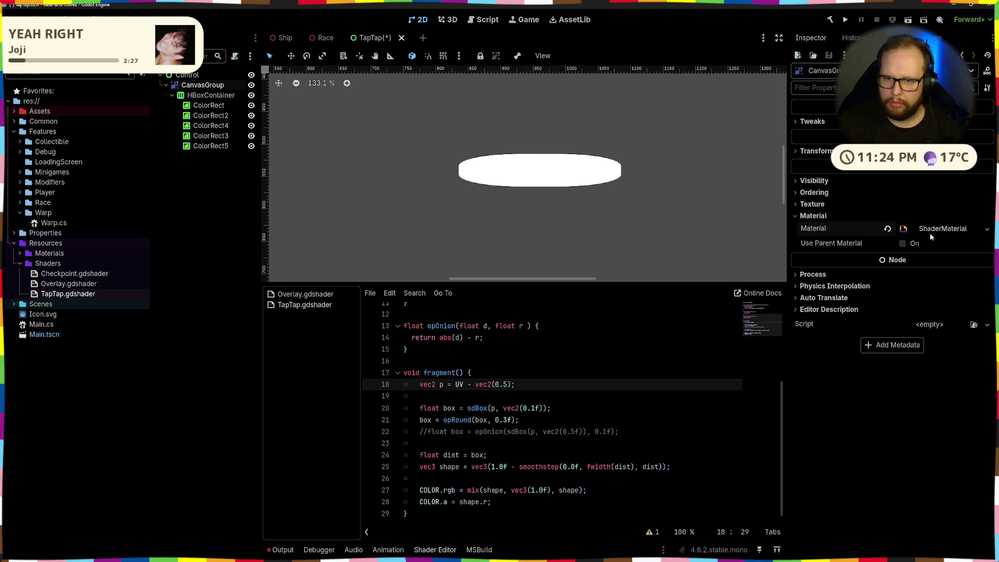
click(948, 229)
key(ctrl+s)
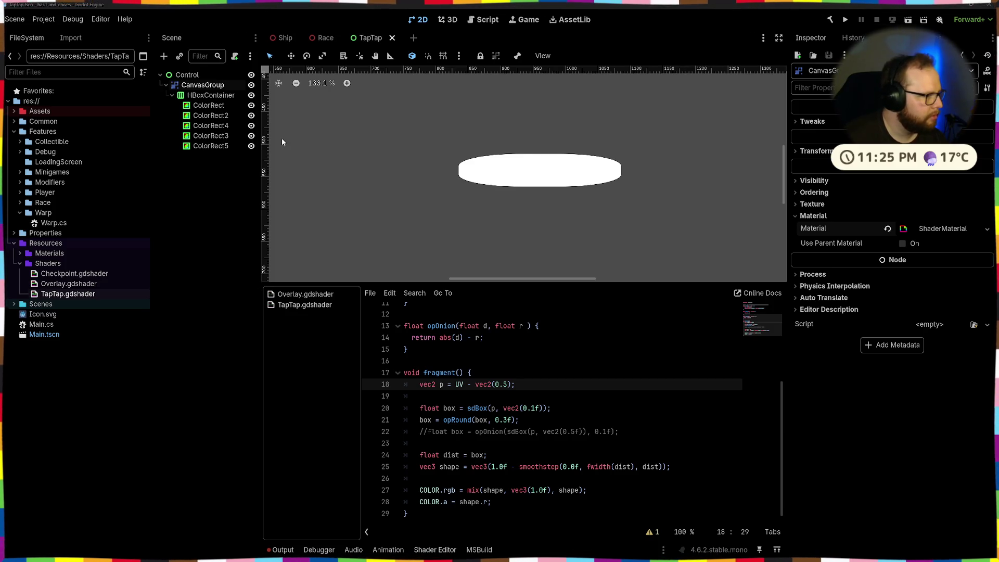
scroll(557, 138, down, 4)
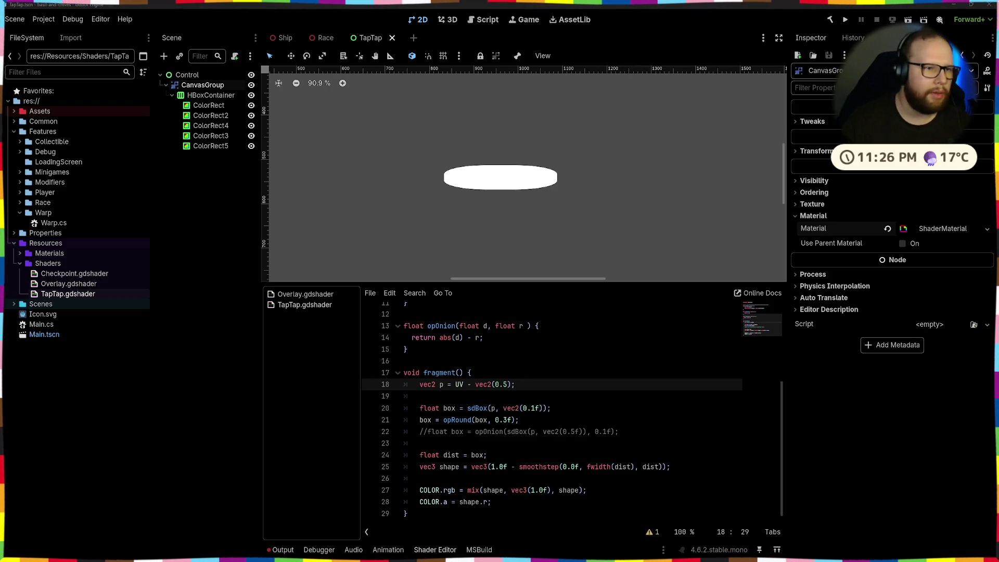
Step: Move the HBoxContainer directly under Control and delete the now-empty CanvasGroup
click(396, 133)
scroll(396, 133, down, 8)
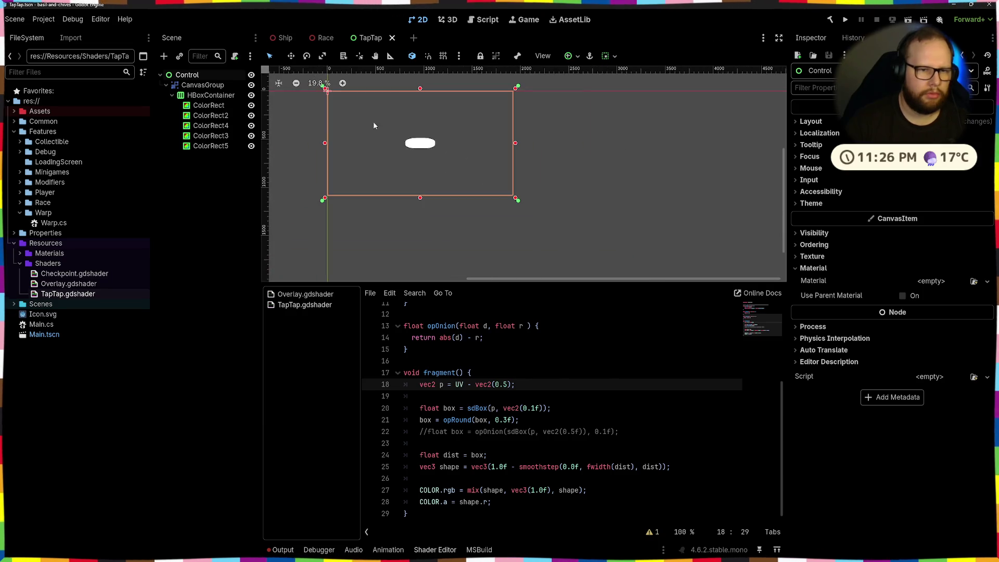
drag(193, 95, 192, 74)
click(196, 85)
key(Delete)
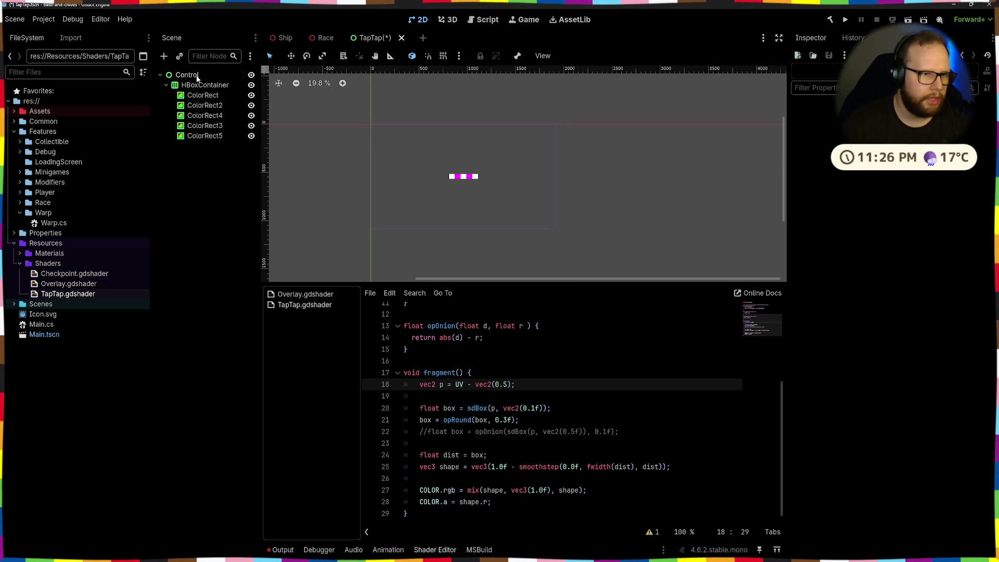
Step: Give Control a new ShaderMaterial using TapTap.gdshader and save the scene
click(192, 75)
click(931, 281)
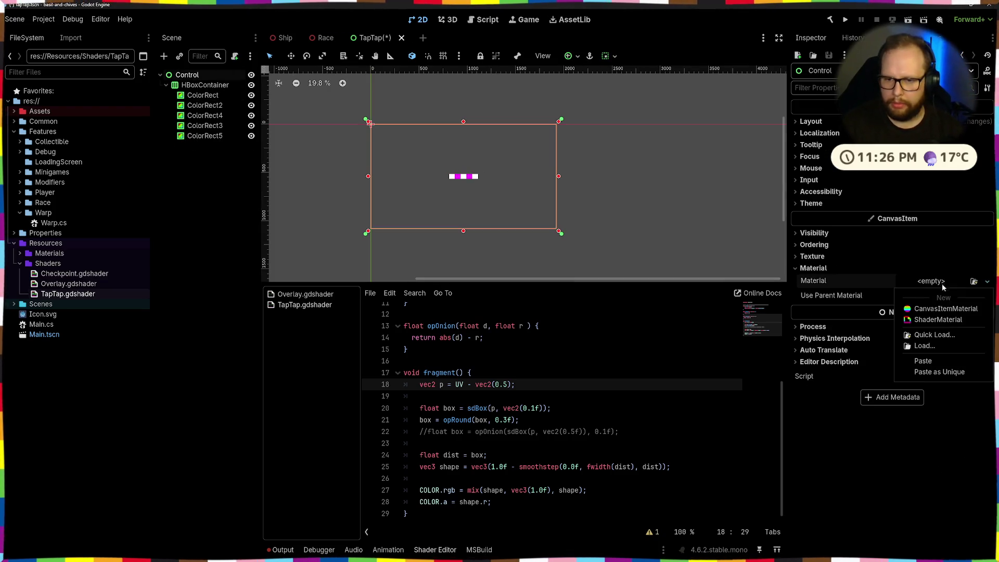
click(936, 319)
click(946, 394)
click(939, 421)
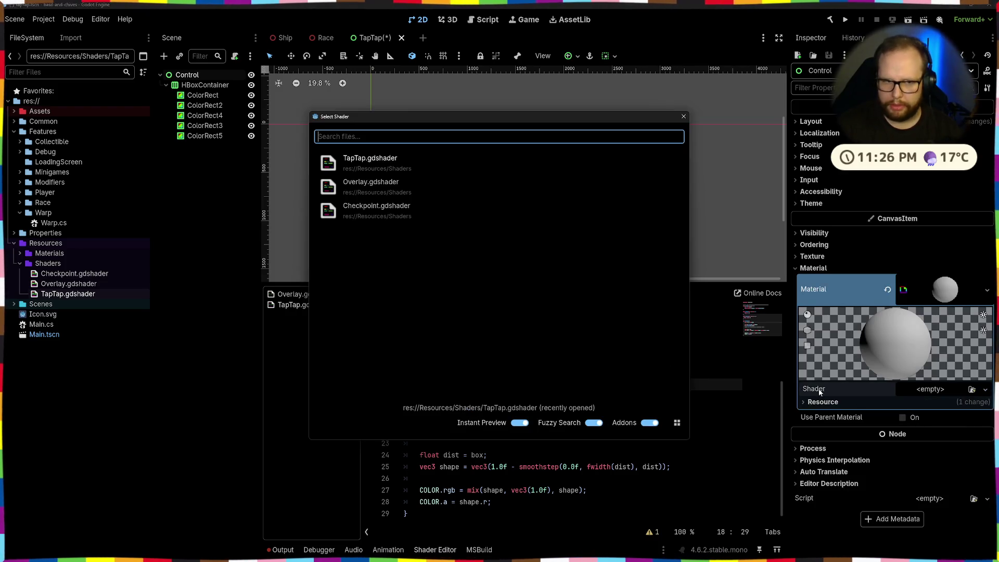
double_click(358, 160)
click(270, 226)
key(ctrl+s)
click(197, 78)
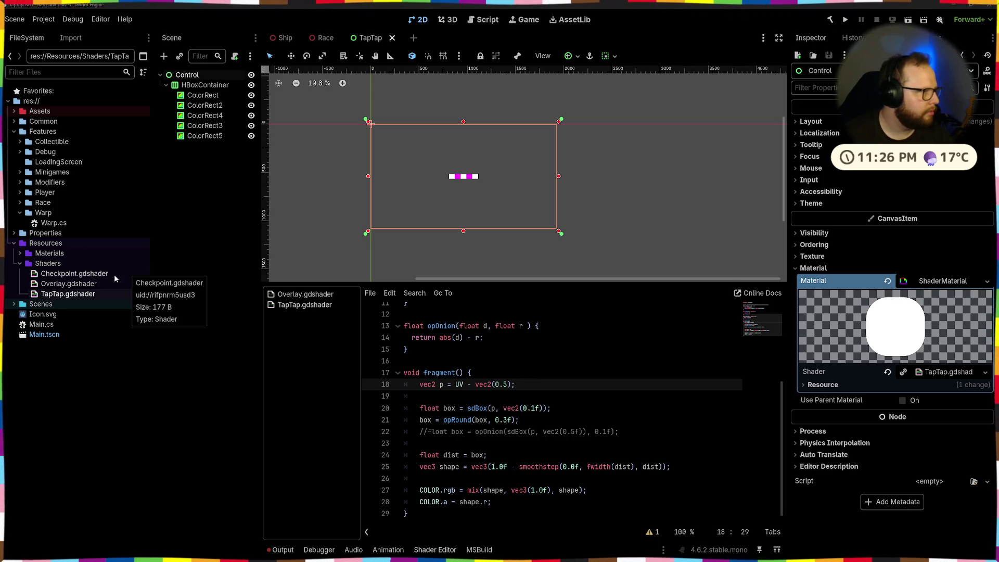
click(453, 349)
scroll(452, 352, up, 2)
Step: Paste screen_texture and amount uniform declarations below the shader_type line
scroll(452, 351, up, 2)
click(424, 322)
key(Return)
key(Return)
text(uniform sampler2D screen_texture : hint_screen_texture, filter_linear_mipmap; uniform float amount: hint_range(0.0, 5.0);)
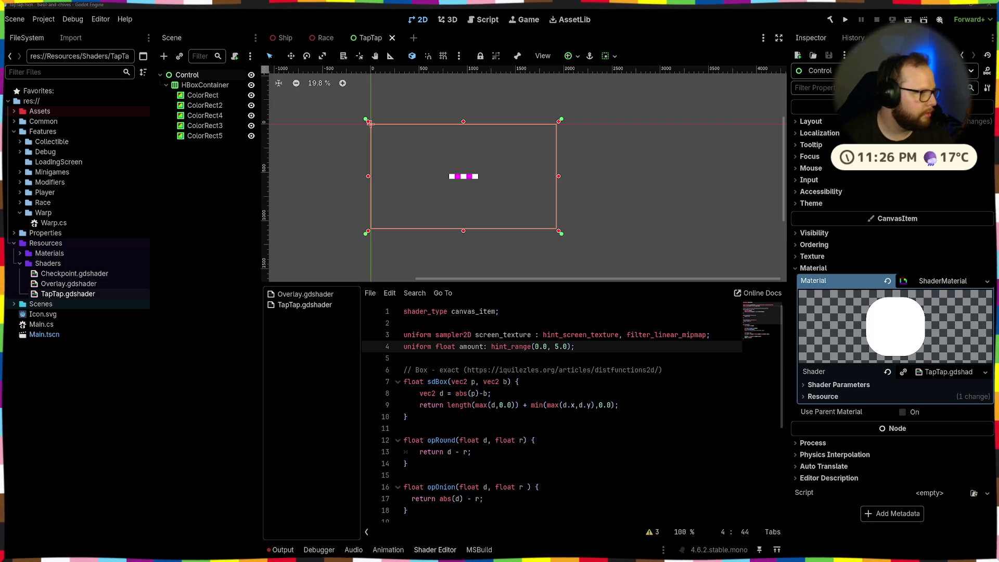
Step: Comment out the rounded-box fragment code, add COLOR.rgb = textureLod(screen_texture, SCREEN_UV, amount).rgb, and save
scroll(488, 431, down, 5)
mouse_move(491, 501)
mouse_down()
mouse_move(435, 491)
mouse_move(421, 502)
mouse_move(430, 387)
mouse_up()
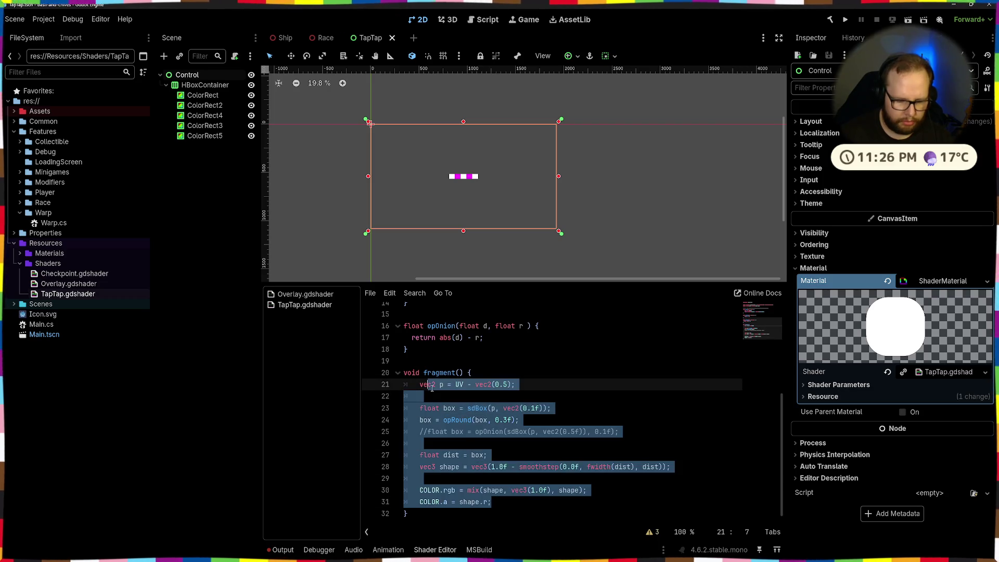
key(ctrl+k)
click(512, 501)
key(Return)
key(Return)
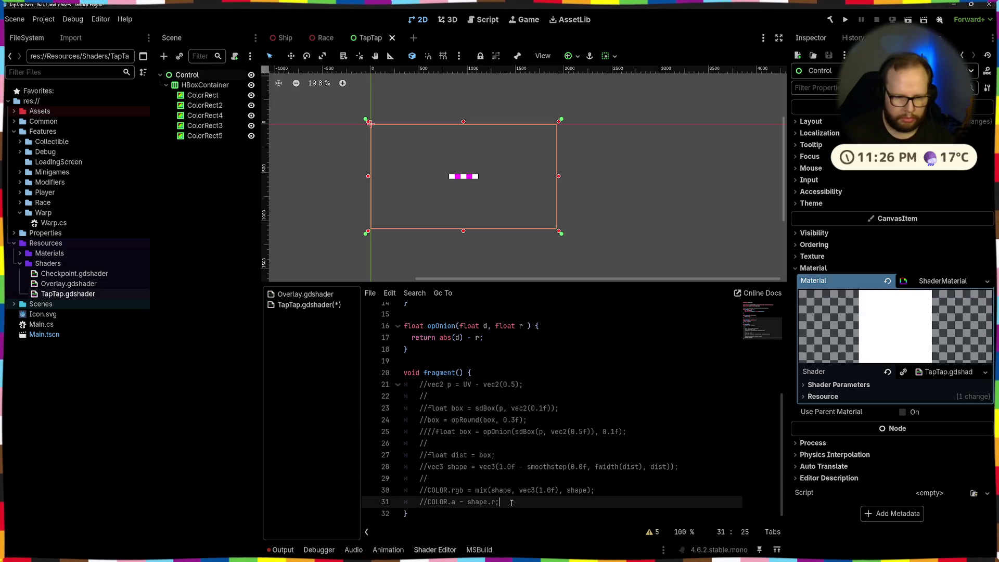
key(ctrl+v)
key(ctrl+s)
scroll(654, 253, up, 3)
scroll(653, 253, down, 2)
click(665, 173)
click(187, 74)
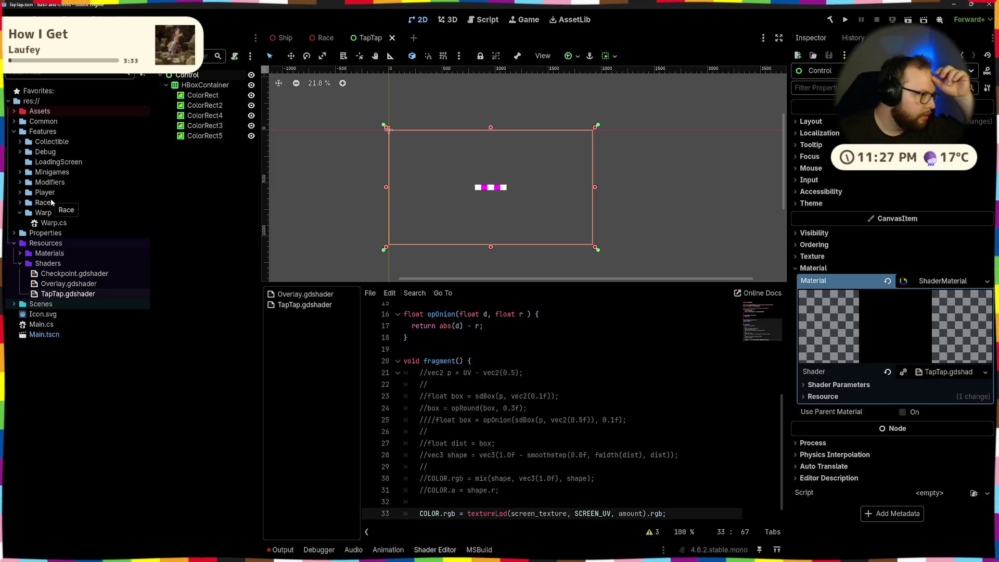
Step: Open and dismiss the Control node's actions menu and the new-node dialog without changes
ctrl+click(197, 76)
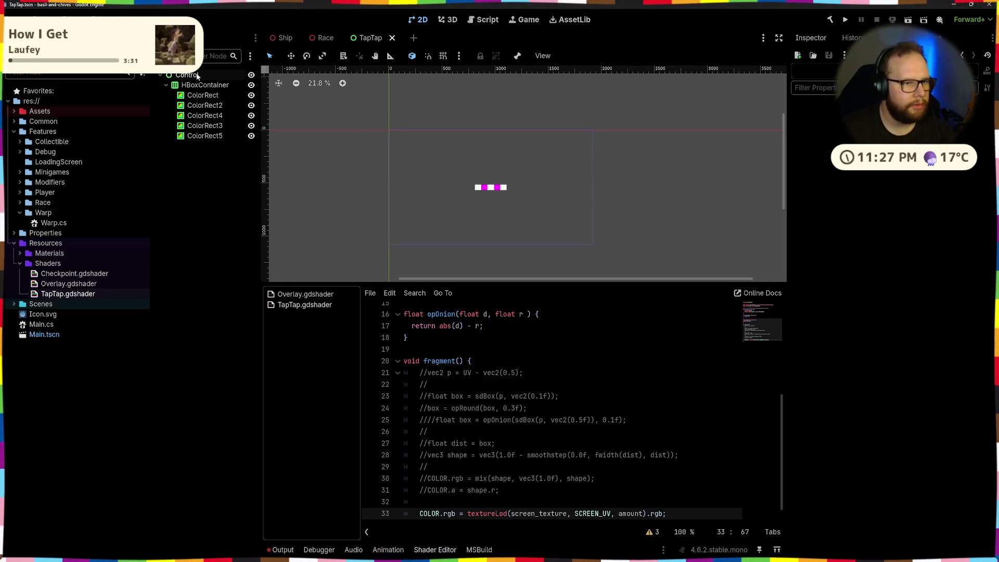
right_click(197, 76)
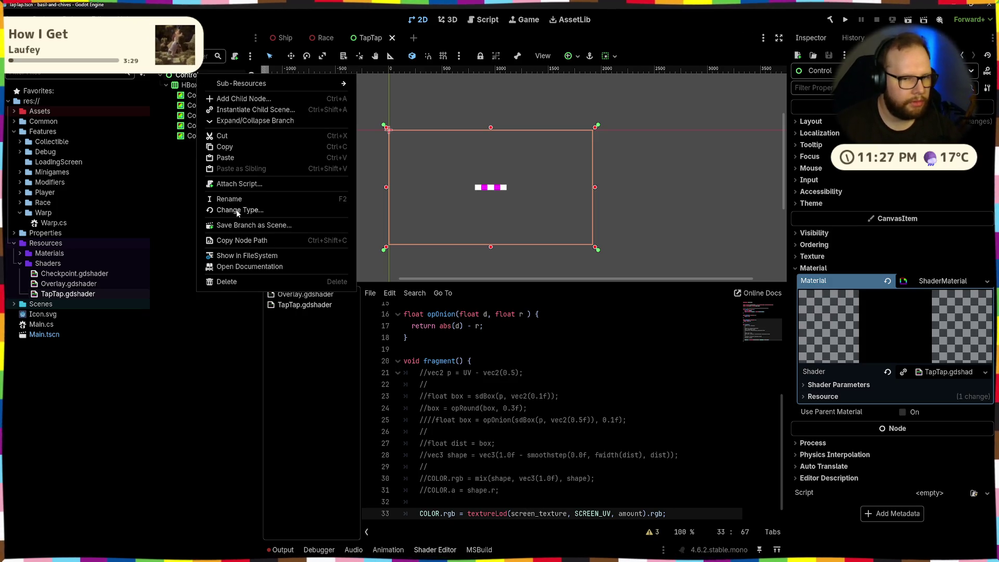
click(174, 178)
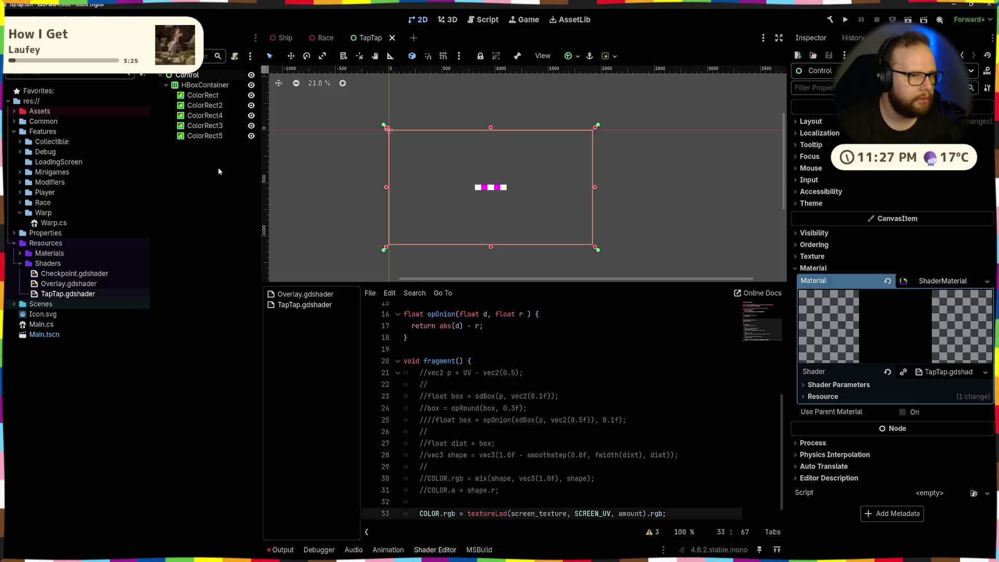
click(203, 84)
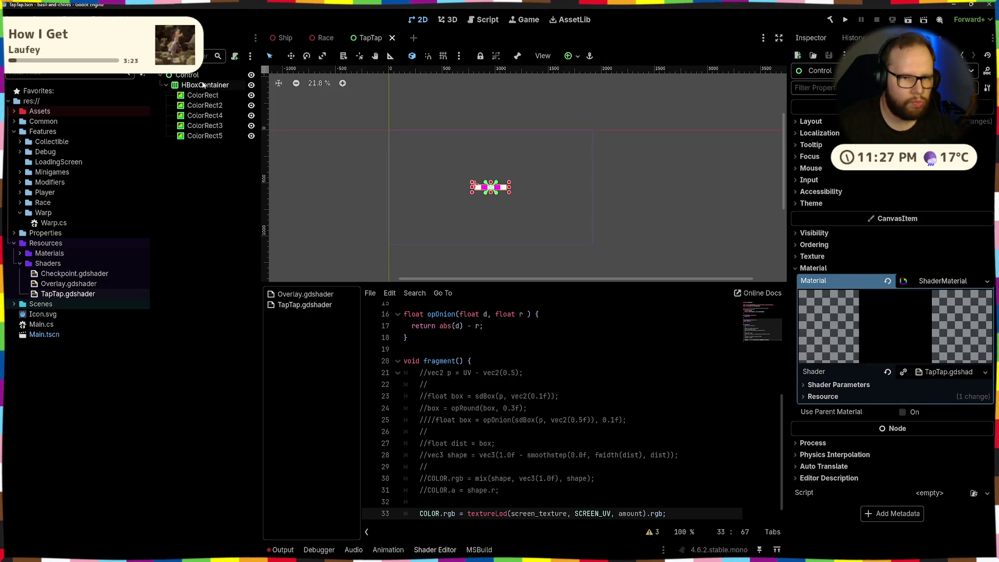
click(202, 74)
key(ctrl+a)
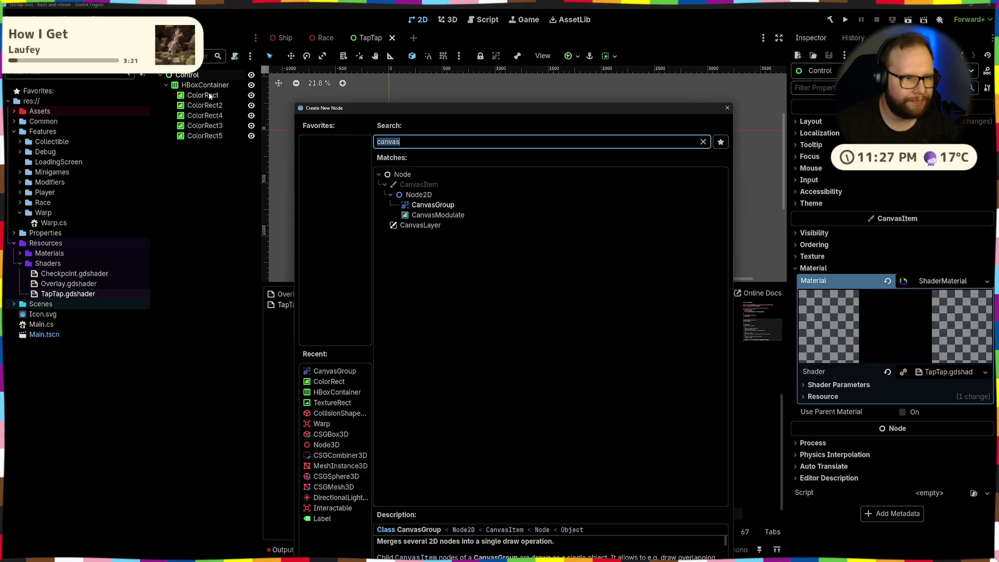
click(202, 189)
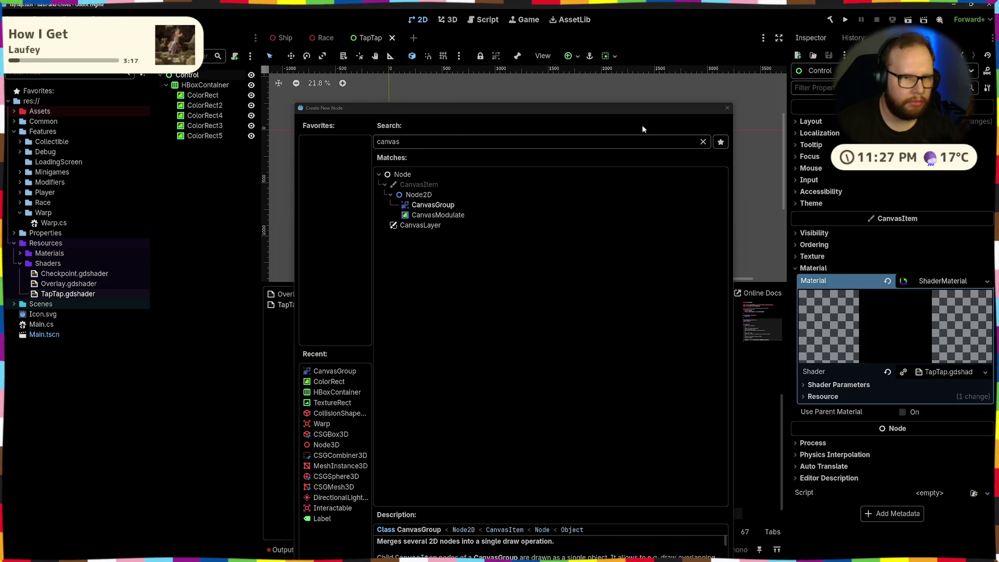
click(727, 108)
click(204, 85)
click(188, 76)
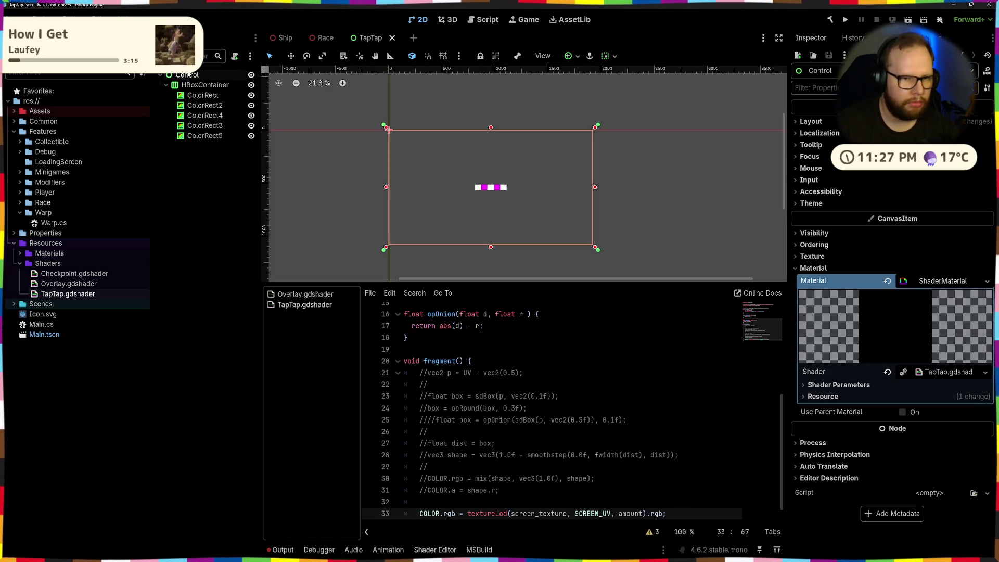
Step: Change the root Control node's type to CanvasGroup, searching 'canva'
right_click(188, 76)
click(226, 210)
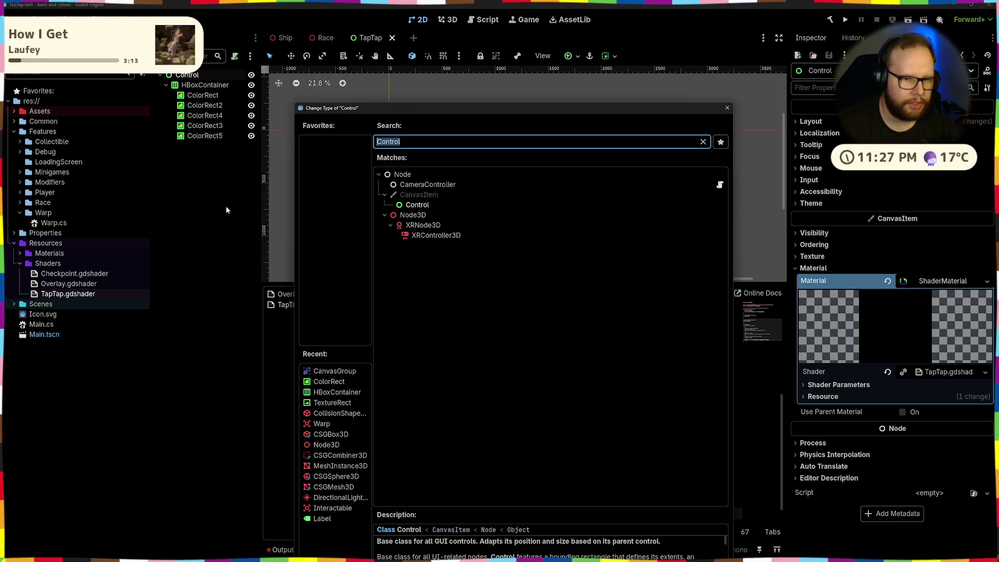
text(canva)
key(Down)
key(Return)
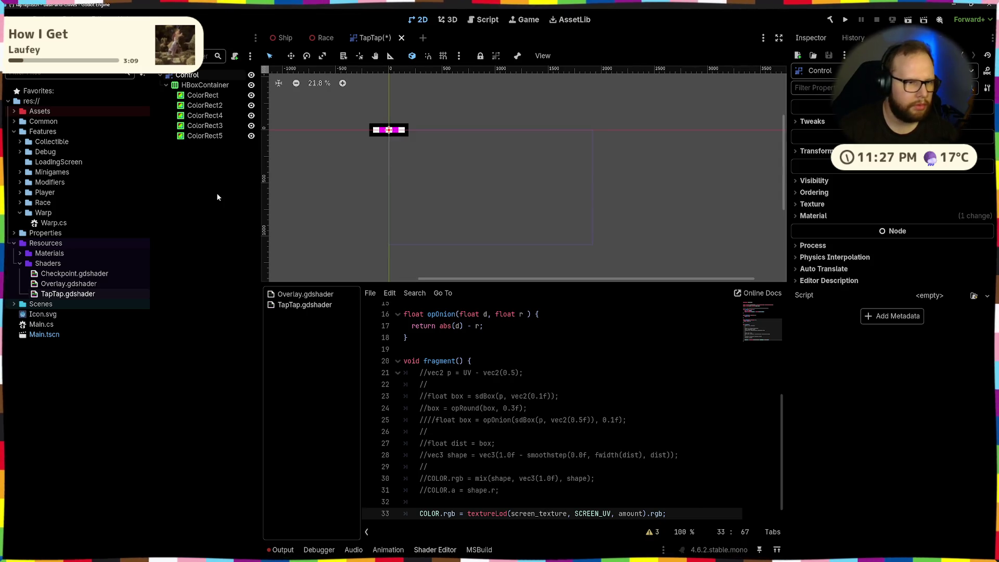
scroll(399, 111, up, 3)
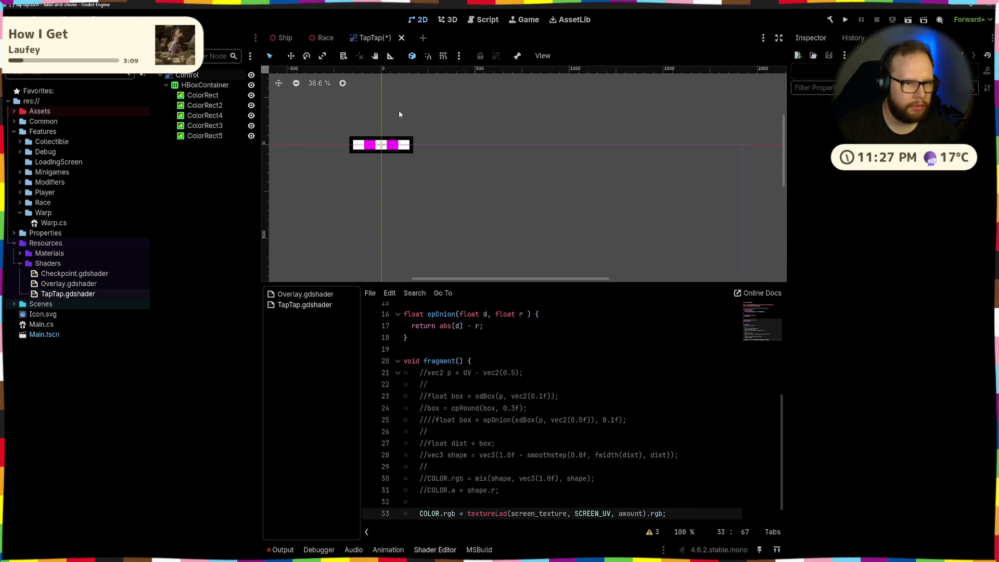
click(398, 139)
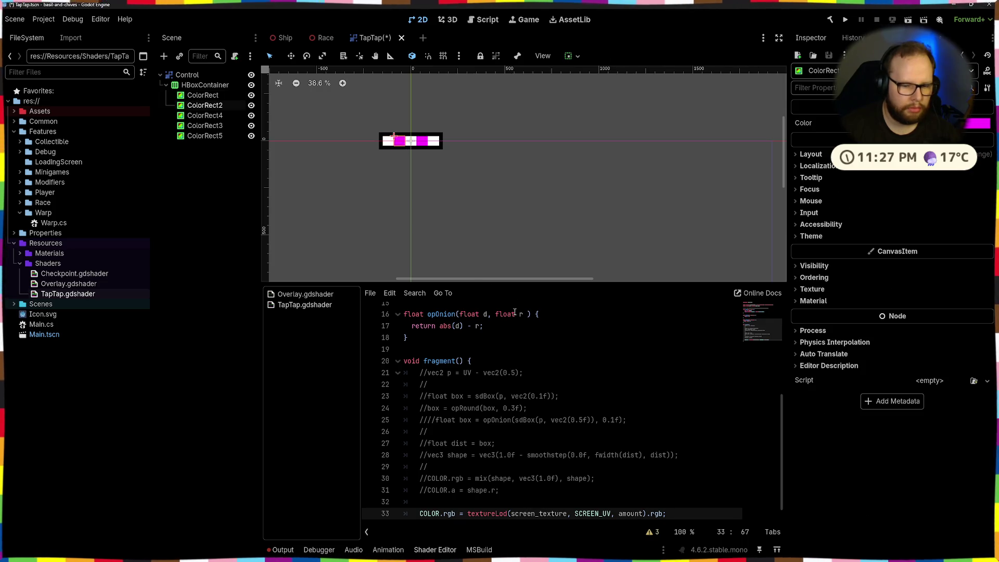
click(614, 347)
Step: Add a child Control under the root and nest the HBoxContainer inside it
click(481, 178)
click(205, 85)
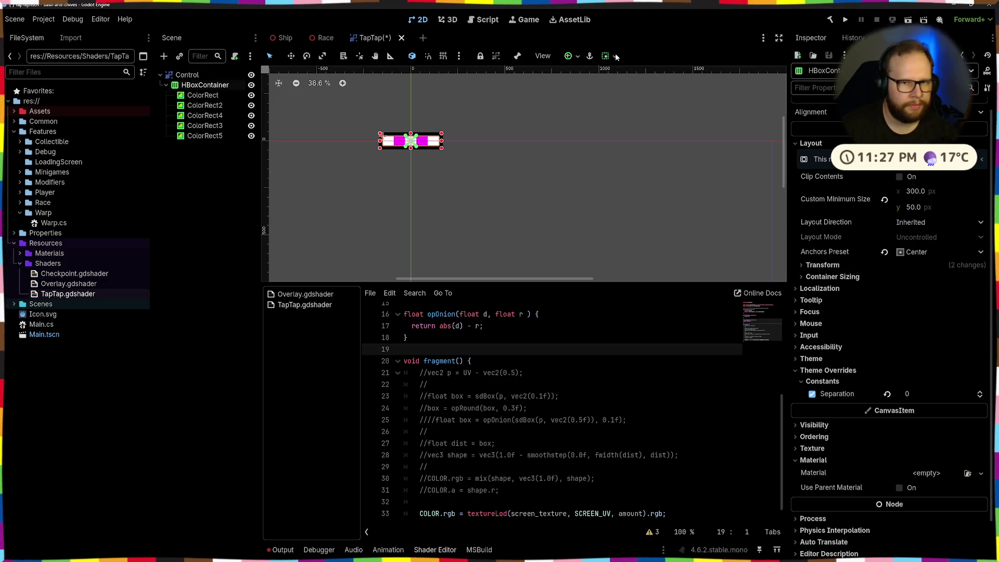
click(186, 74)
right_click(185, 75)
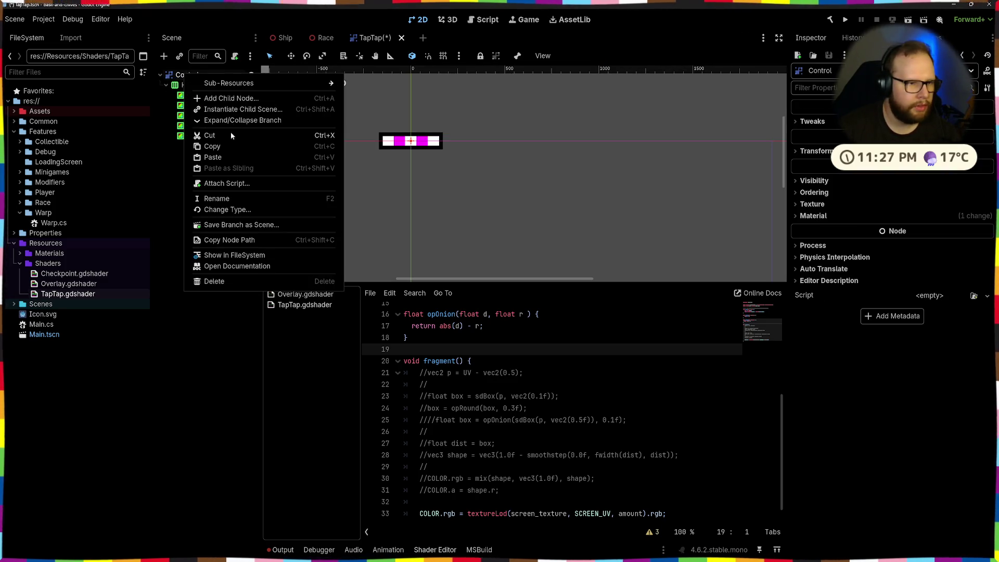
click(232, 99)
text(control)
key(Return)
drag(192, 145, 194, 85)
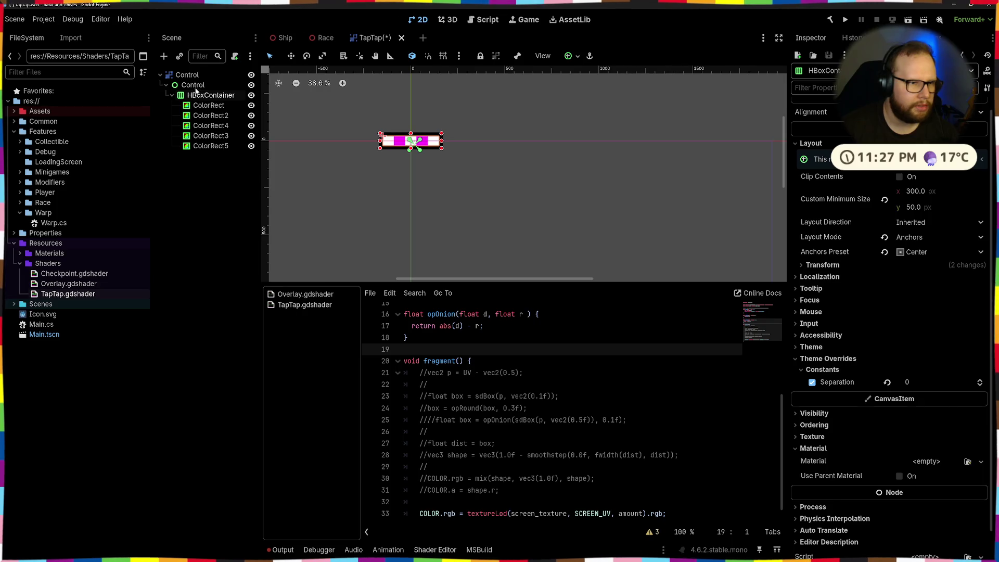
Step: Apply an anchor preset to the new Control and centre the HBoxContainer
click(193, 86)
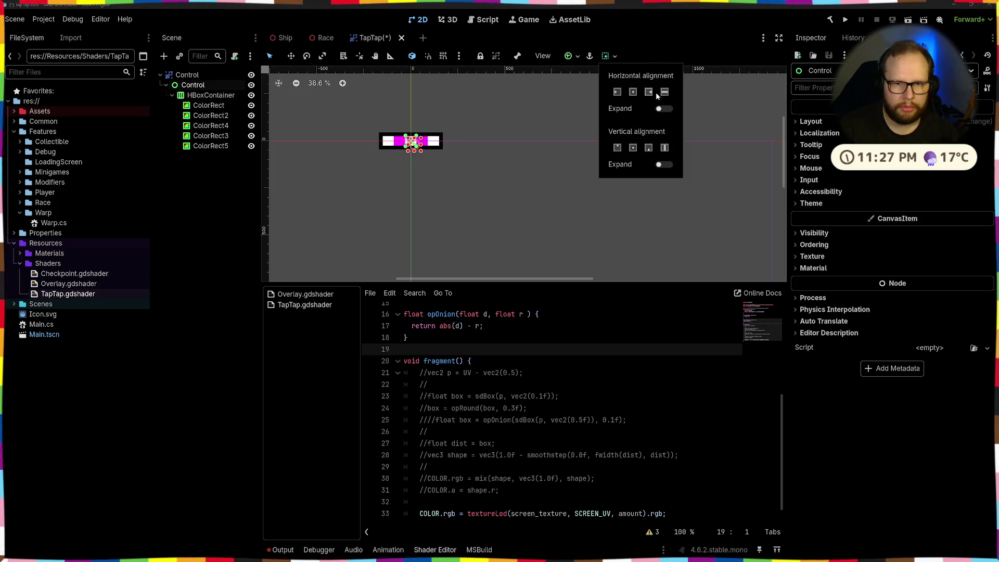
click(572, 55)
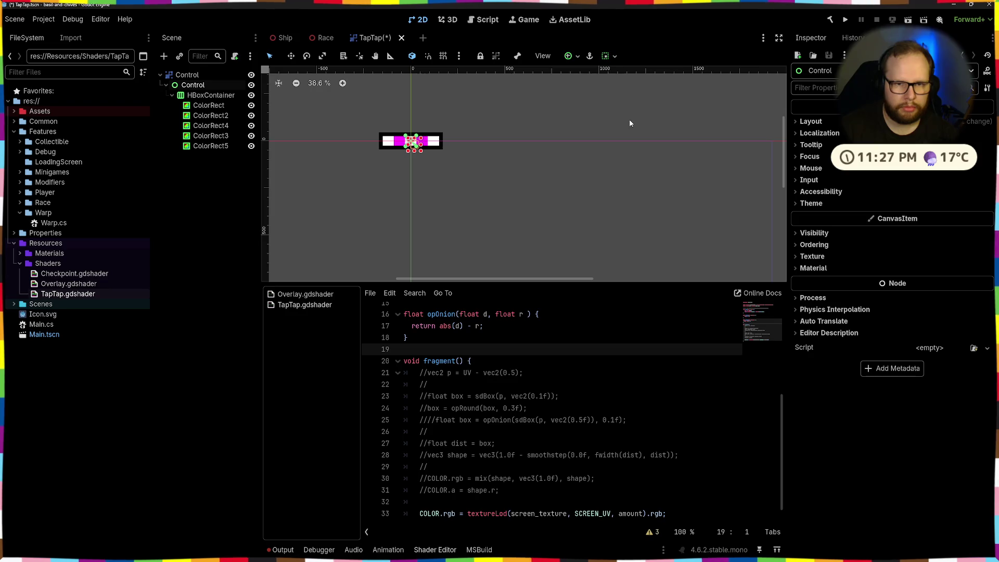
click(575, 55)
click(625, 134)
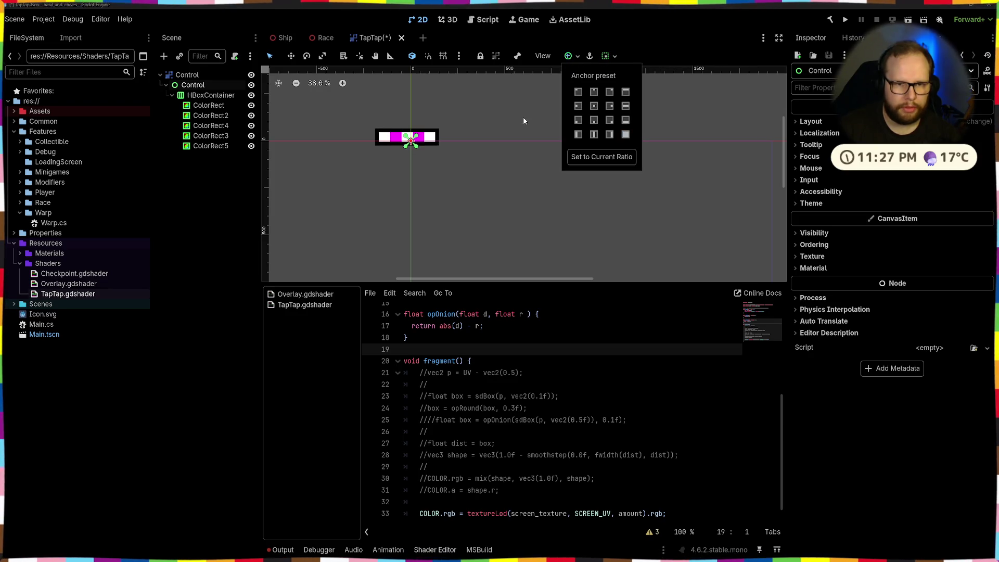
click(200, 97)
click(200, 97)
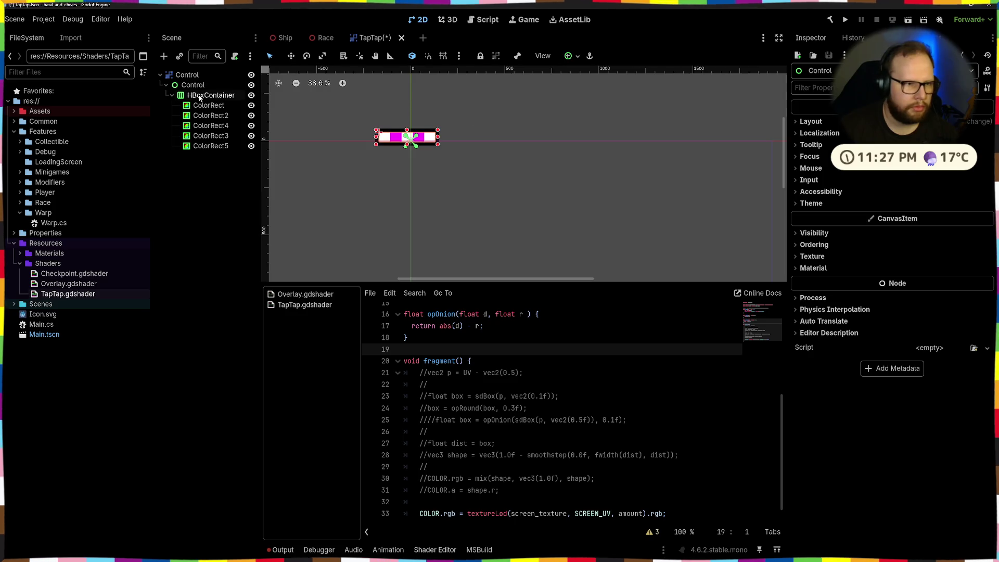
click(574, 55)
click(595, 104)
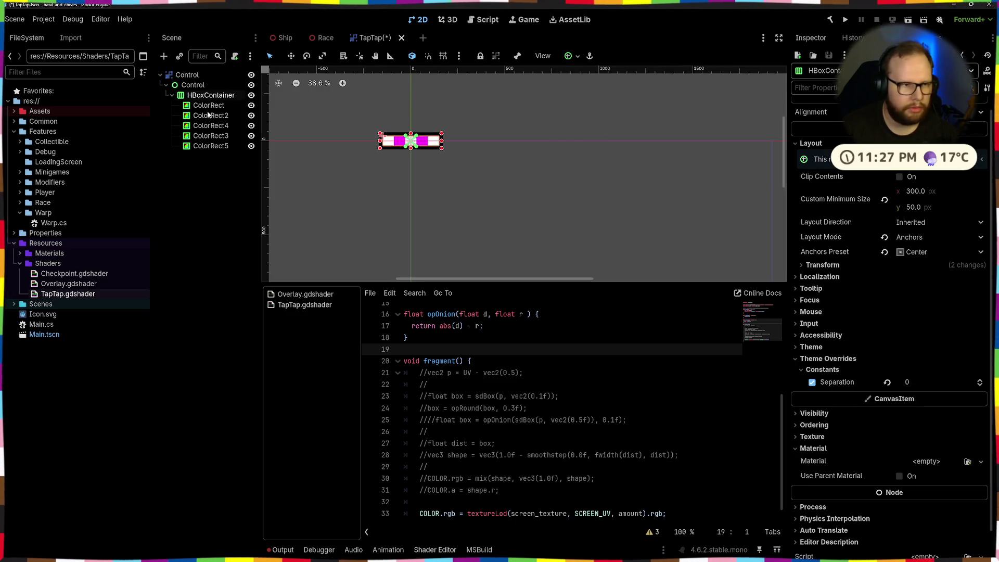
Step: Enable both horizontal and vertical Expand in the child Control's container sizing
click(192, 85)
click(609, 56)
click(664, 109)
click(664, 164)
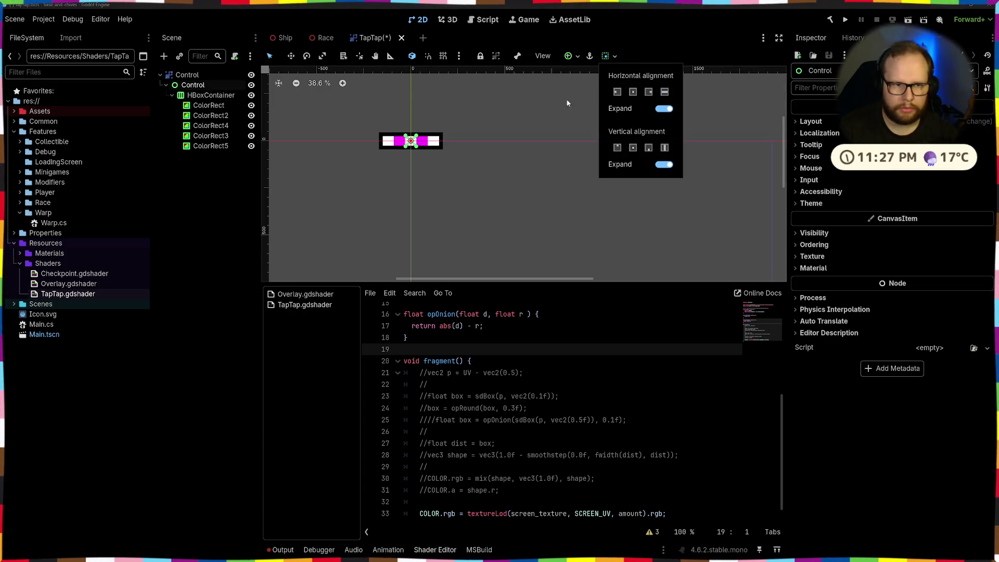
click(250, 115)
click(209, 96)
click(192, 84)
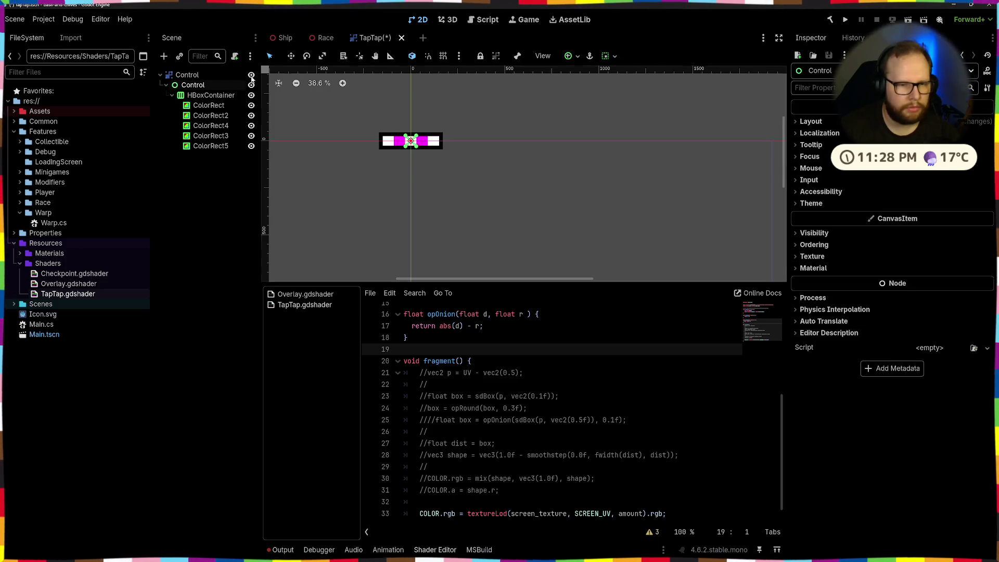
right_click(182, 85)
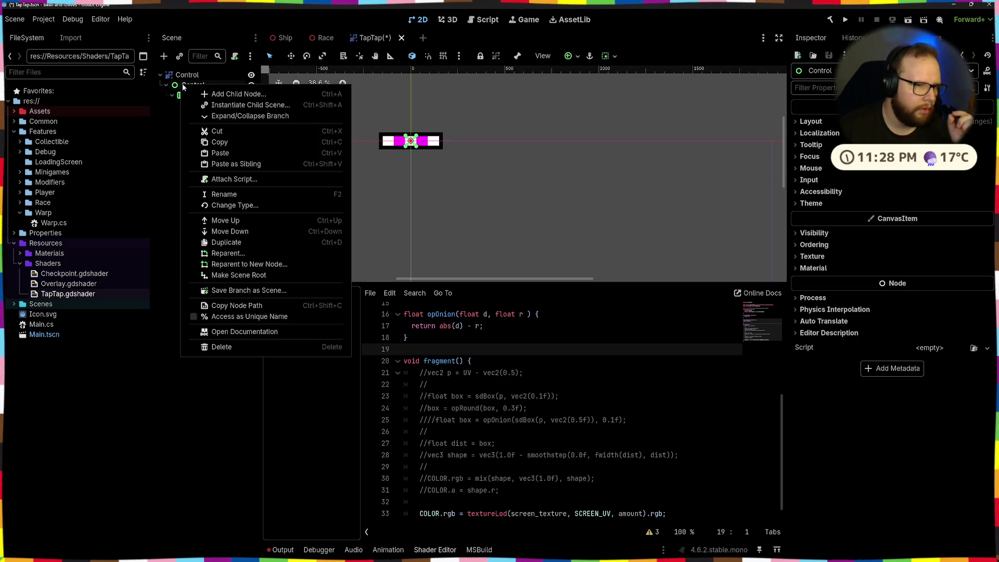
Step: Change the child Control's type to MarginContainer, searching 'margi'
click(234, 205)
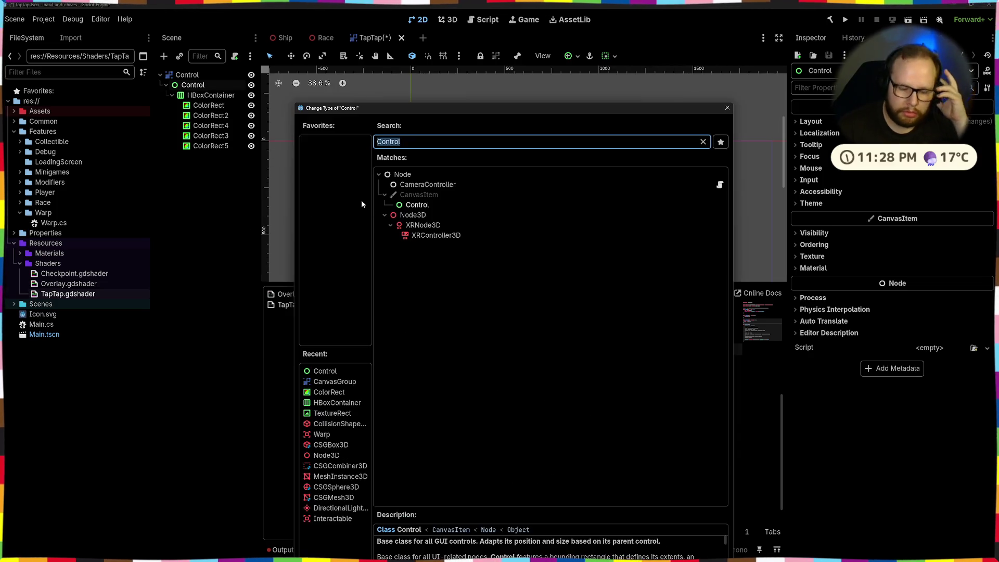
text(margi)
key(Return)
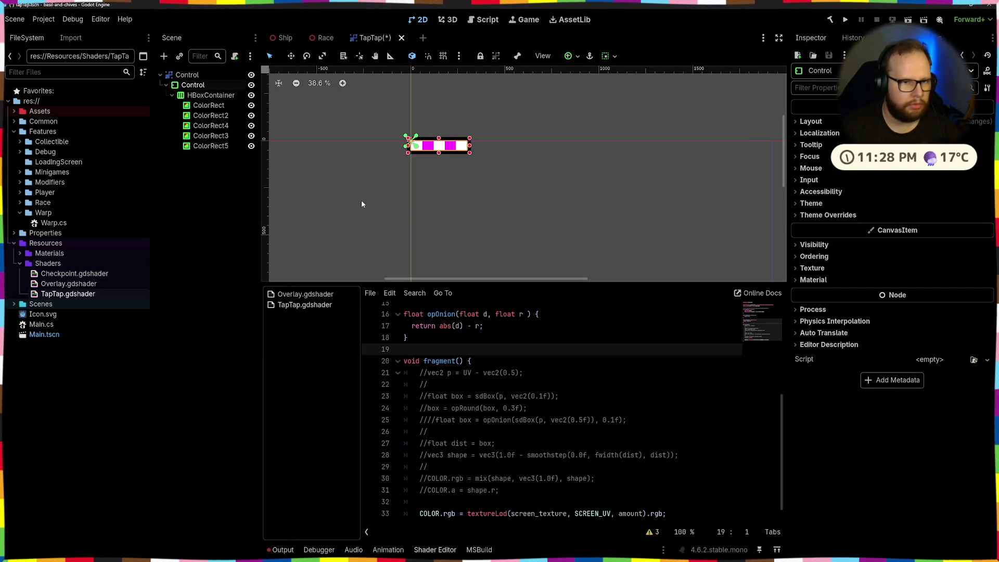
Step: Try the Full Rect anchor preset, then revert Anchors Preset to Top Left
click(575, 56)
click(582, 56)
click(582, 55)
click(594, 105)
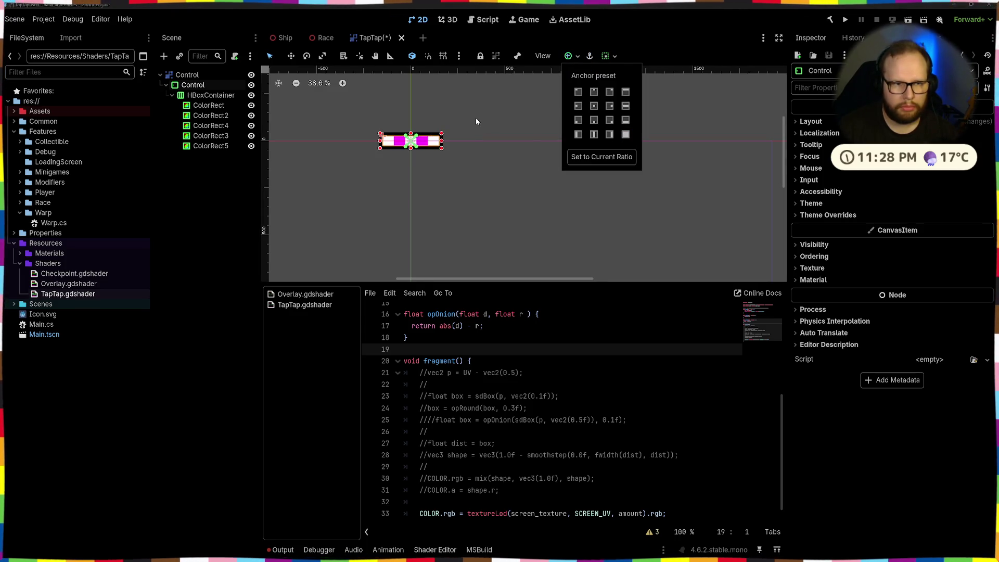
click(825, 123)
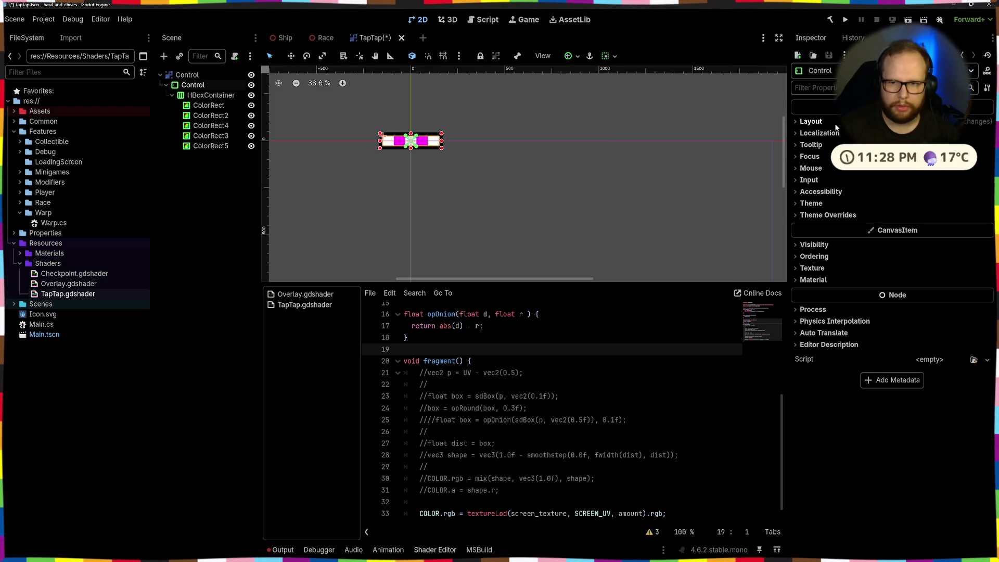
click(825, 123)
click(887, 230)
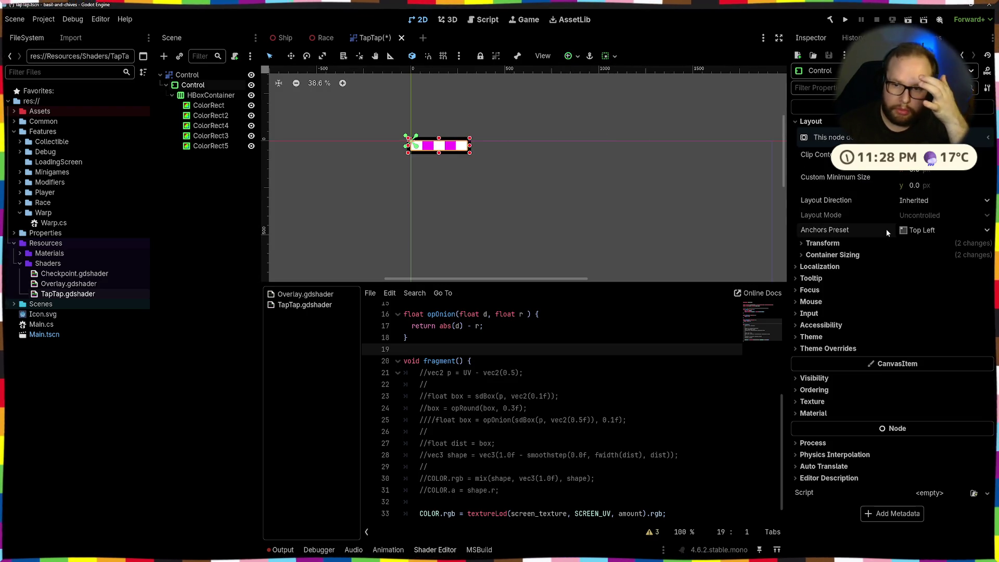
click(456, 115)
scroll(411, 151, up, 5)
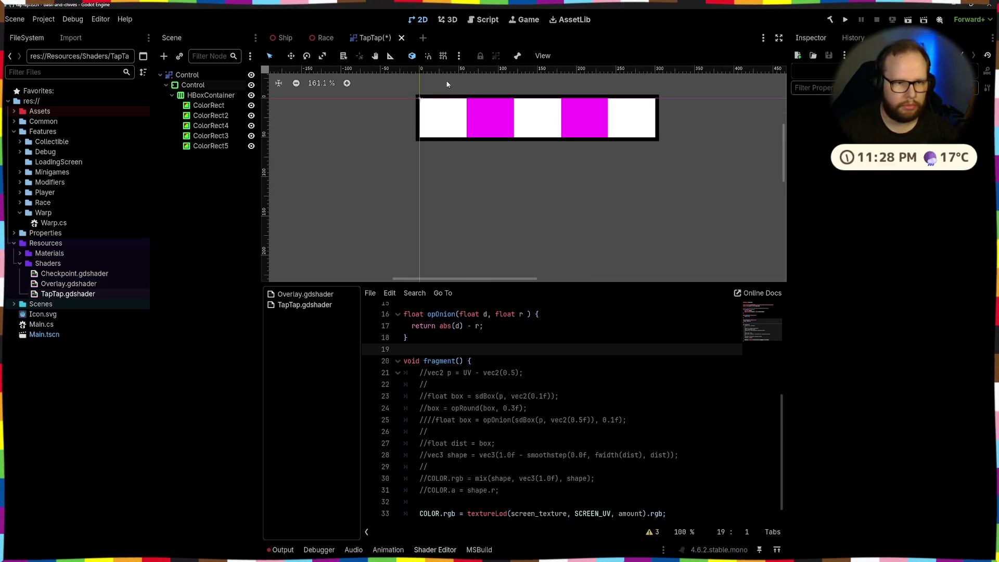
scroll(456, 110, up, 4)
scroll(442, 136, down, 10)
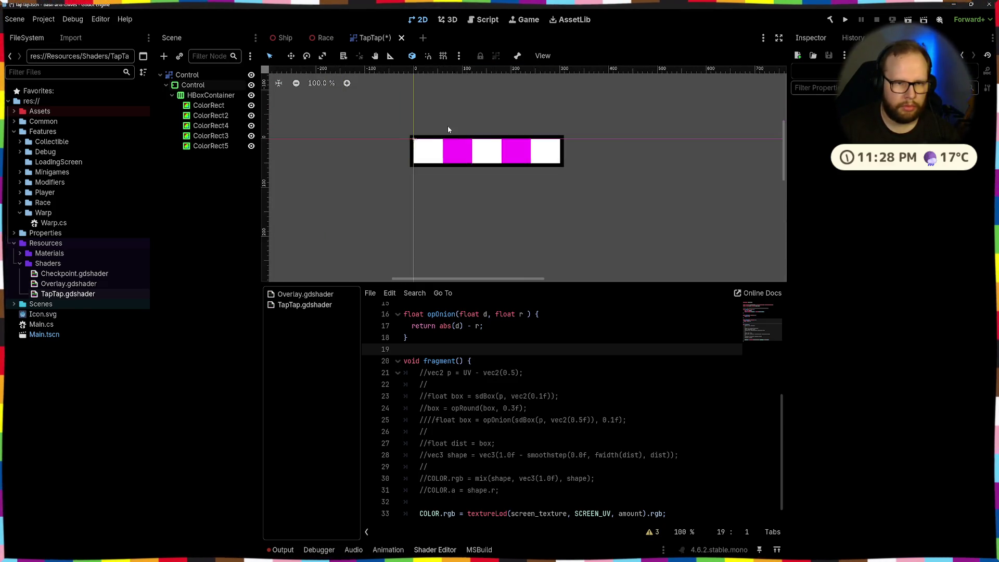
scroll(451, 130, down, 5)
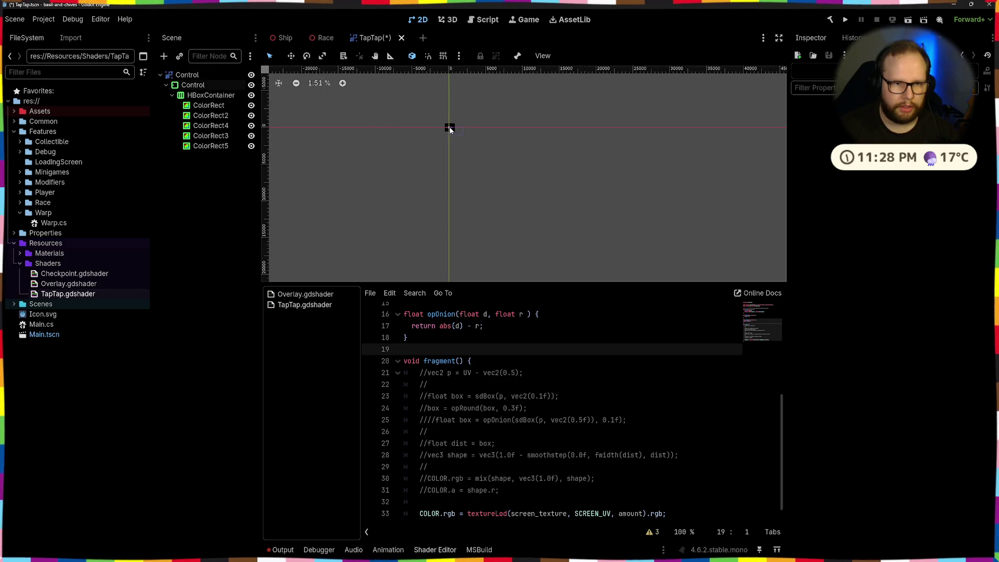
scroll(437, 119, up, 10)
scroll(469, 178, down, 5)
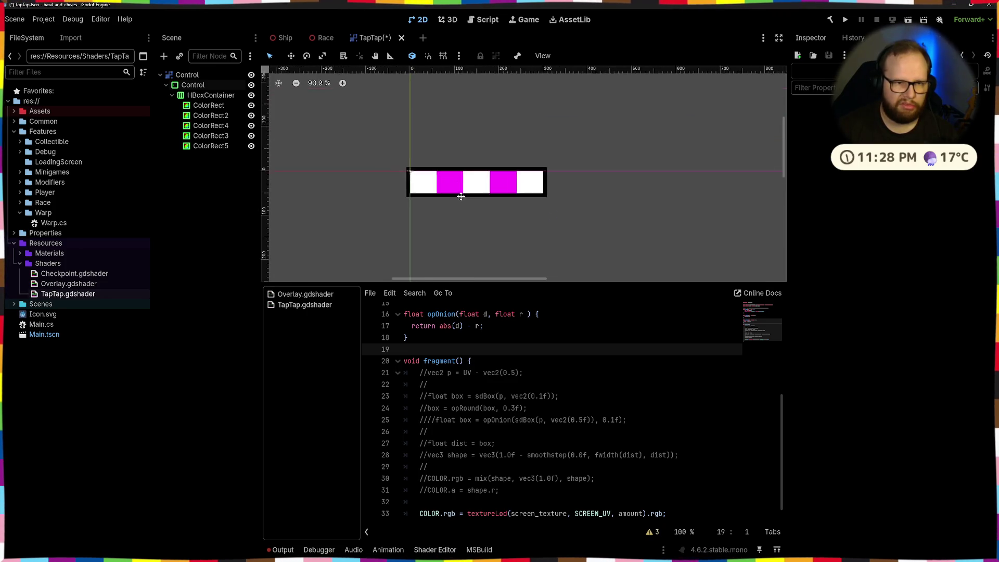
scroll(469, 178, up, 7)
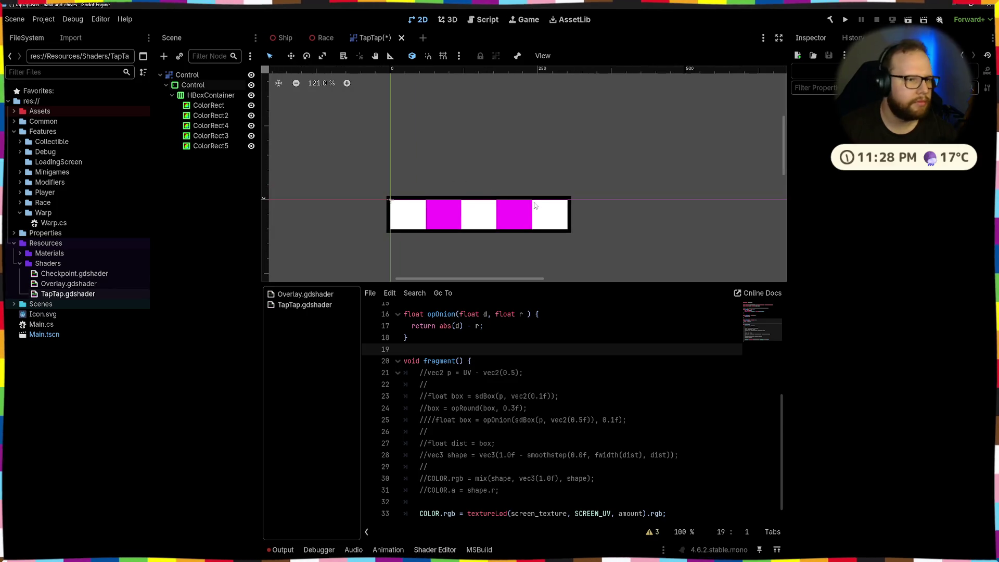
scroll(506, 360, up, 5)
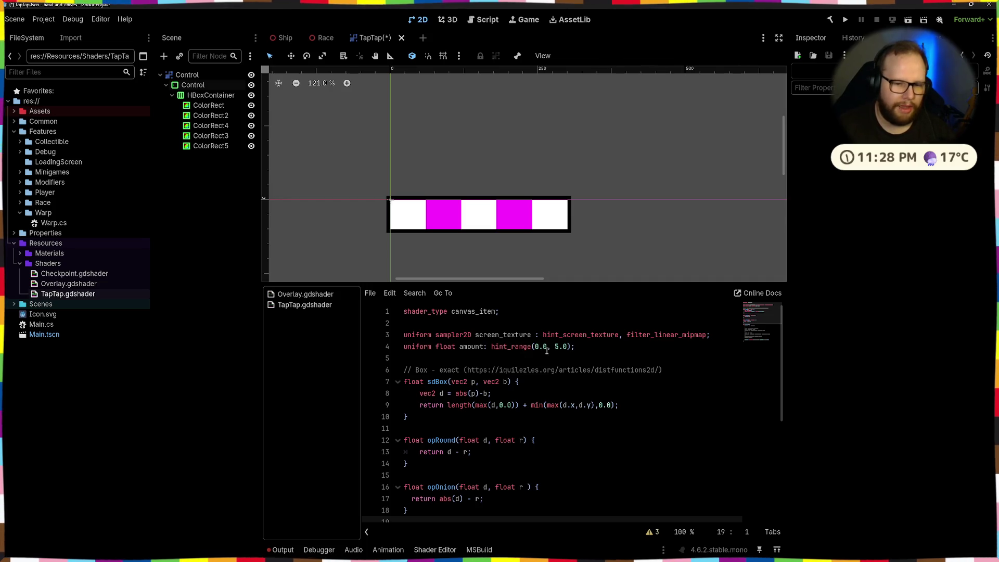
Step: Raise the shader's Amount parameter on Control, reset it to 0.0, and save
click(187, 74)
click(815, 216)
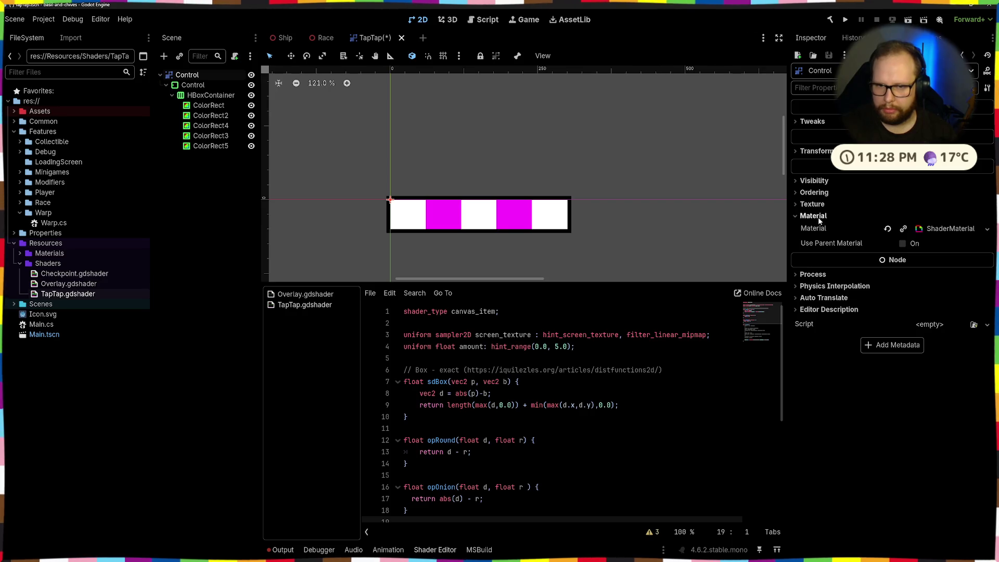
click(931, 229)
click(839, 332)
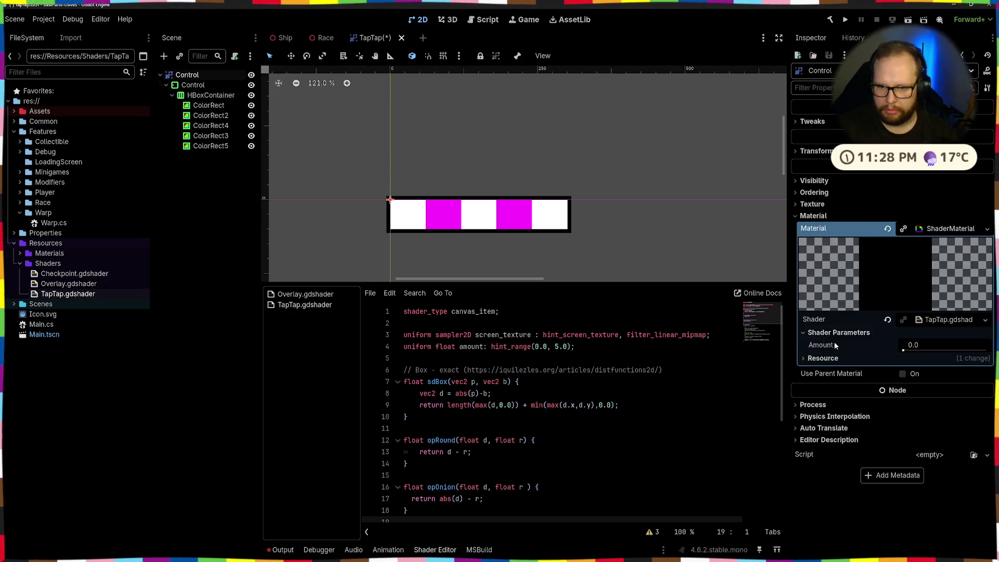
drag(909, 353, 952, 350)
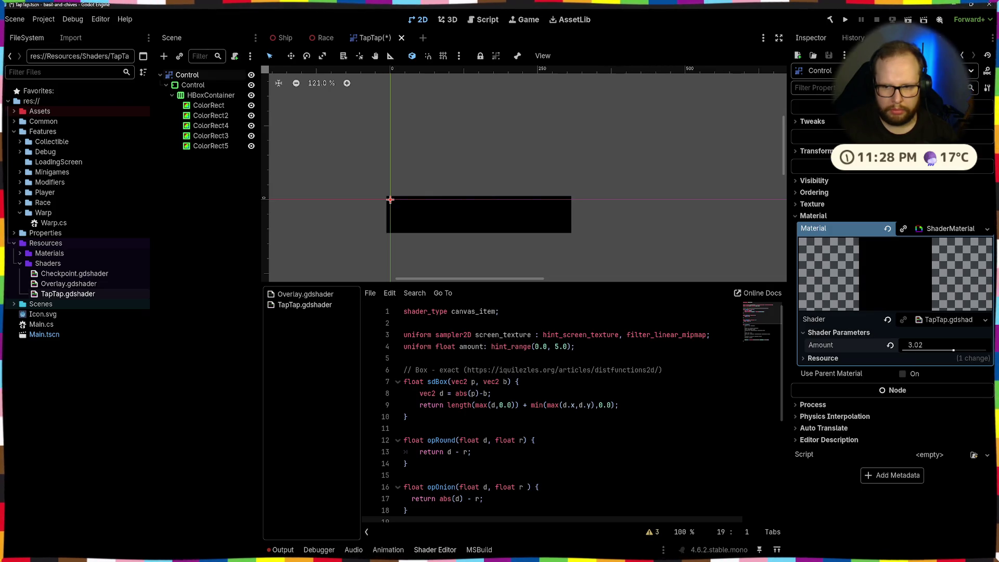
click(890, 344)
key(ctrl+s)
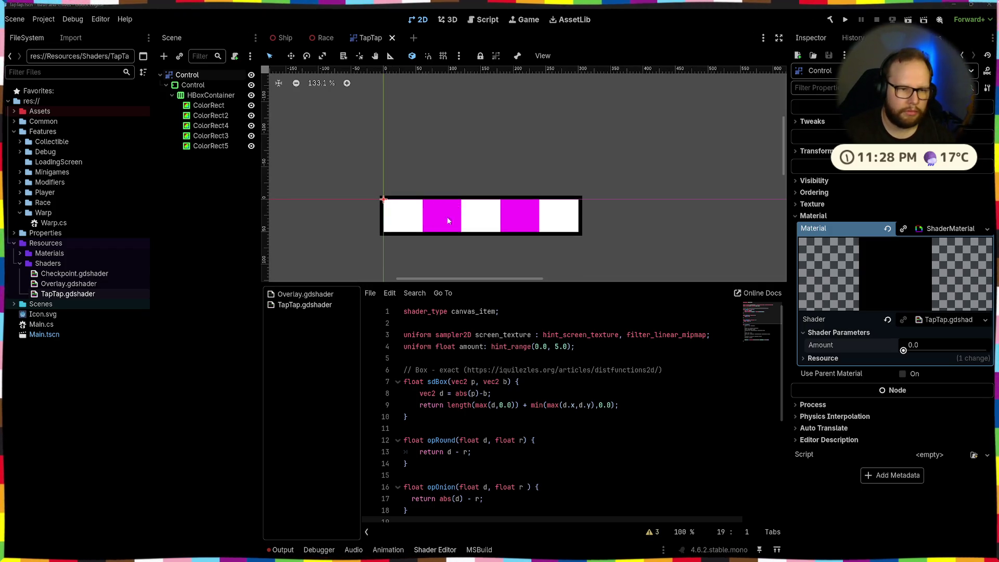
Step: Inspect the bar by selecting the five ColorRects and the HBoxContainer
click(224, 180)
scroll(485, 197, down, 8)
drag(410, 174, 571, 242)
scroll(571, 242, down, 8)
click(185, 191)
click(208, 106)
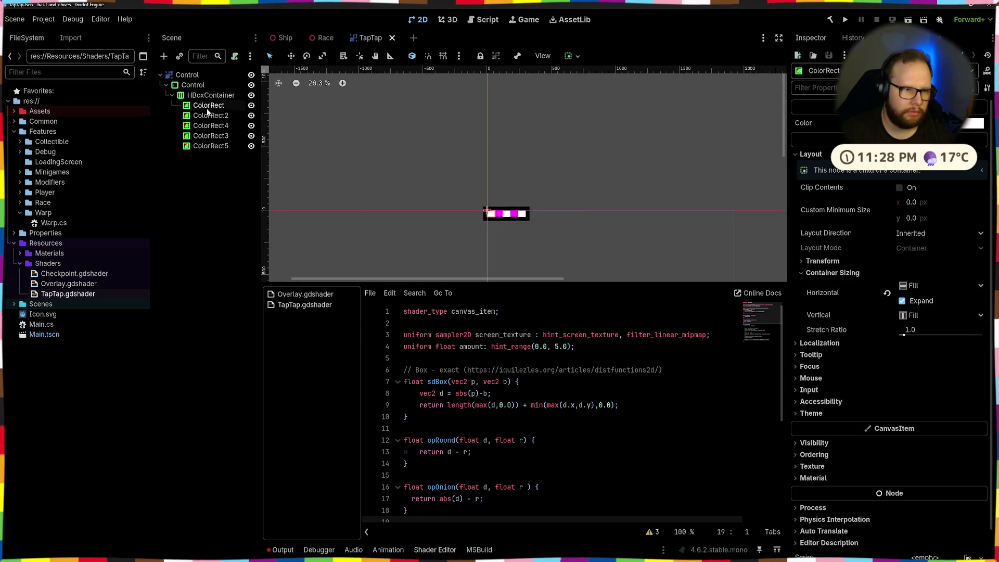
shift+click(211, 145)
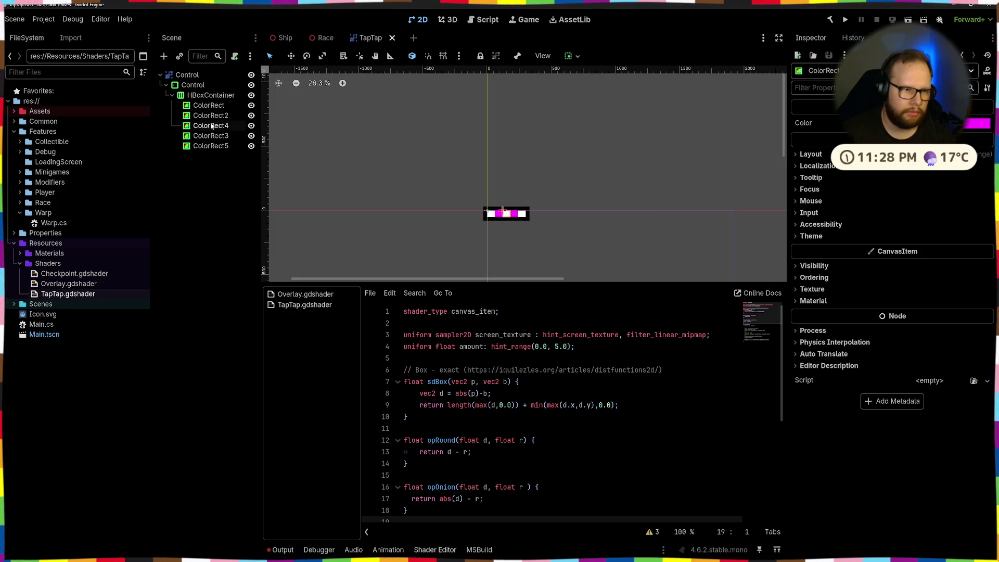
click(210, 95)
click(228, 206)
scroll(522, 157, down, 5)
scroll(522, 153, down, 2)
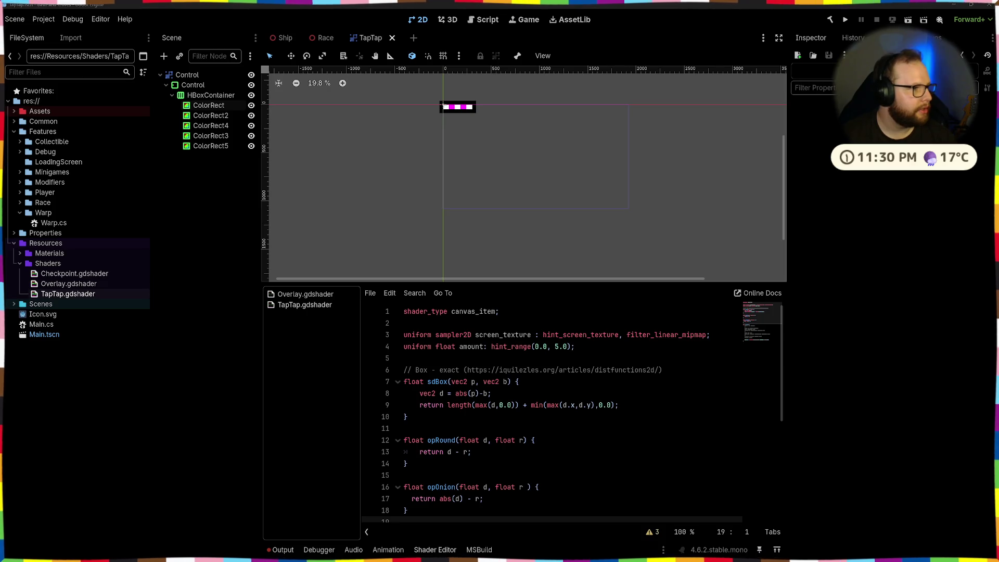
Step: Switch to the browser window playing the Godot pie-menu YouTube short
key(alt+Tab)
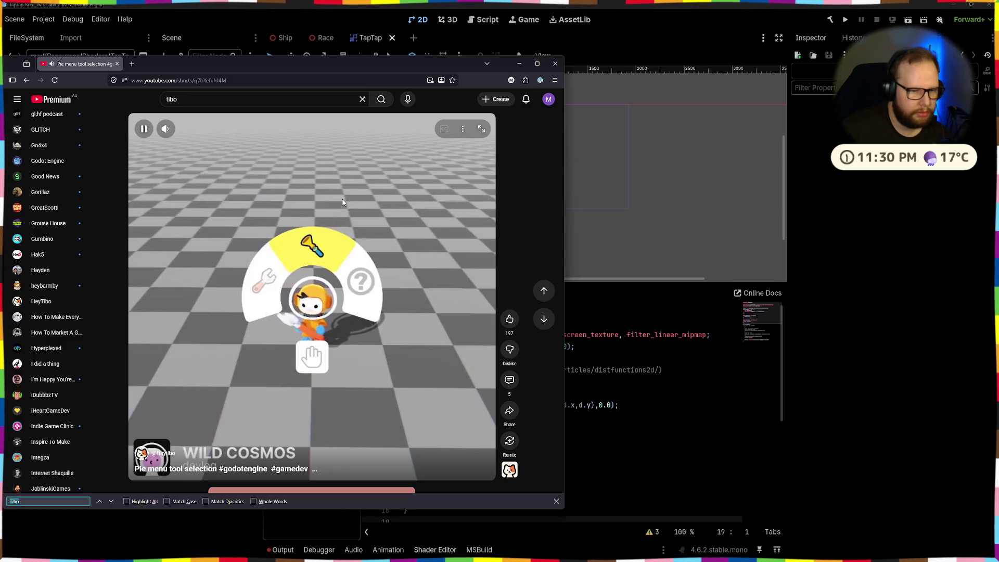
Step: Pause the short, view its comments, and expand the reply to select its Bluesky link
click(493, 357)
click(509, 383)
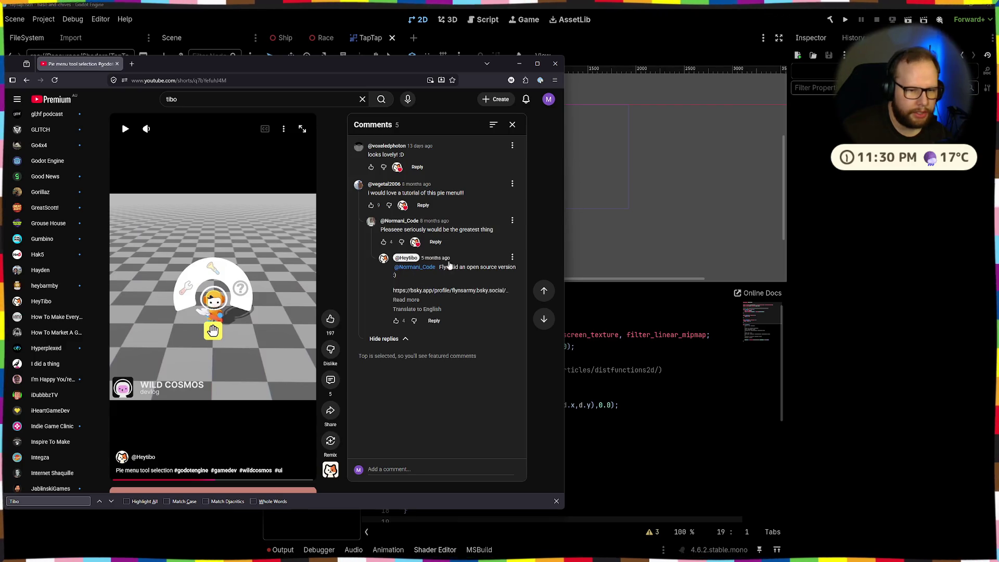
click(396, 301)
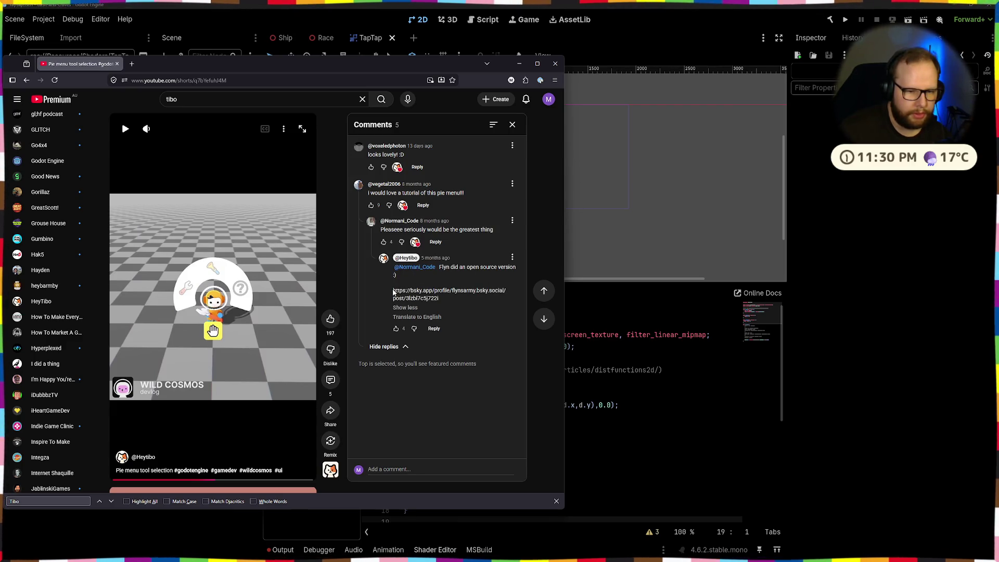
drag(393, 292, 464, 307)
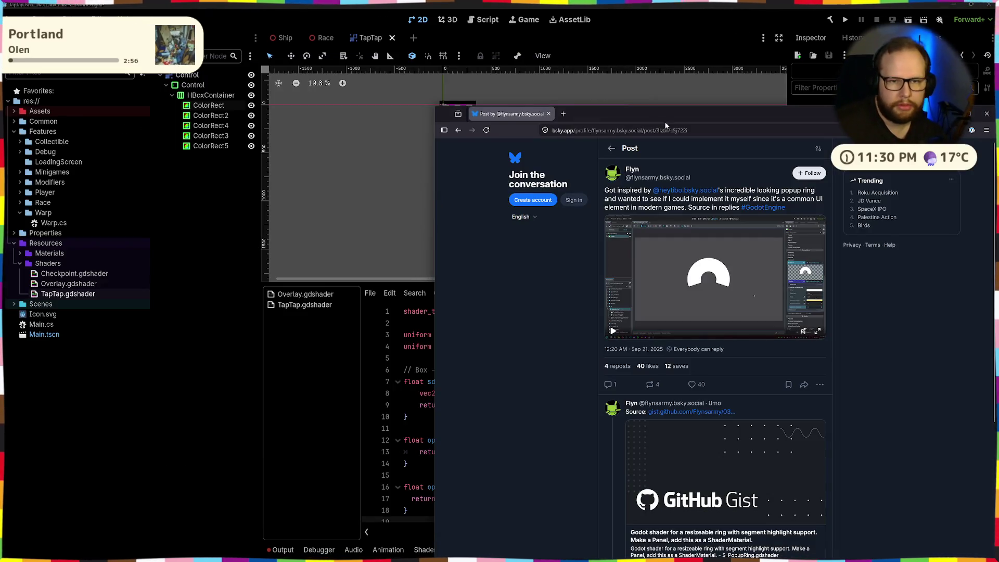
Step: Watch the Bluesky post's popup-ring video, jumping to 0:13 and 0:25, full screen
drag(664, 120, 409, 63)
click(356, 272)
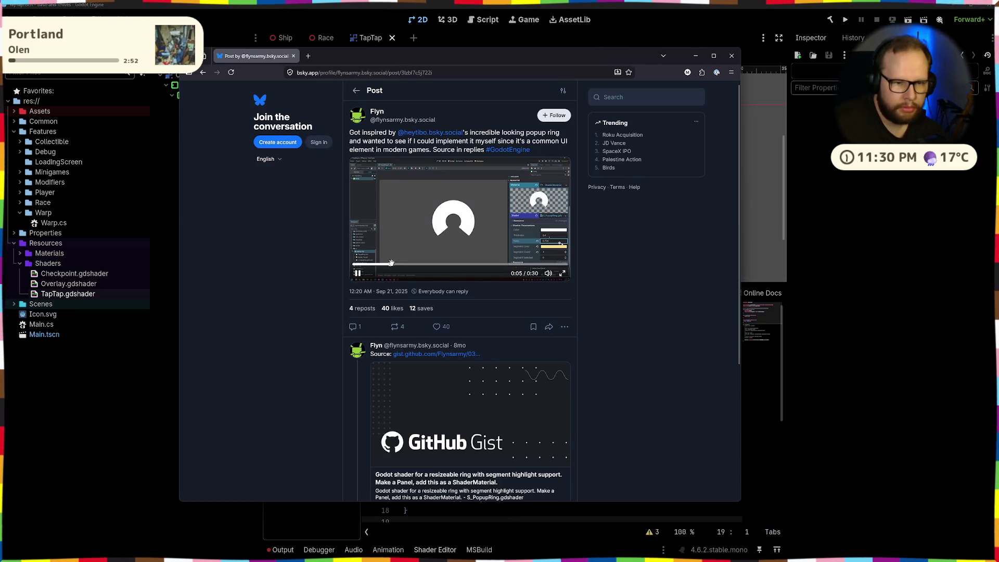
click(448, 264)
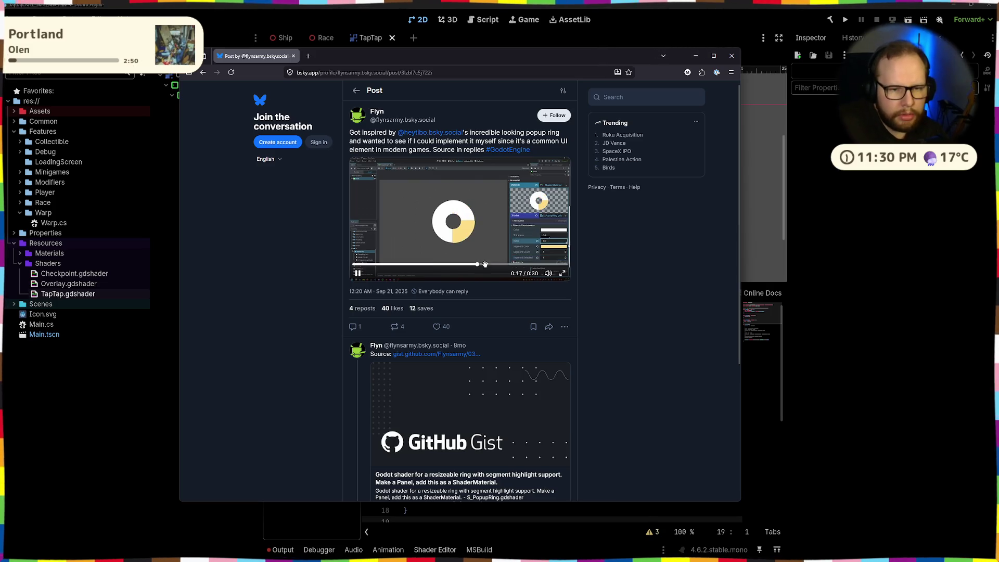
click(528, 265)
click(561, 273)
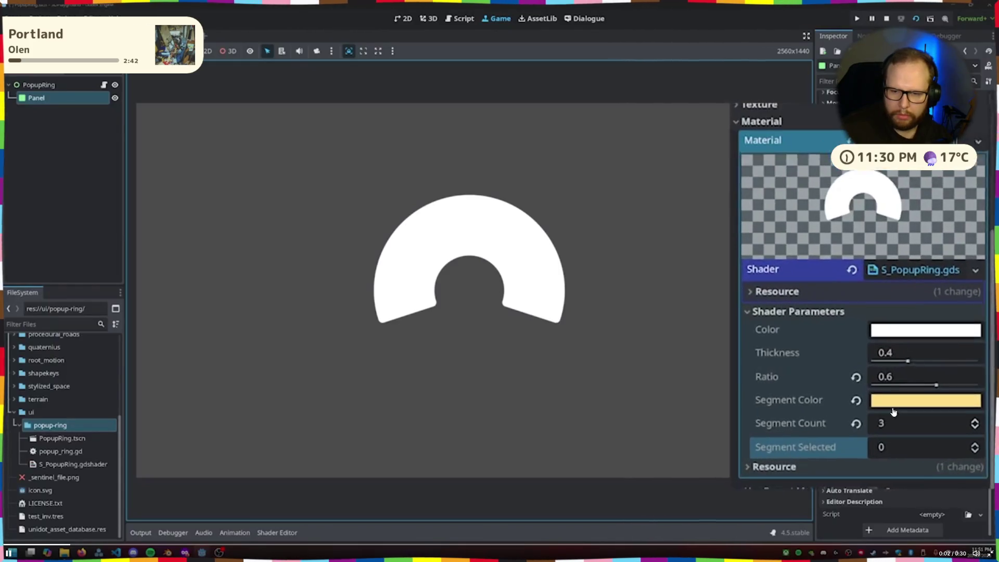
key(Escape)
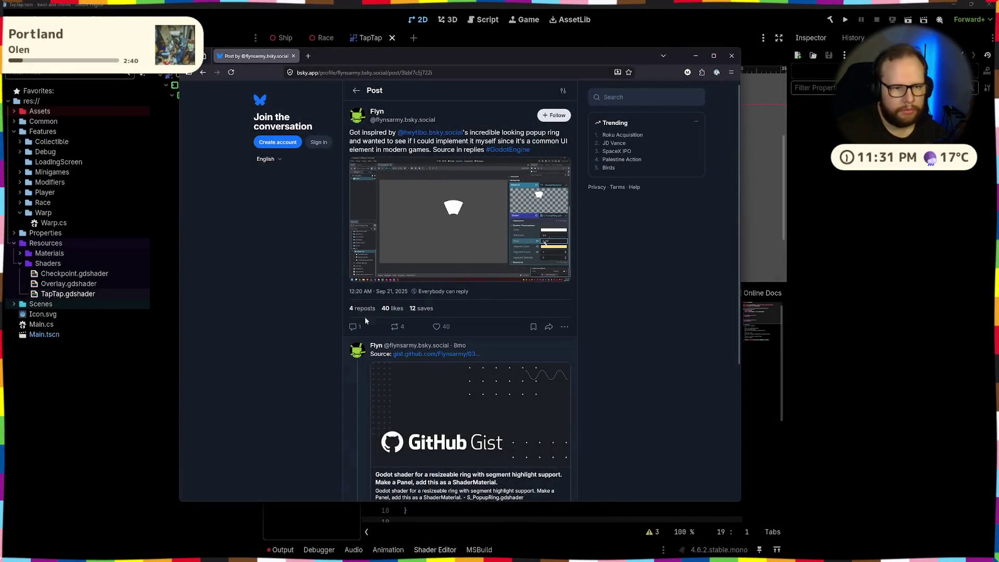
Step: Open the post's GitHub Gist source link and close the Bluesky tab
scroll(367, 282, down, 3)
click(410, 164)
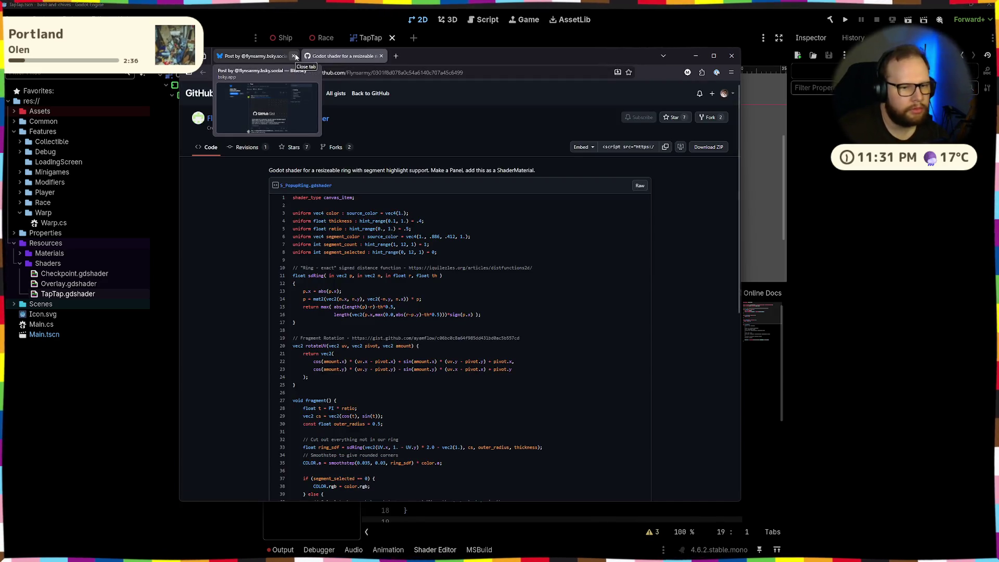
click(294, 56)
Step: Study the sdRing function and lines 10–16 of S_PopupRing.gdshader in the gist
scroll(330, 190, down, 10)
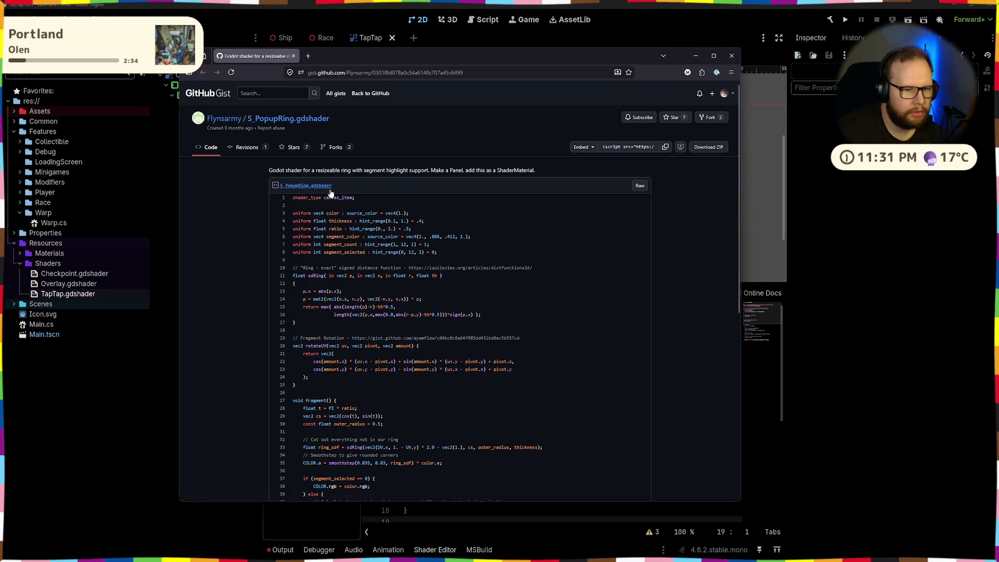
scroll(329, 188, up, 3)
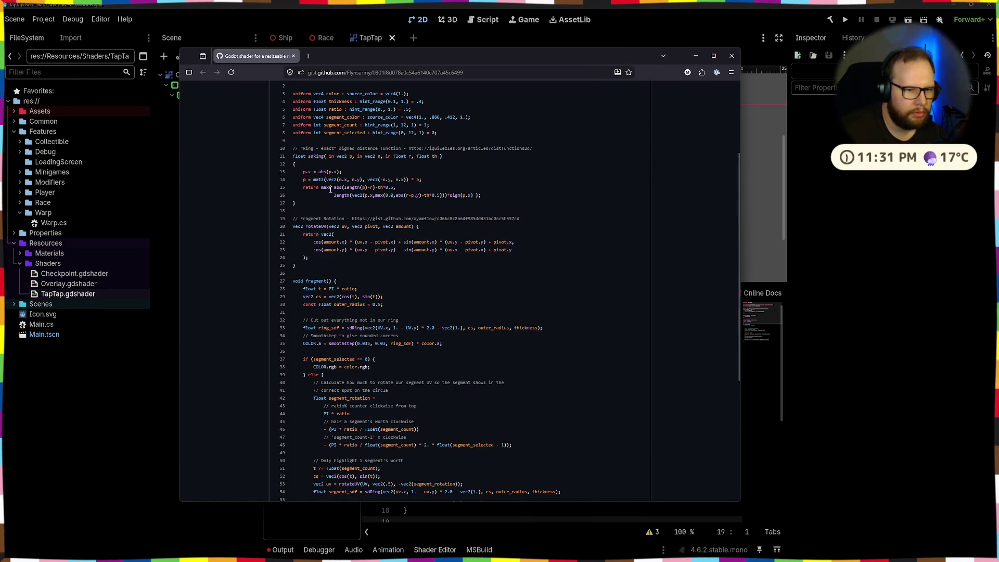
scroll(330, 189, up, 1)
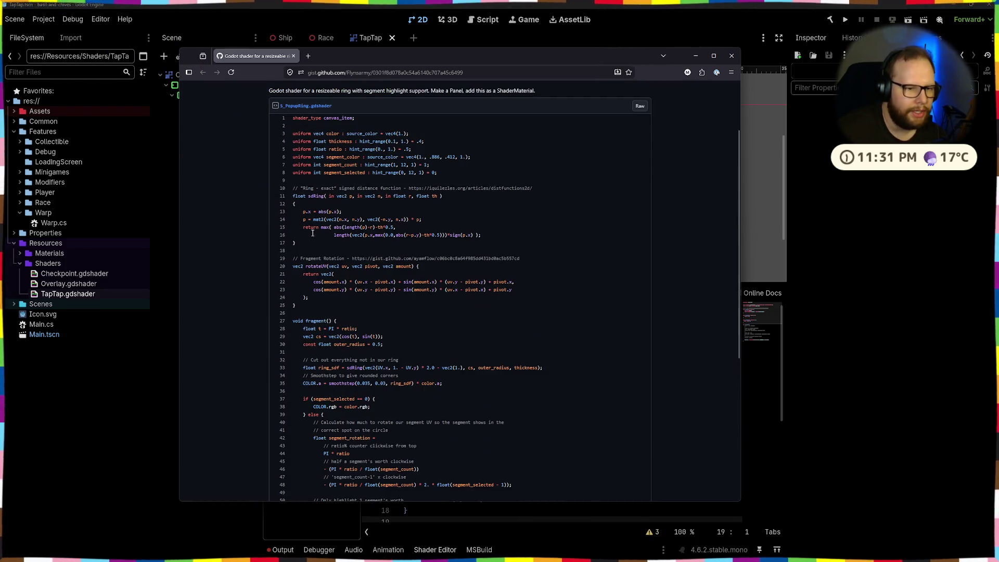
drag(295, 243, 287, 193)
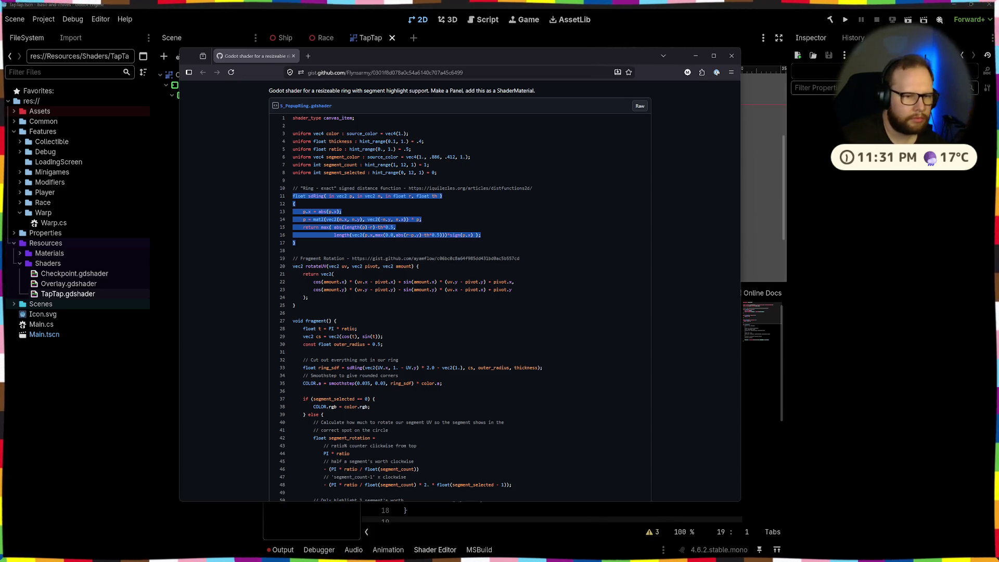
click(496, 210)
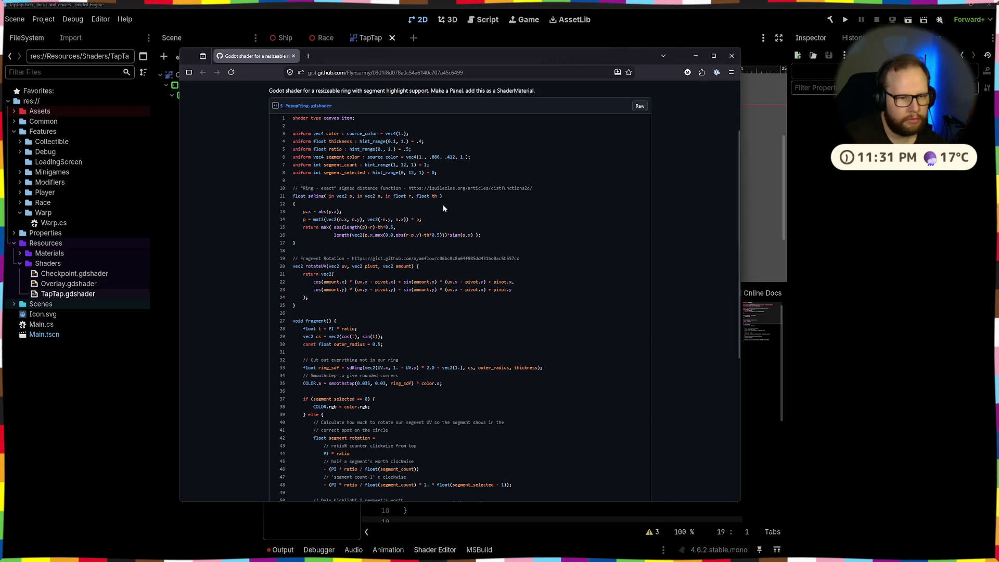
drag(302, 189, 512, 227)
click(512, 228)
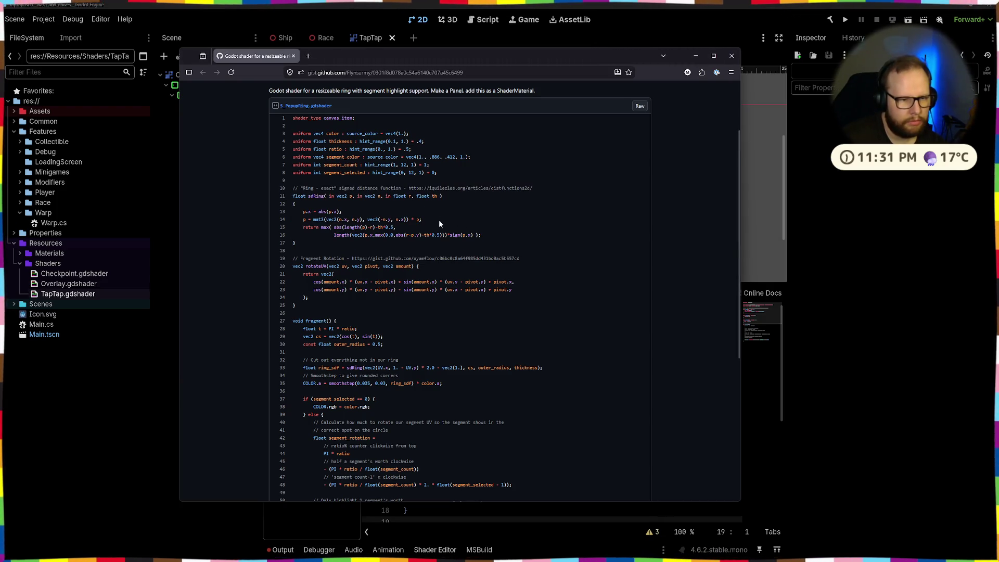
Step: Examine the rotateUV function and line 58, then return to the Godot editor
scroll(329, 264, down, 3)
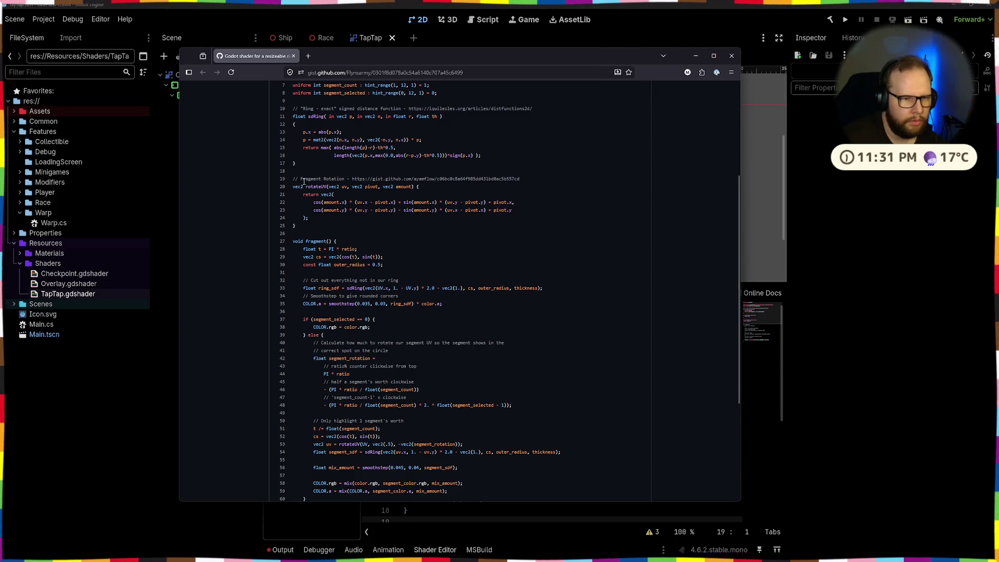
mouse_move(302, 181)
mouse_down()
mouse_move(364, 211)
mouse_move(323, 242)
mouse_move(369, 218)
mouse_up()
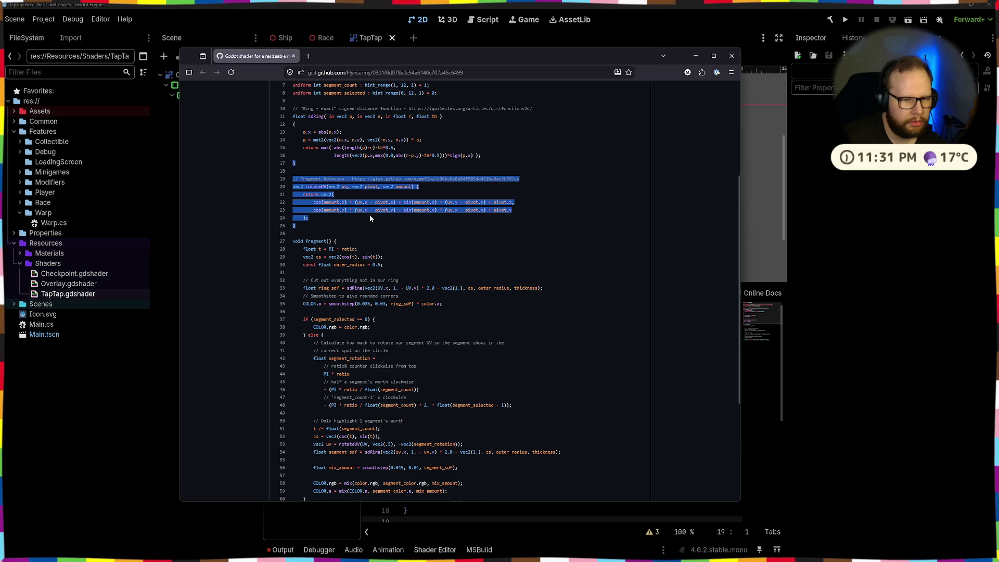
click(370, 219)
scroll(370, 219, down, 5)
scroll(366, 223, up, 3)
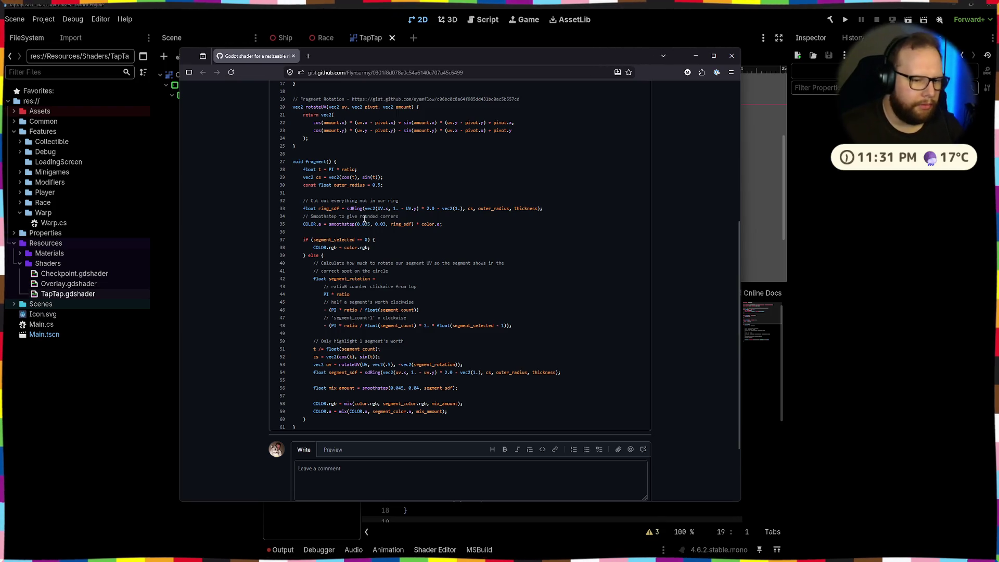
mouse_move(312, 403)
mouse_down()
mouse_move(476, 405)
mouse_move(293, 316)
mouse_up()
click(478, 411)
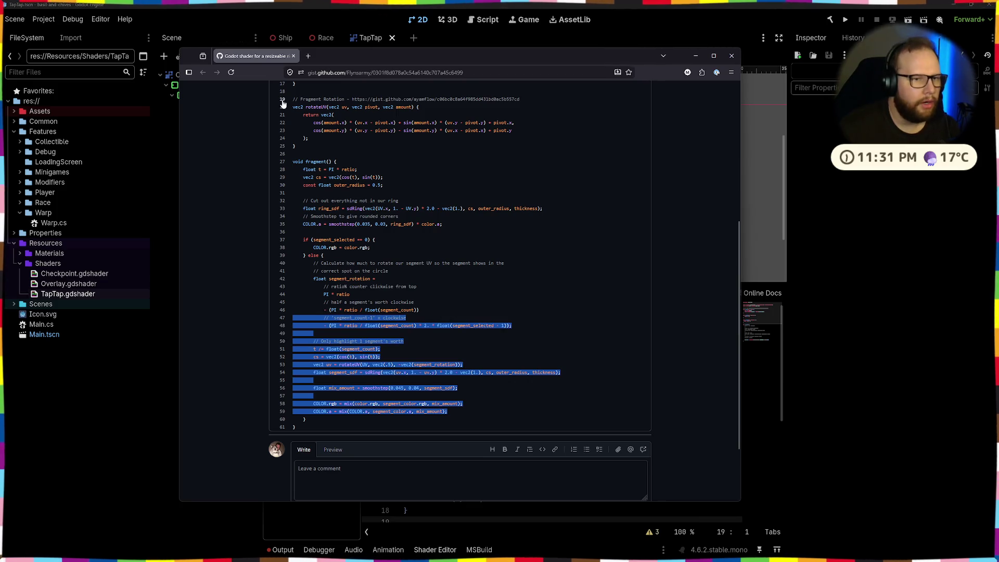
key(alt+Tab)
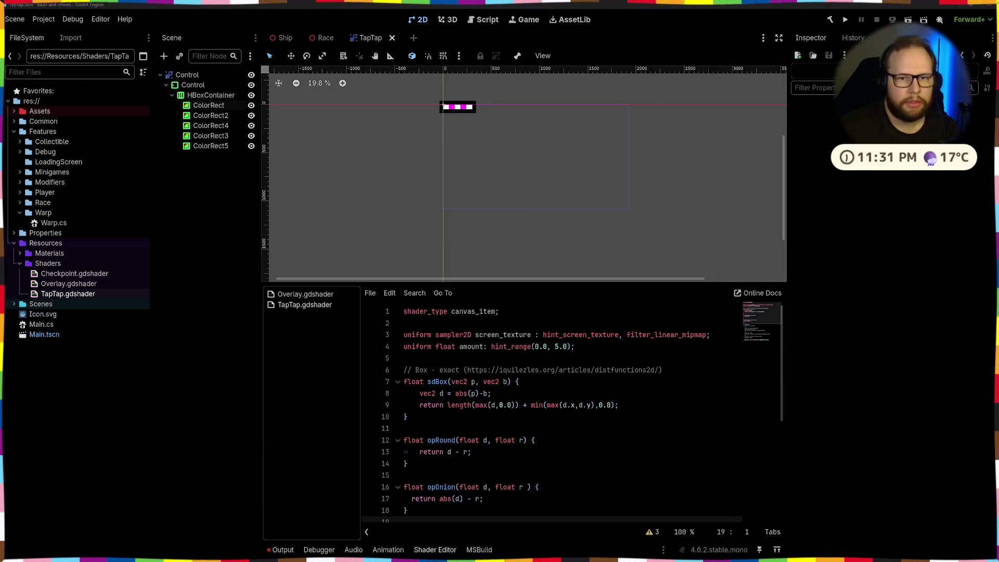
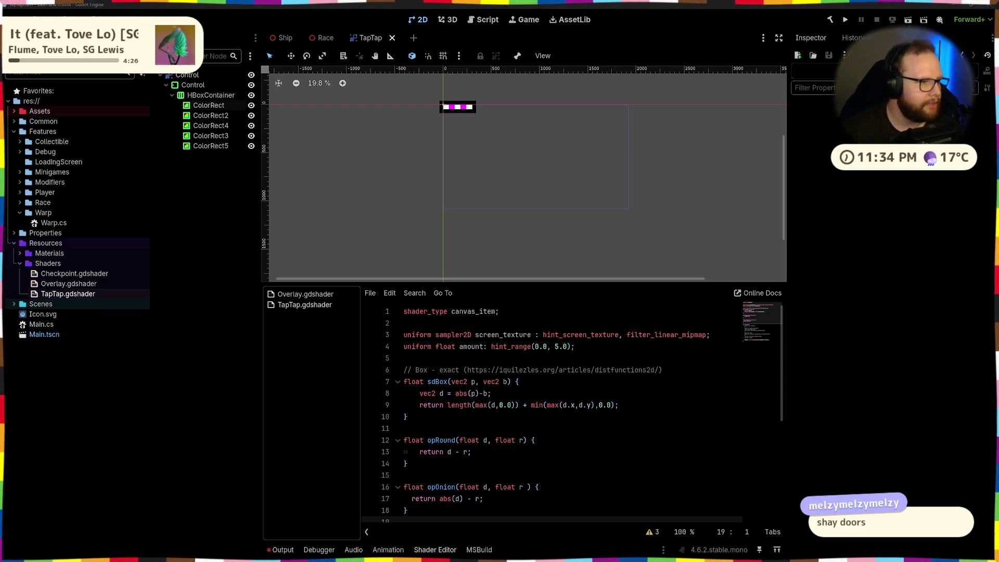
Step: Pause the YouTube Short on the pie menu, and hide the Paint sketches and YouTube windows
key(alt+Tab)
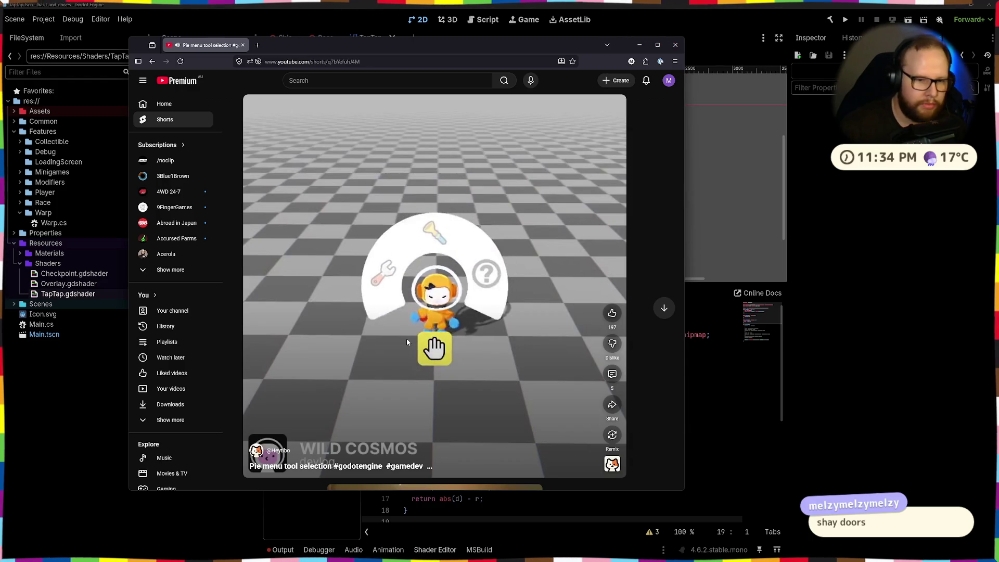
click(427, 319)
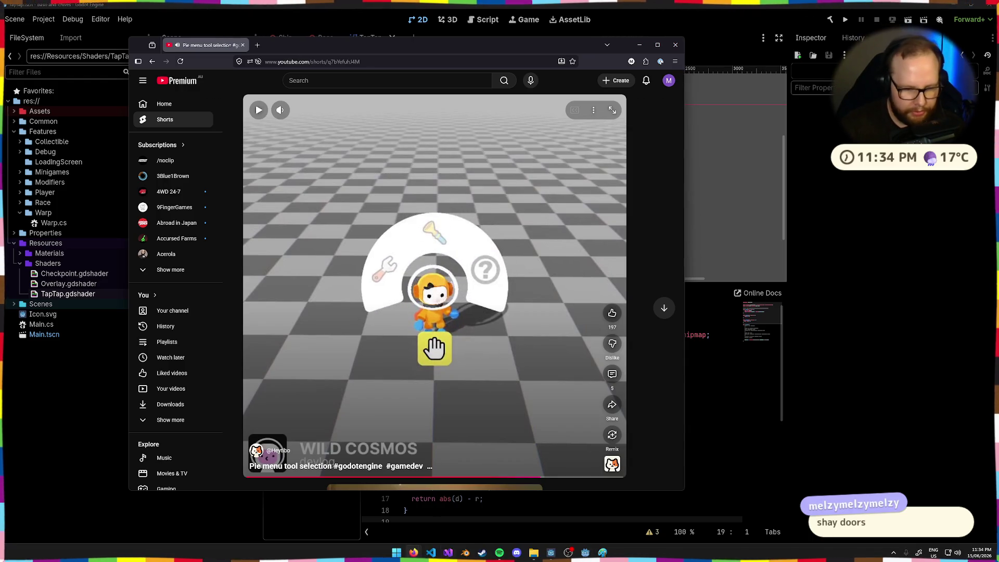
key(alt+Tab)
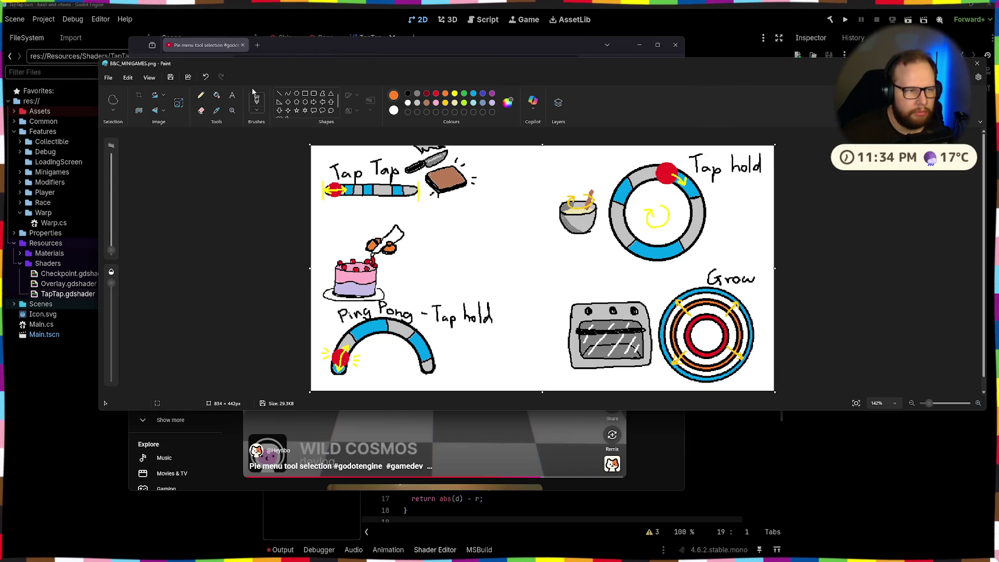
drag(316, 64, 298, 71)
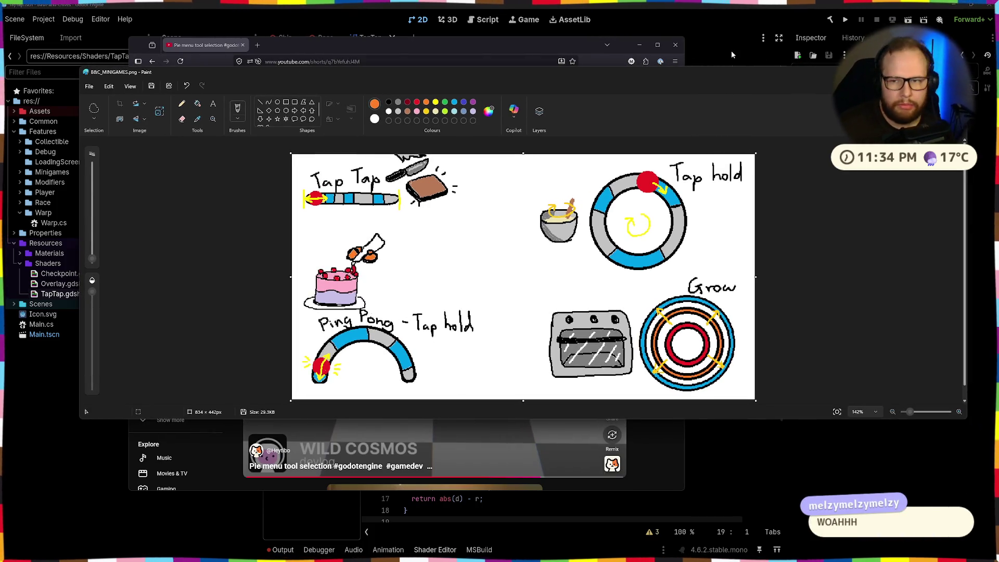
click(956, 72)
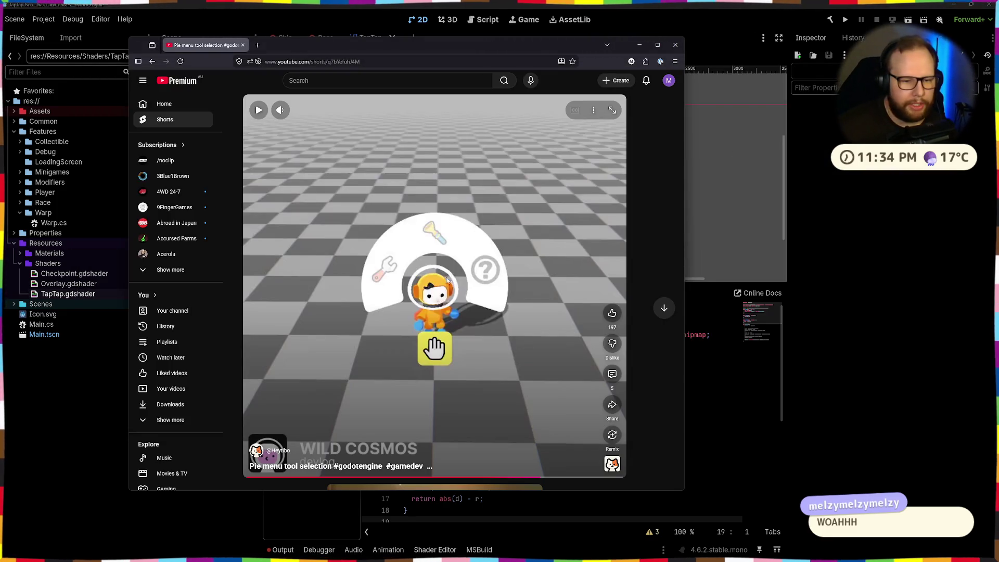
click(436, 288)
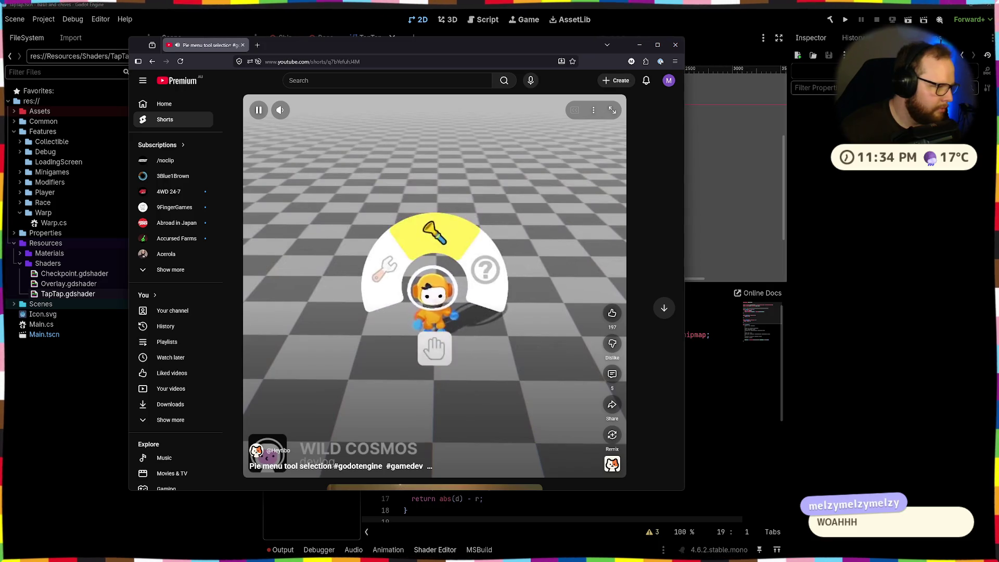
click(408, 268)
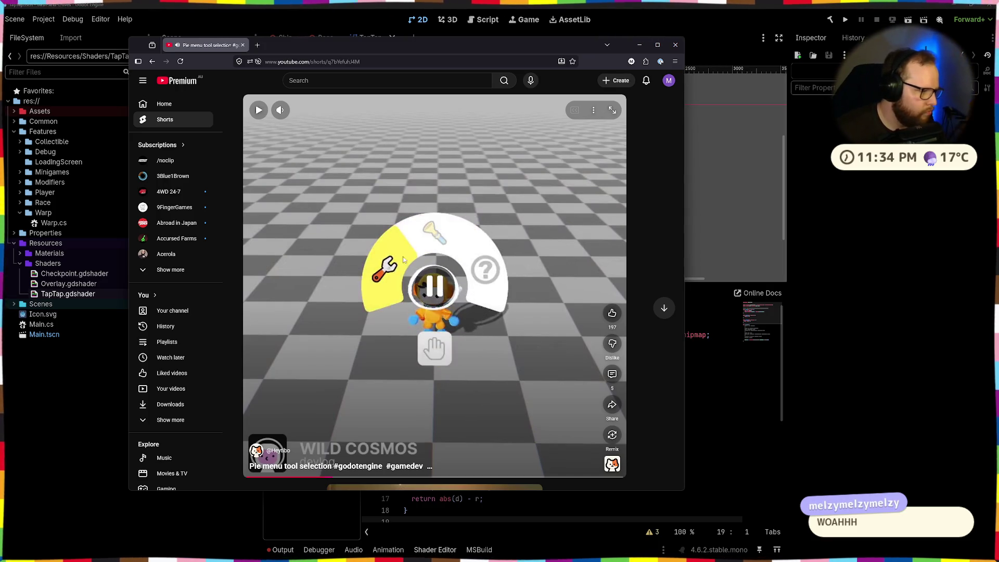
click(640, 45)
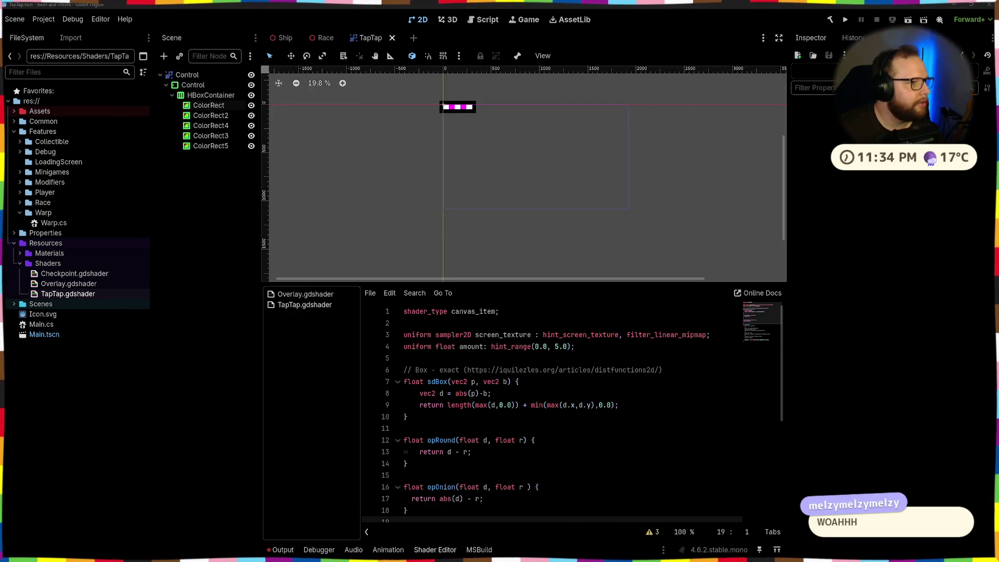
Step: Bring up the ring shader gist and highlight its description text
key(alt+Tab)
mouse_move(321, 112)
mouse_down()
mouse_move(534, 55)
mouse_move(519, 37)
mouse_up()
scroll(495, 220, down, 5)
scroll(486, 208, up, 5)
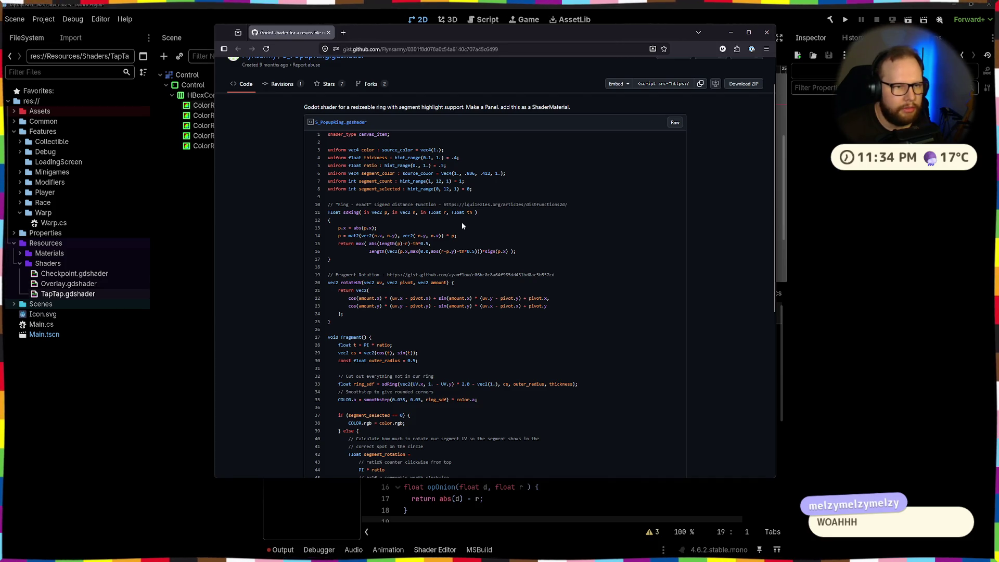
drag(295, 105, 591, 108)
click(497, 107)
Step: Highlight the ShaderMaterial note and fragment code lines 28–58, then hide the gist window
click(591, 107)
scroll(453, 237, down, 5)
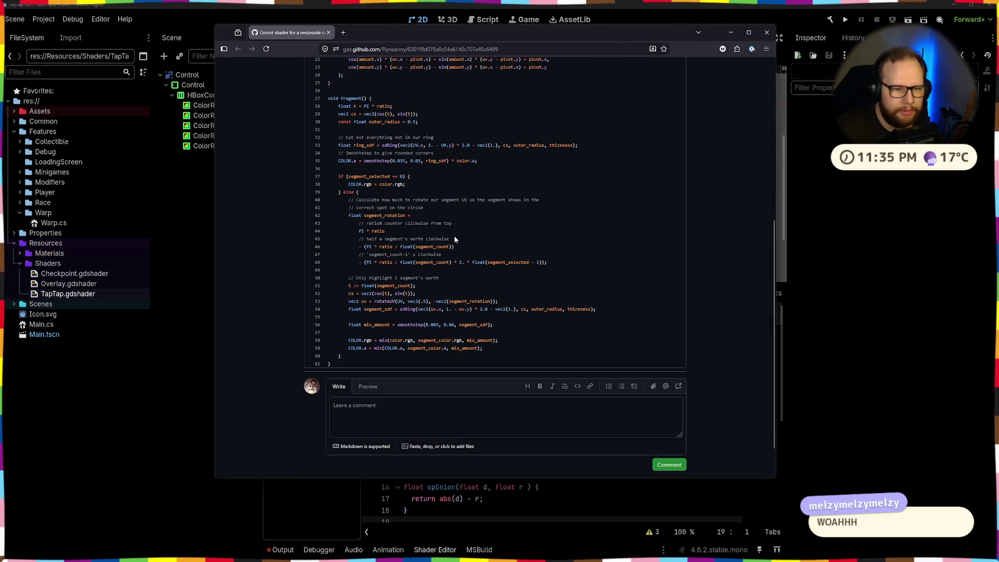
scroll(454, 235, up, 2)
mouse_move(329, 196)
mouse_down()
mouse_move(446, 379)
mouse_move(494, 424)
mouse_up()
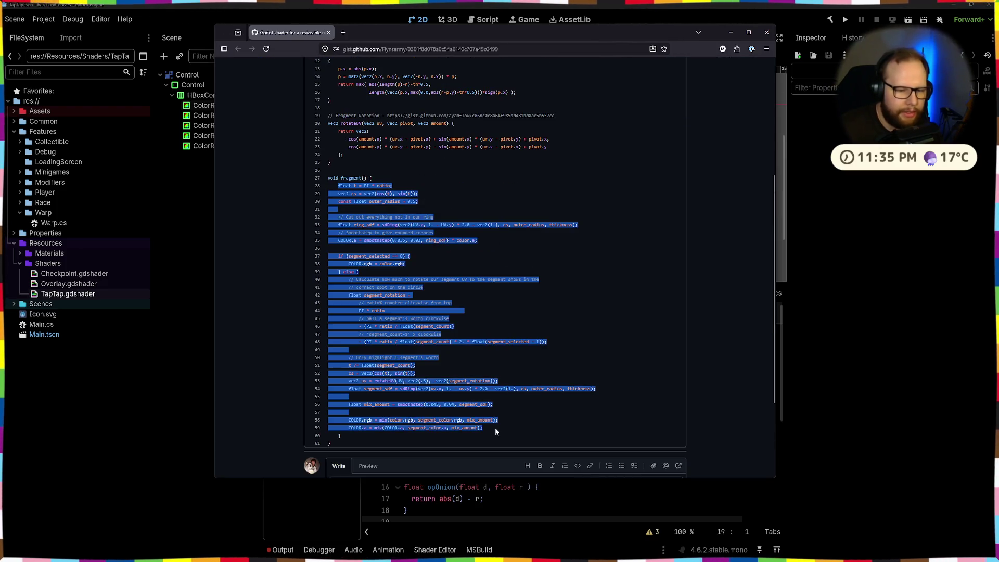
click(440, 419)
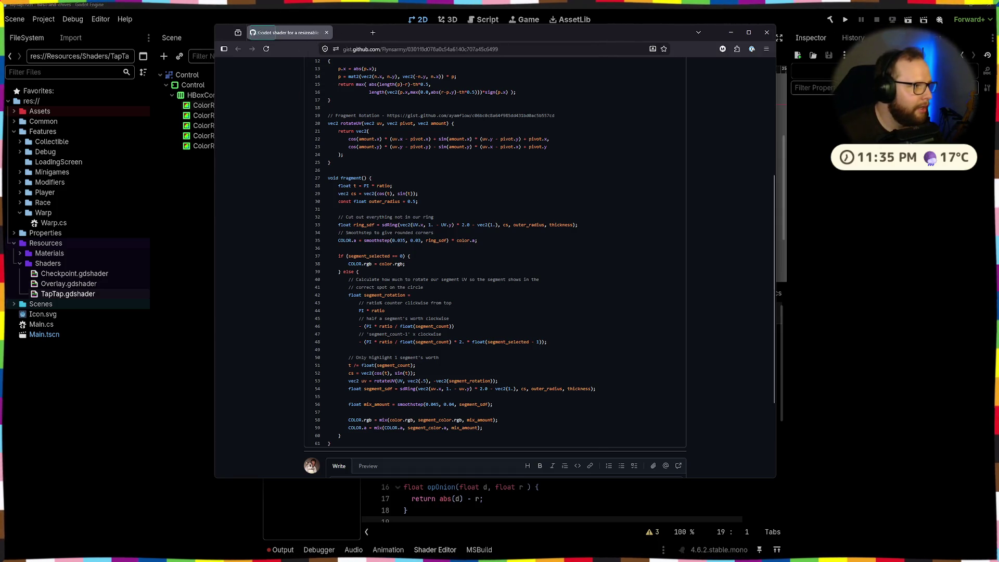
key(alt+Tab)
key(alt+Tab)
scroll(380, 323, up, 20)
Step: Scroll the distfunctions2d article through the rounding and annular sections, then return to Godot
scroll(379, 322, up, 20)
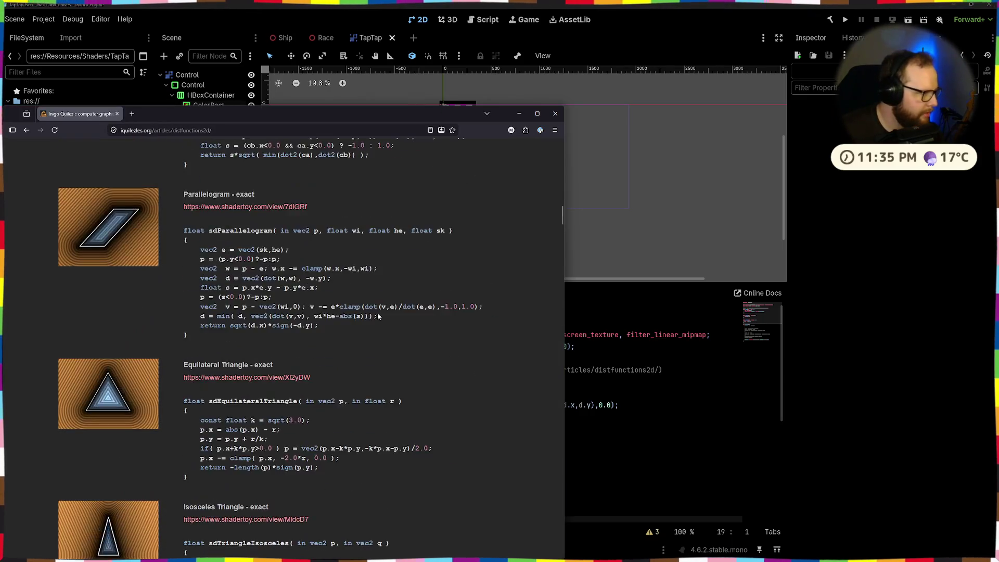
scroll(376, 307, up, 3)
scroll(377, 307, down, 20)
scroll(379, 307, down, 20)
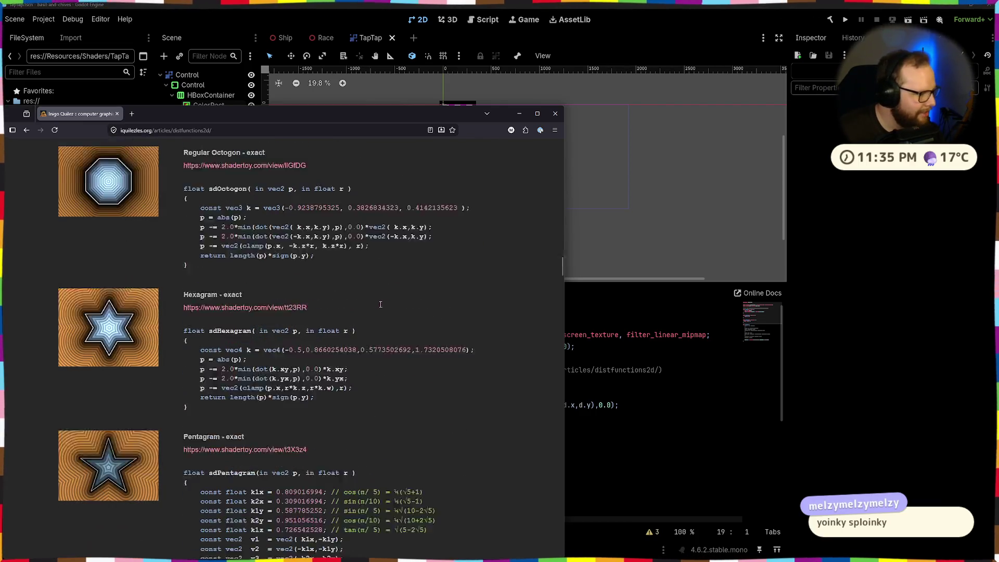
scroll(380, 307, down, 20)
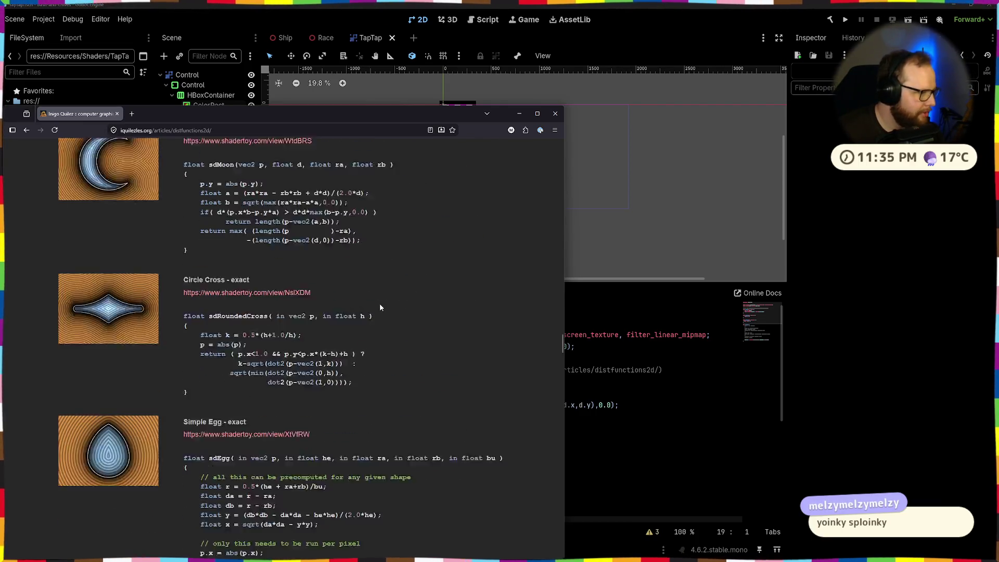
scroll(379, 307, down, 20)
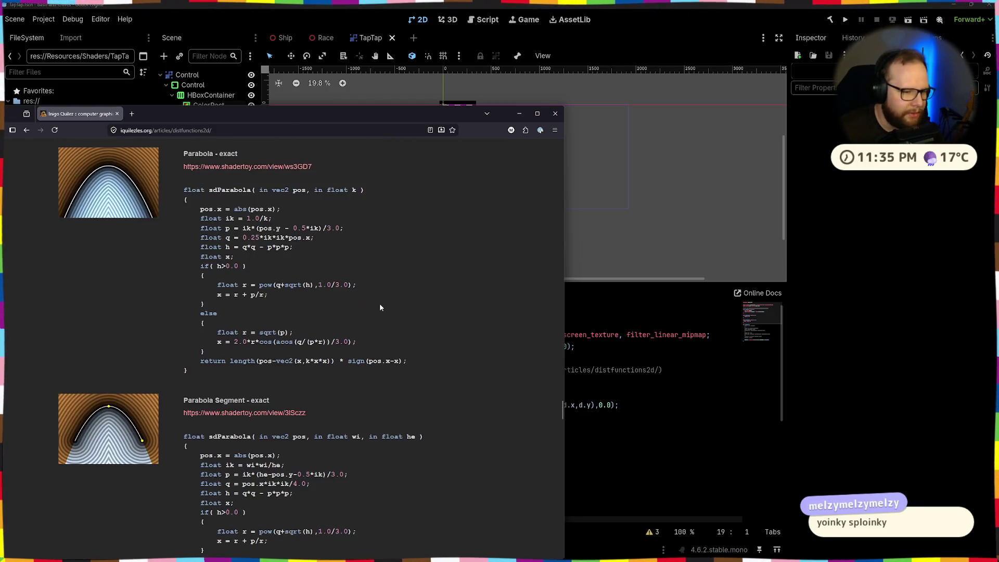
scroll(380, 307, down, 20)
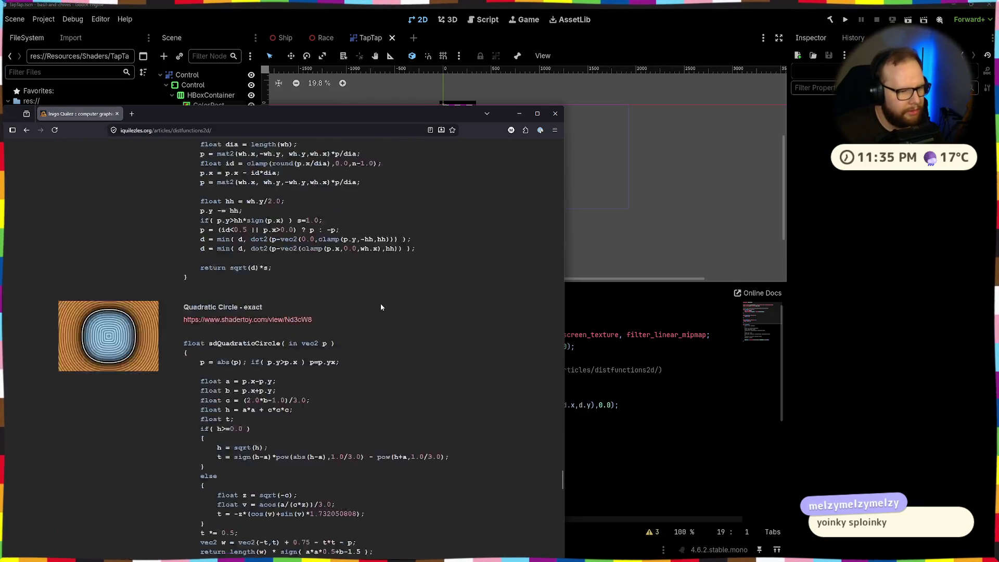
scroll(382, 307, down, 3)
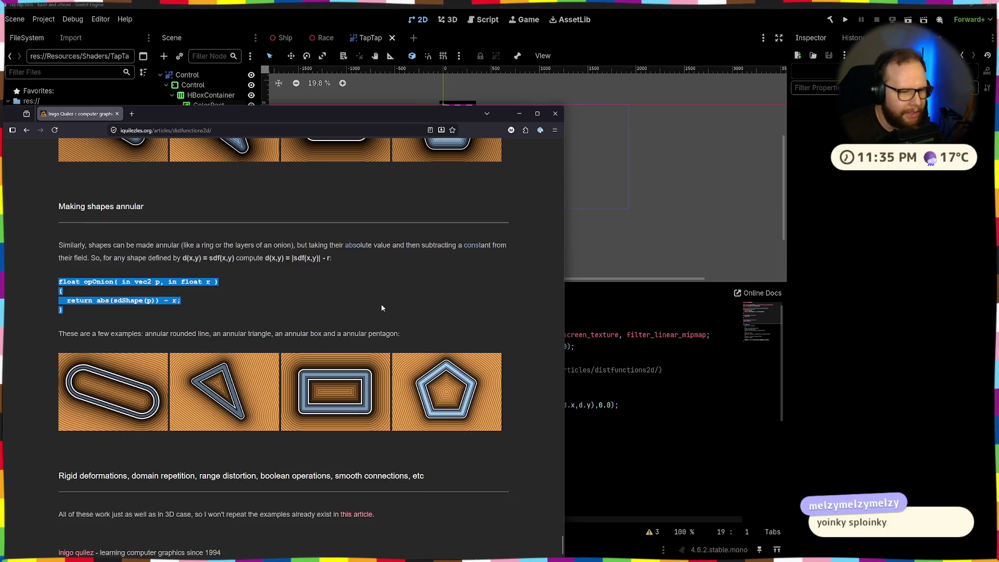
scroll(381, 308, up, 9)
scroll(381, 308, down, 9)
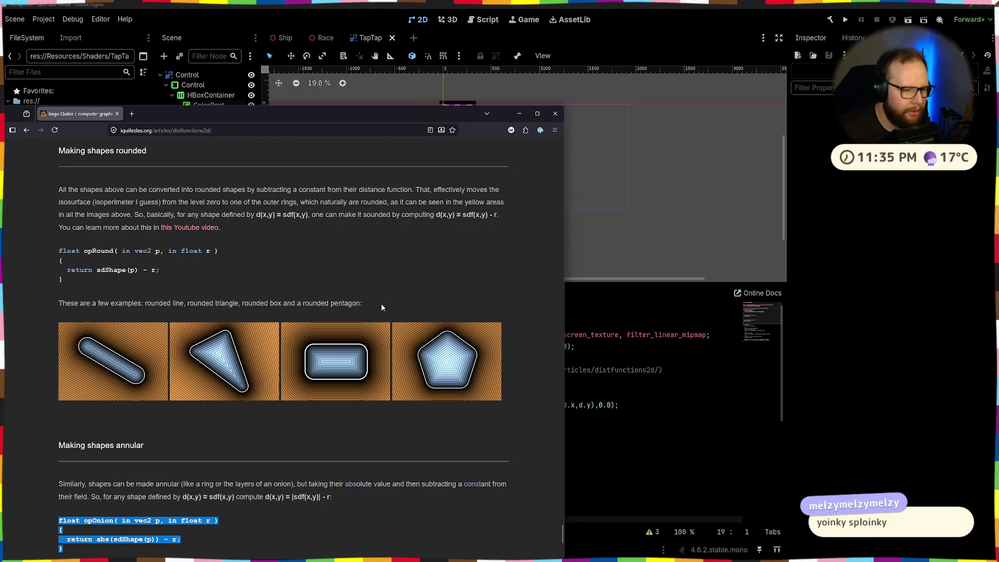
scroll(381, 306, up, 5)
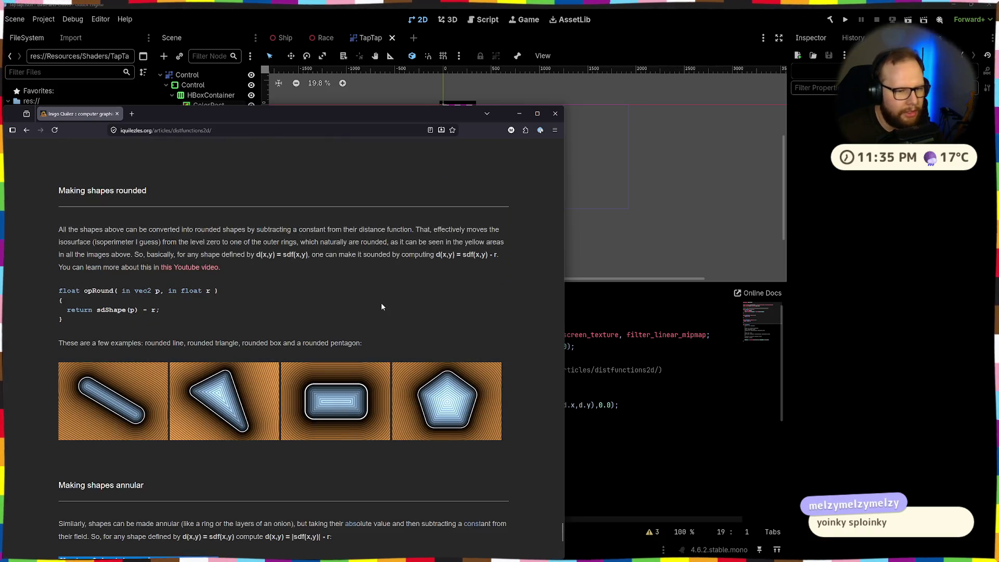
scroll(381, 295, up, 10)
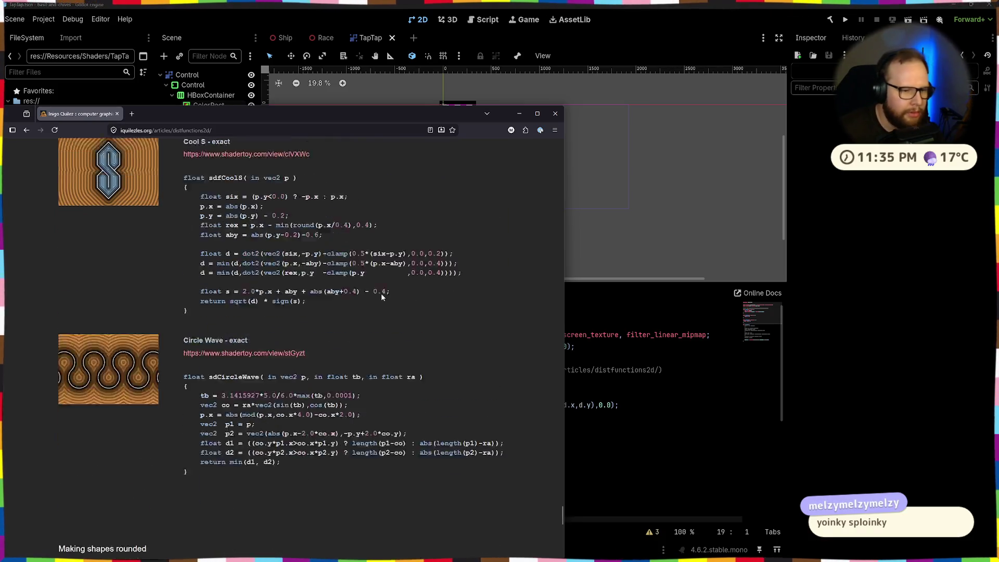
scroll(381, 296, up, 12)
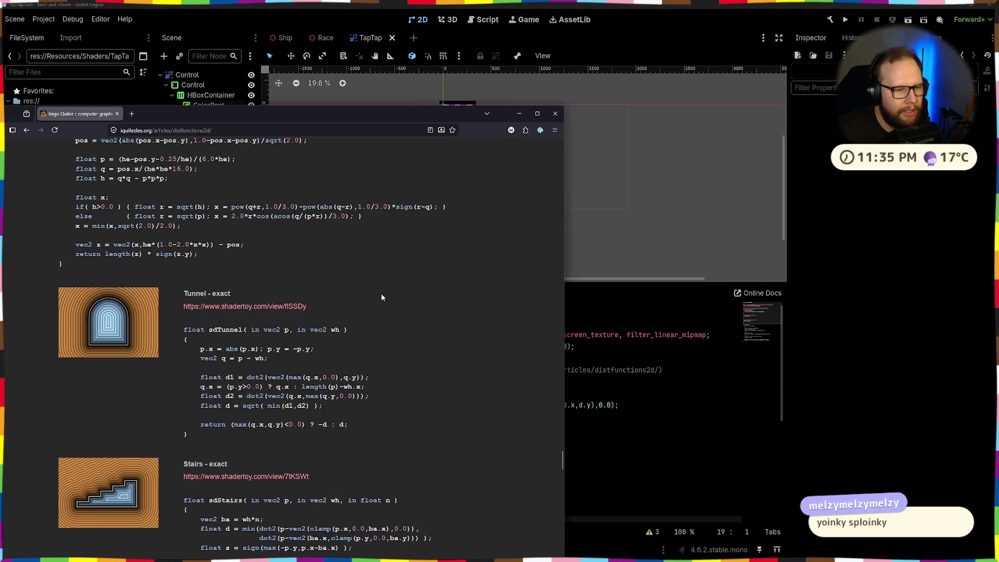
scroll(381, 296, up, 5)
scroll(381, 293, up, 9)
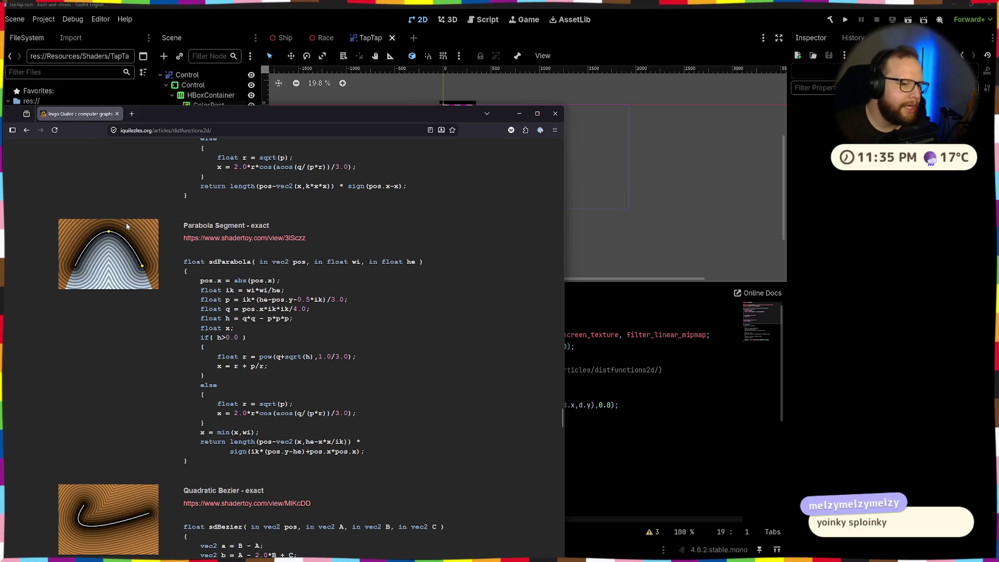
scroll(129, 237, down, 5)
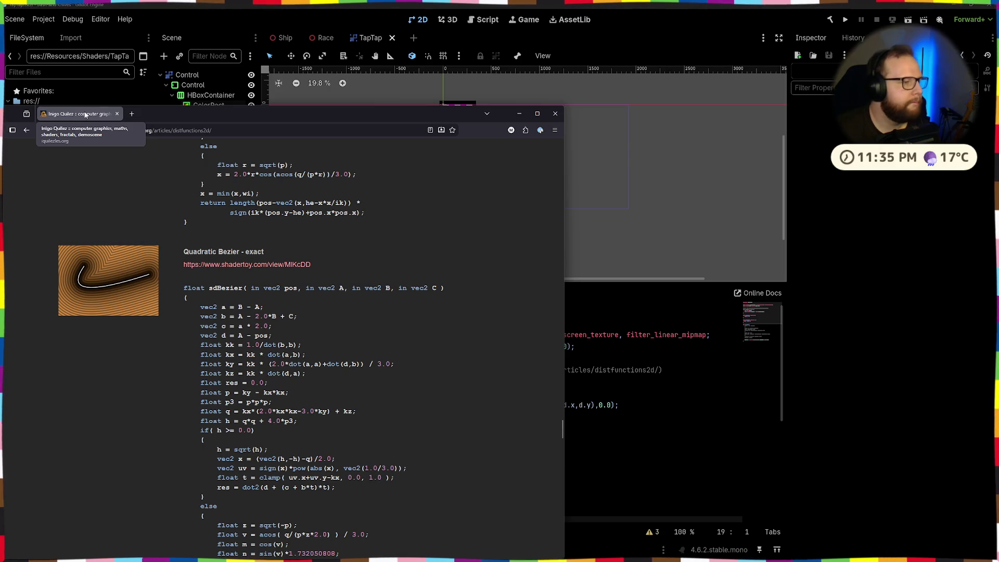
key(alt+Tab)
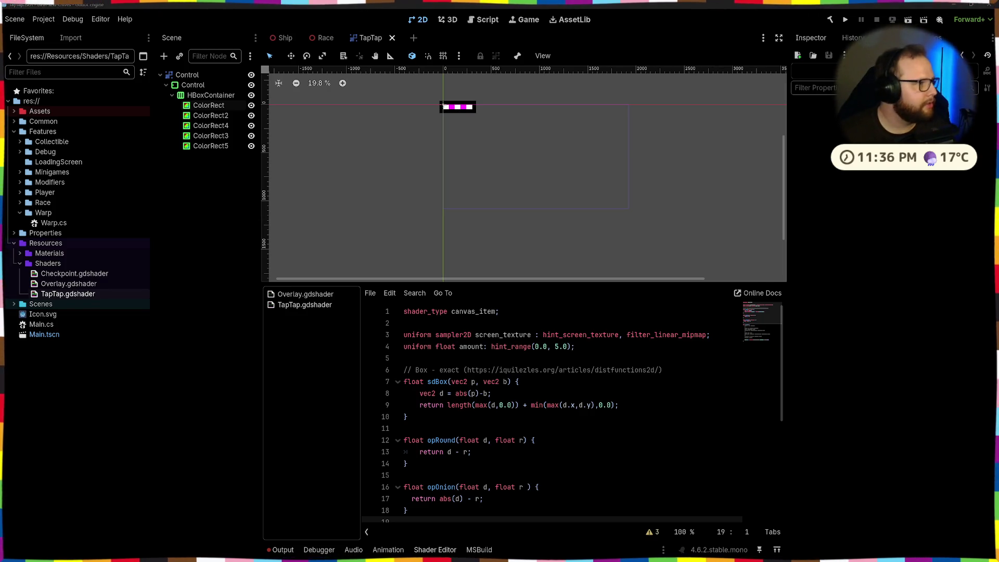
Step: Delete the uniform lines 3–4 from TapTap.gdshader and save
scroll(411, 382, down, 3)
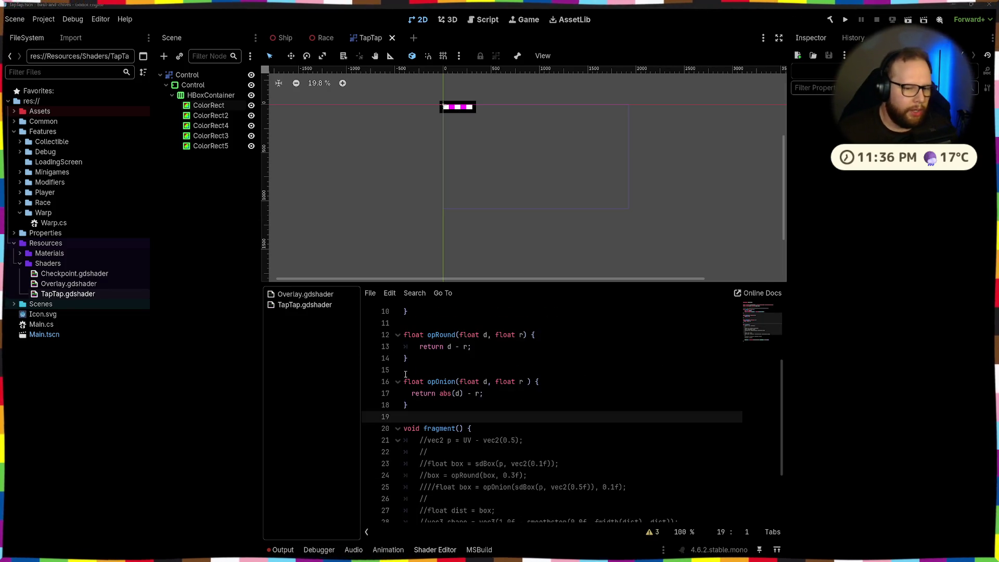
scroll(460, 362, up, 3)
scroll(421, 471, down, 1)
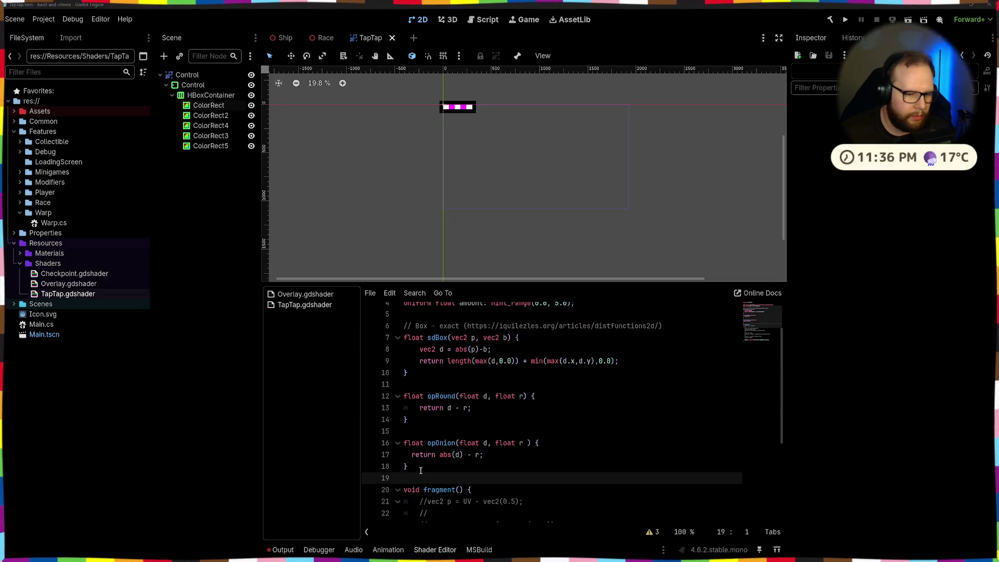
drag(420, 466, 401, 444)
click(424, 477)
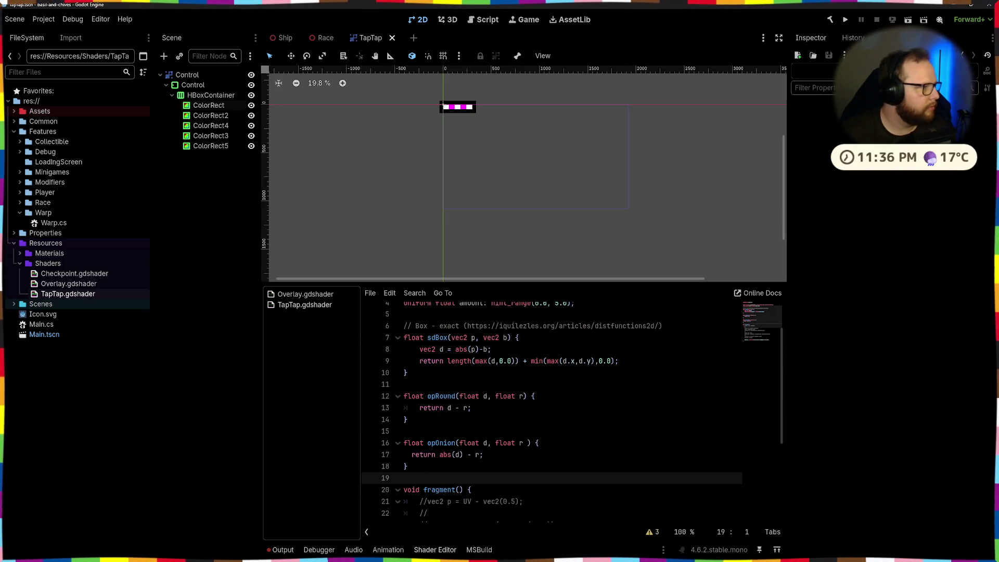
click(519, 429)
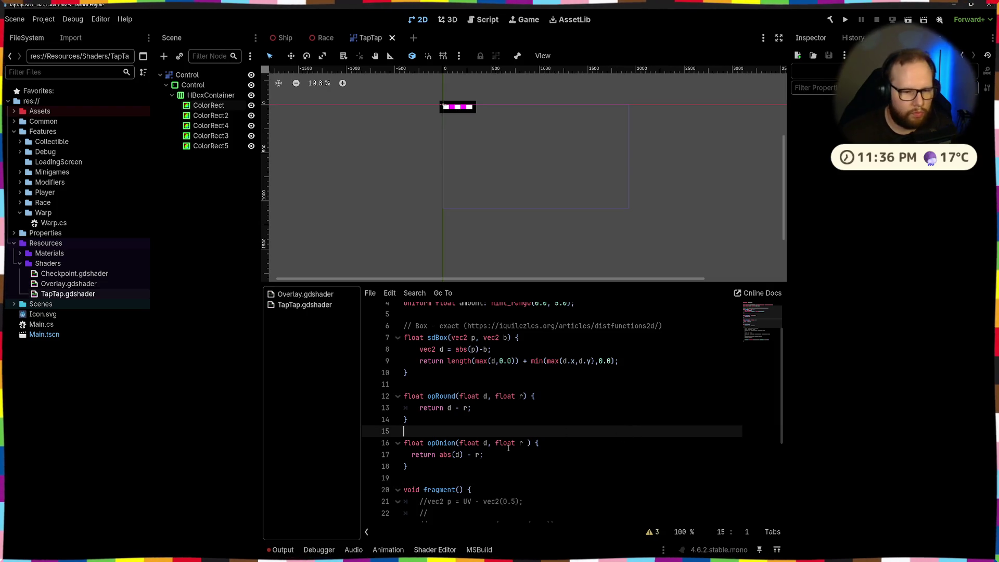
scroll(519, 430, down, 4)
scroll(519, 430, up, 5)
mouse_move(576, 347)
mouse_down()
mouse_move(364, 329)
mouse_move(299, 340)
mouse_up()
key(BackSpace)
key(BackSpace)
key(BackSpace)
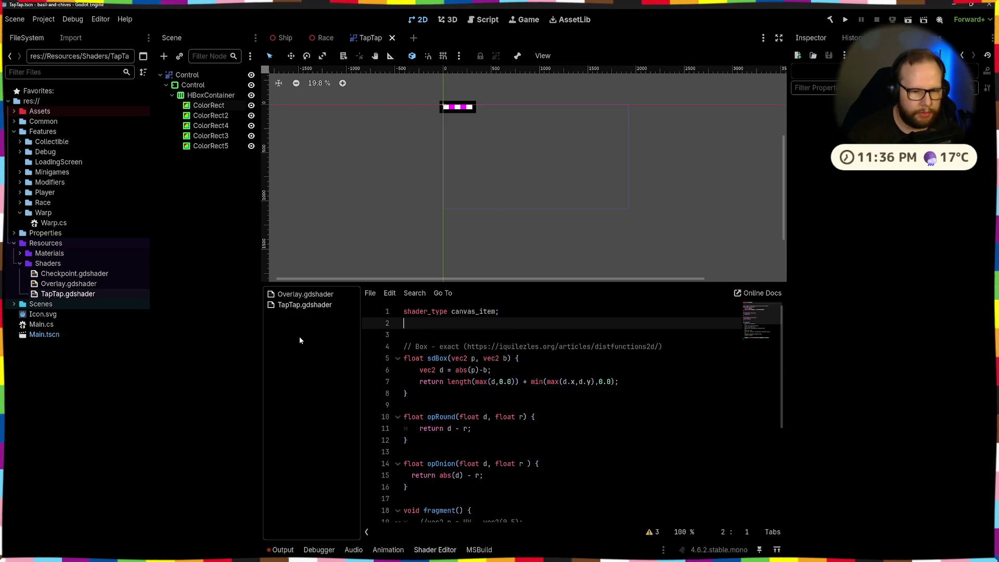
key(ctrl+s)
Step: Move the inner Control node below HBoxContainer, then delete it
click(186, 75)
click(192, 86)
click(186, 77)
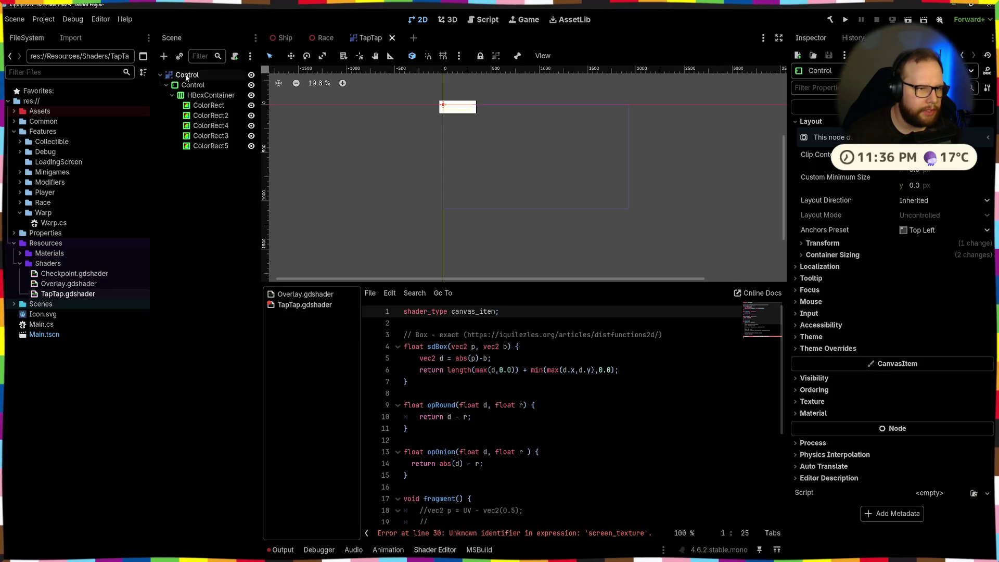
right_click(186, 76)
click(164, 154)
right_click(185, 84)
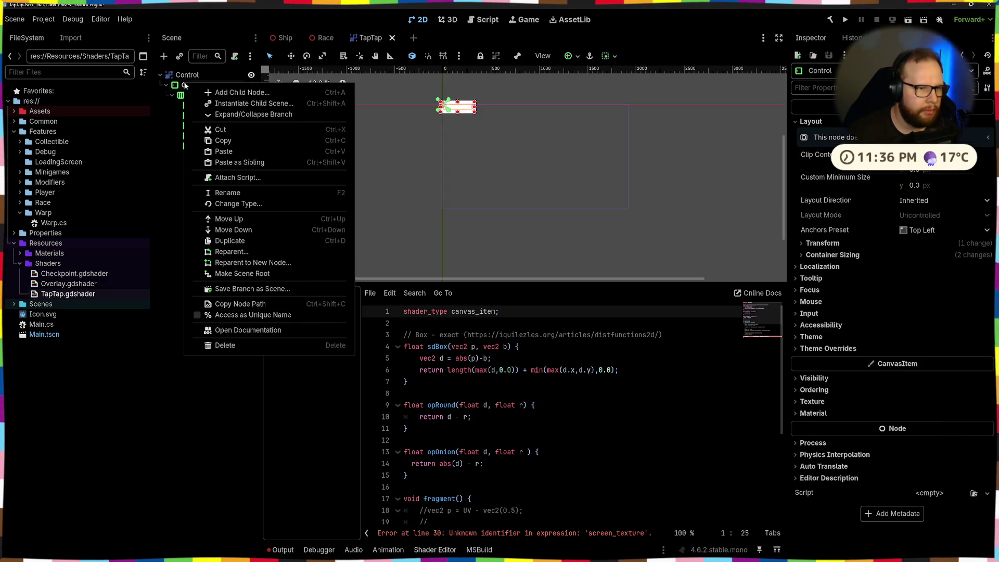
click(221, 249)
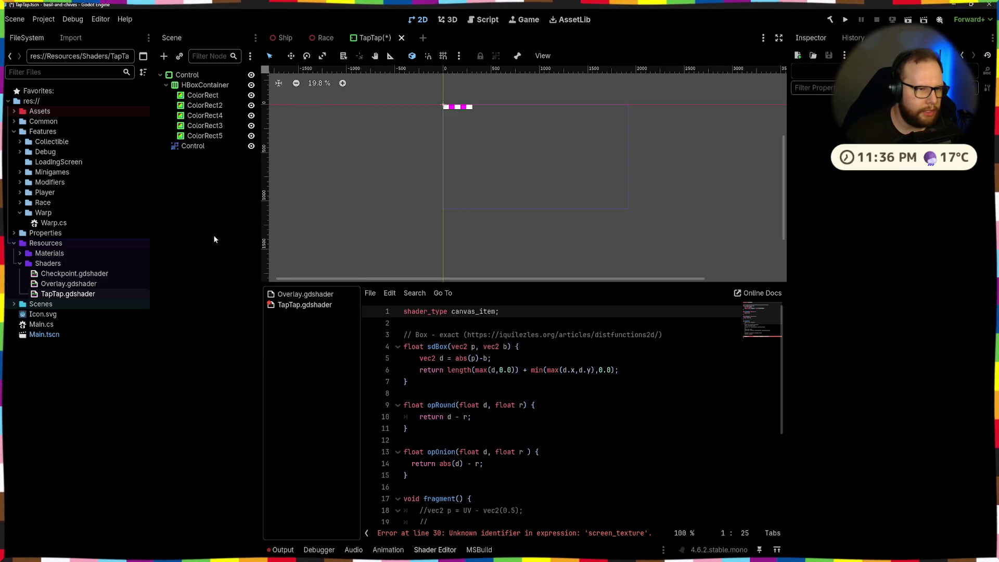
click(193, 146)
key(Delete)
key(Return)
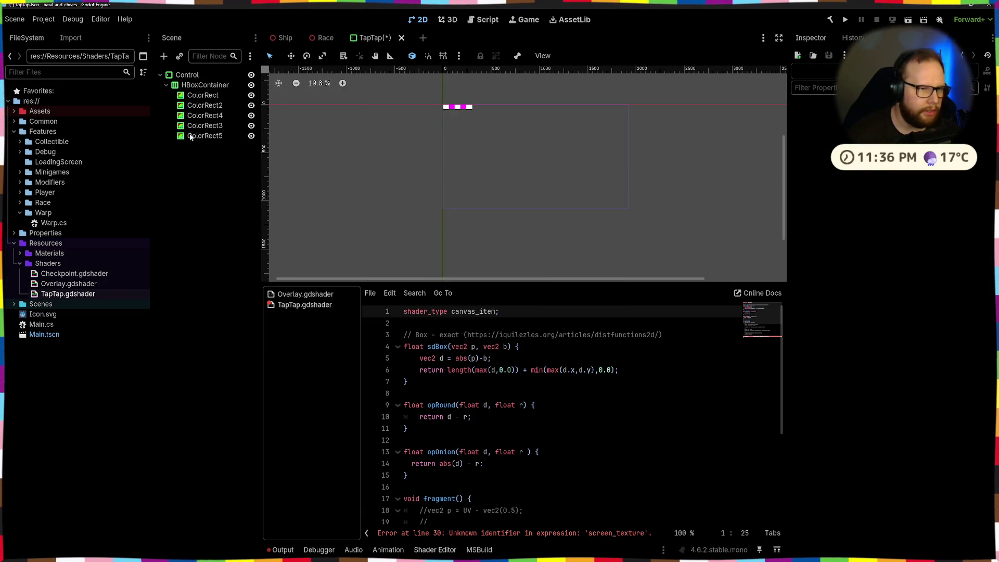
Step: Consider changing the root Control's type to Container but cancel, then delete HBoxContainer and its children
click(192, 75)
right_click(194, 76)
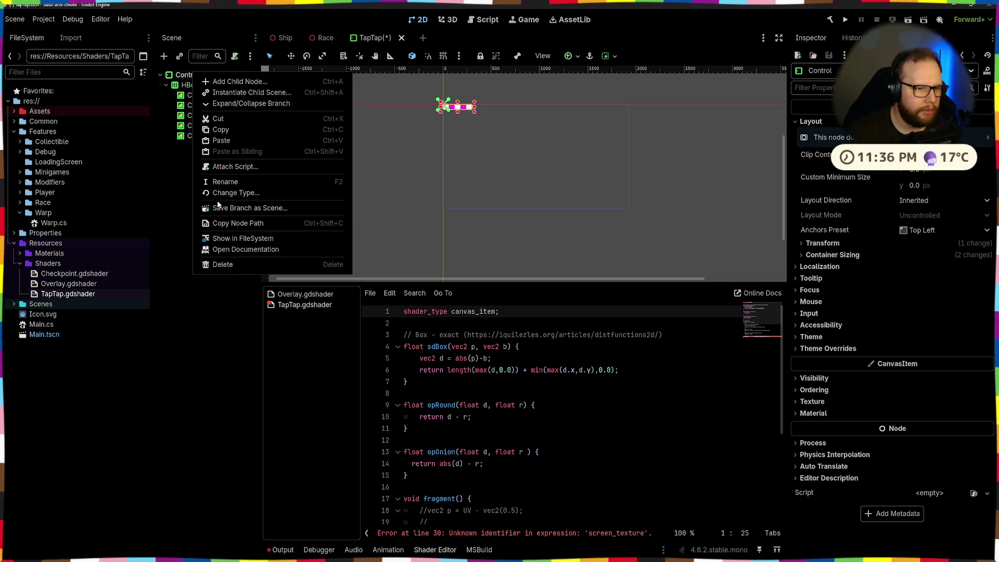
click(235, 193)
click(445, 204)
key(Escape)
click(205, 209)
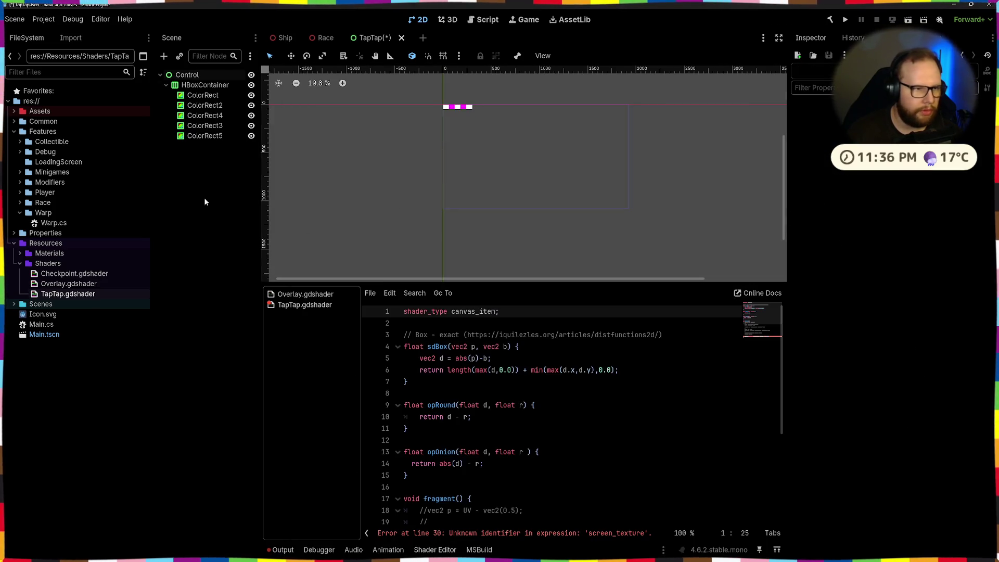
click(205, 86)
key(Delete)
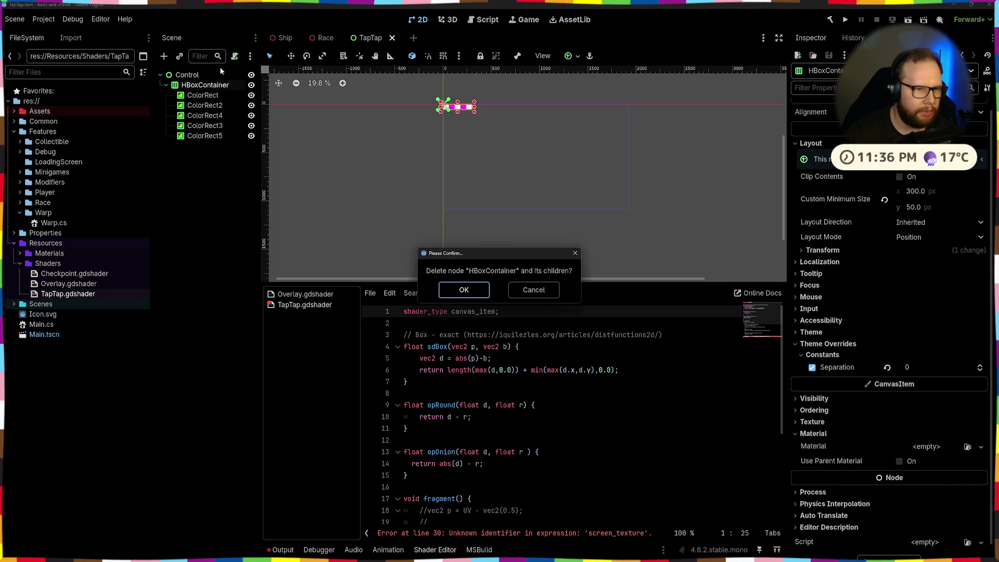
key(Return)
Step: Add a ColorRect child under the root Control node
key(ctrl+a)
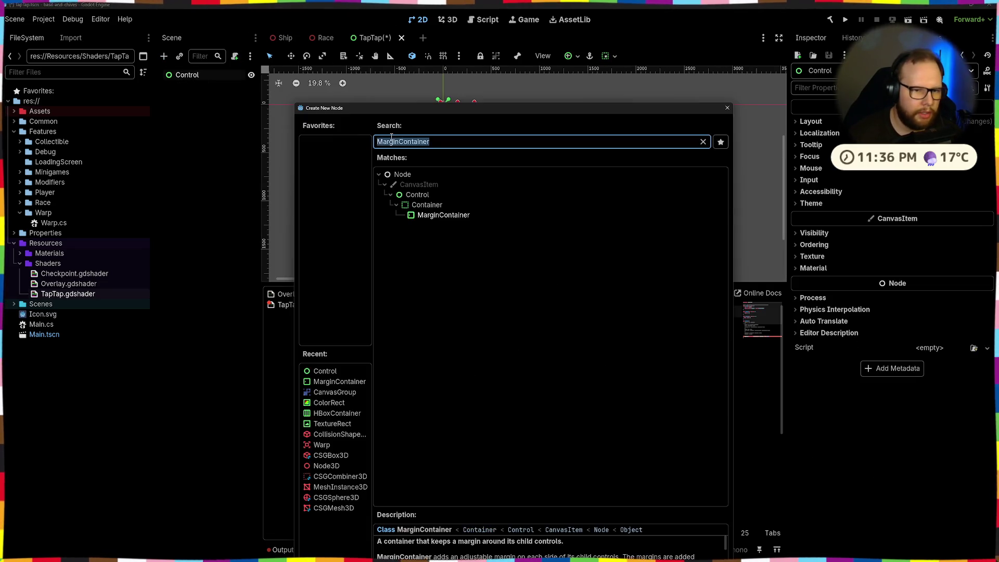
text(panel)
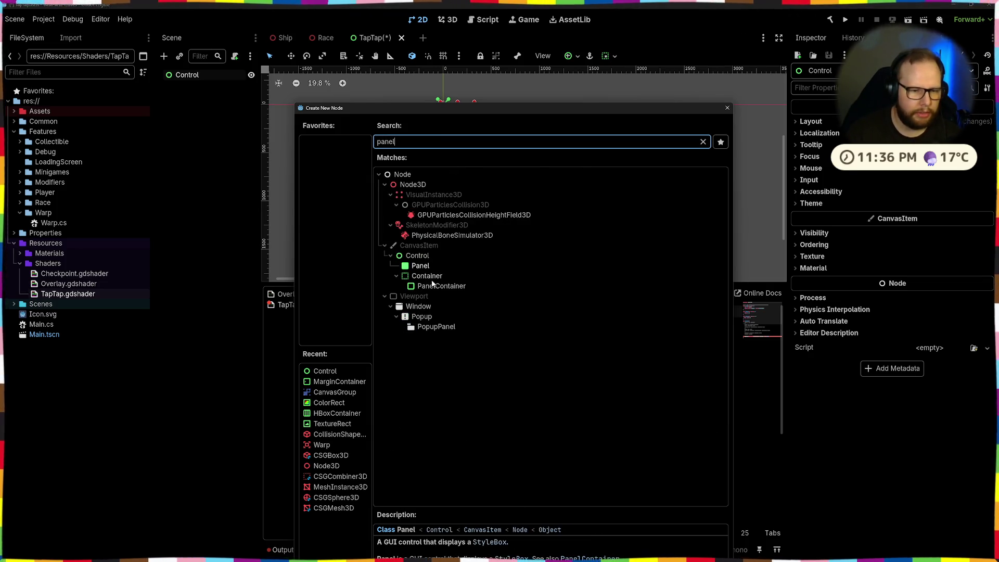
key(ctrl+super+Right)
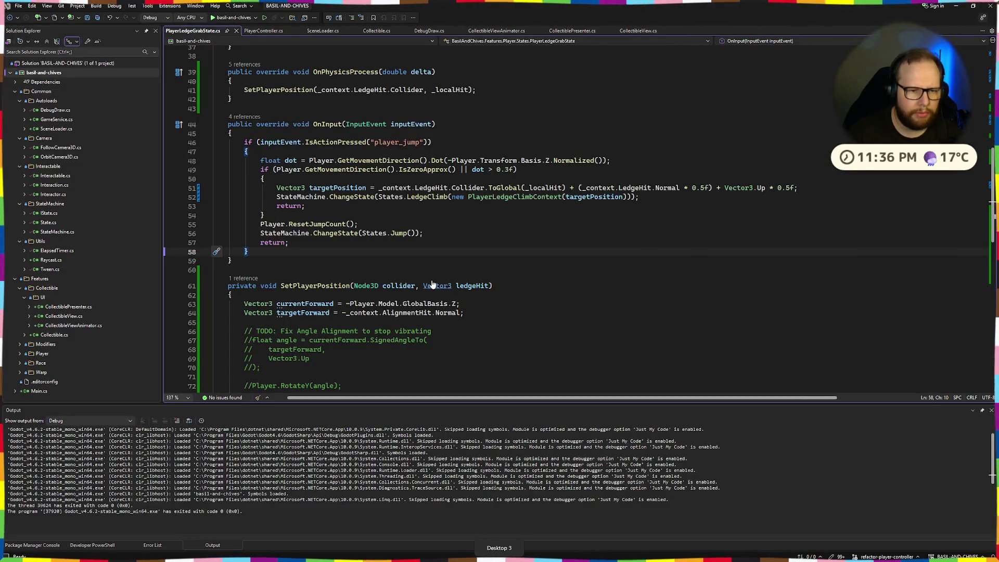
key(ctrl+super+Left)
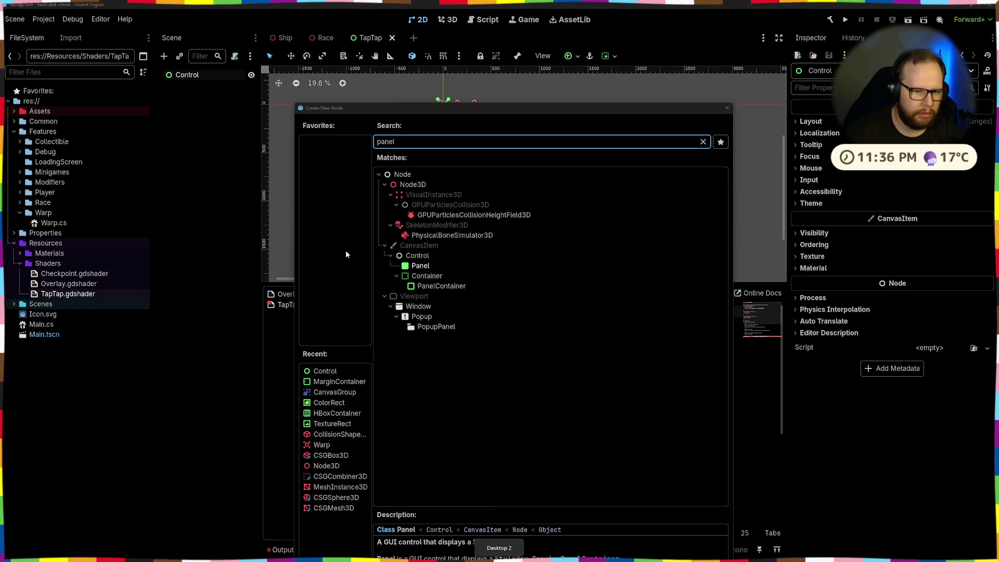
double_click(404, 141)
text(colo)
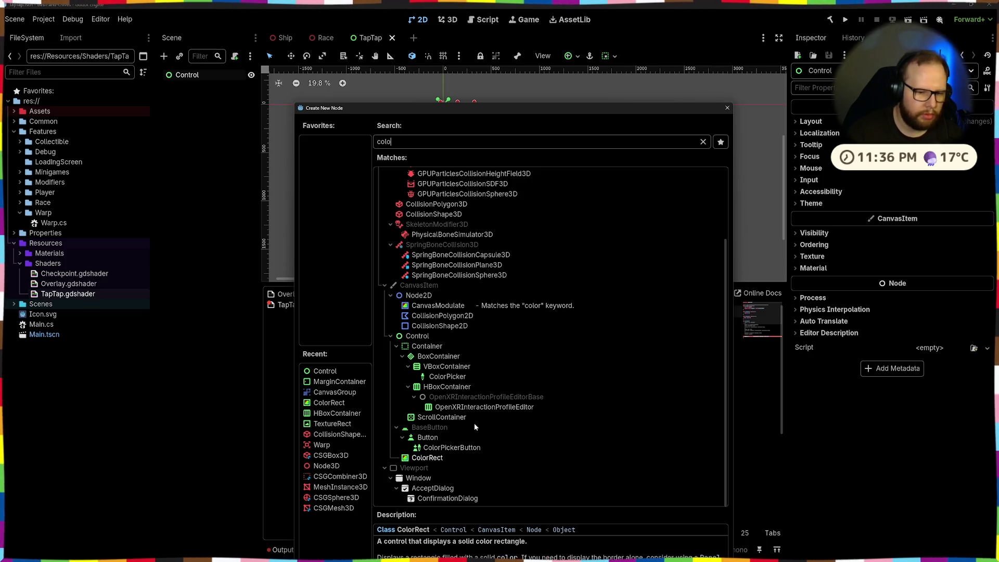
key(Return)
key(ctrl+a)
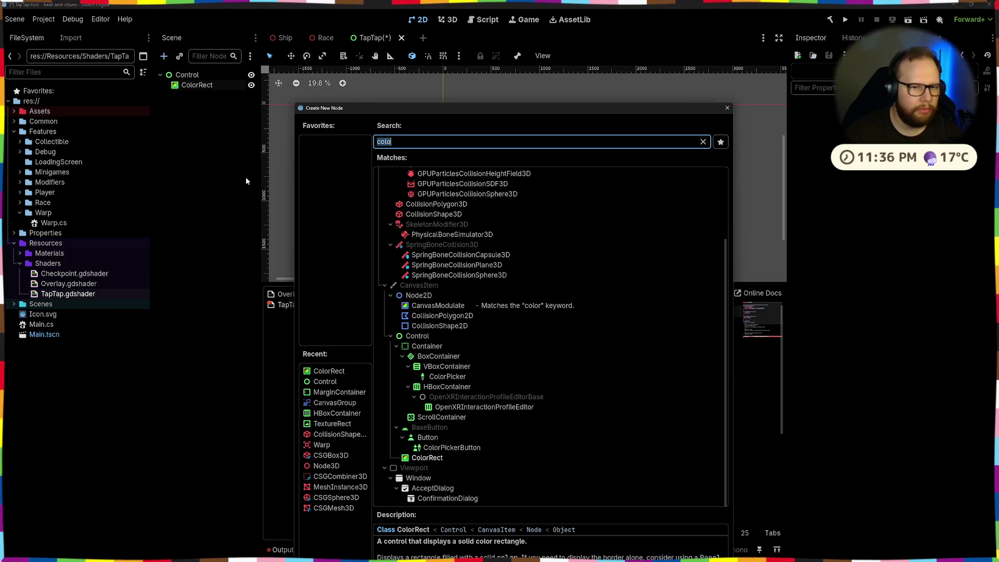
click(727, 108)
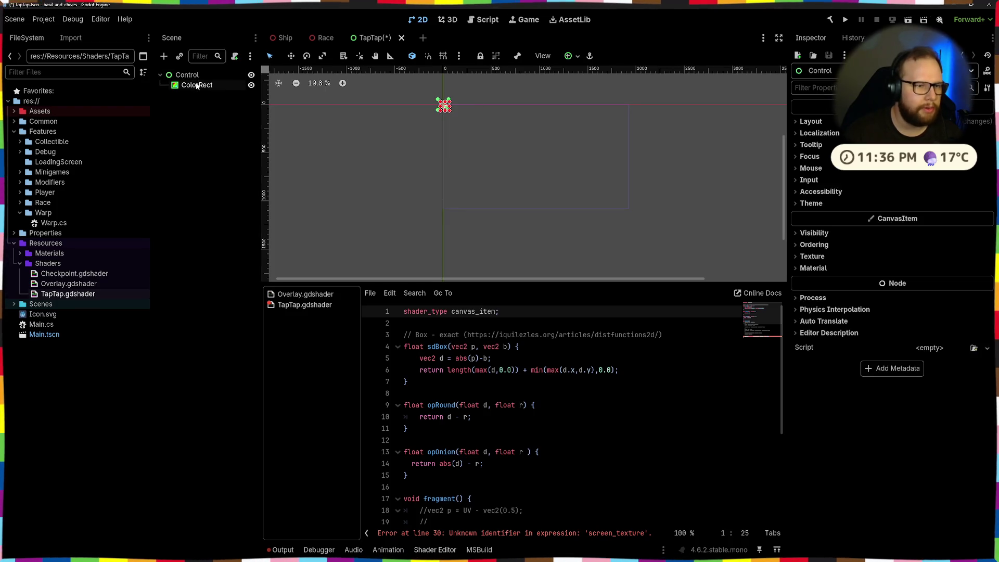
Step: Set the ColorRect's Custom Minimum Size to 500×500
click(197, 85)
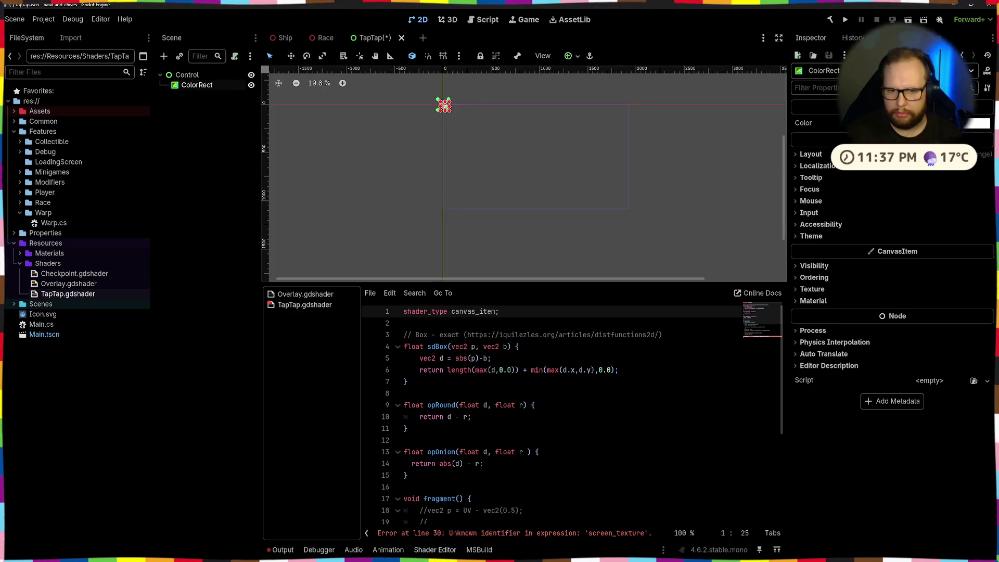
click(811, 155)
click(953, 203)
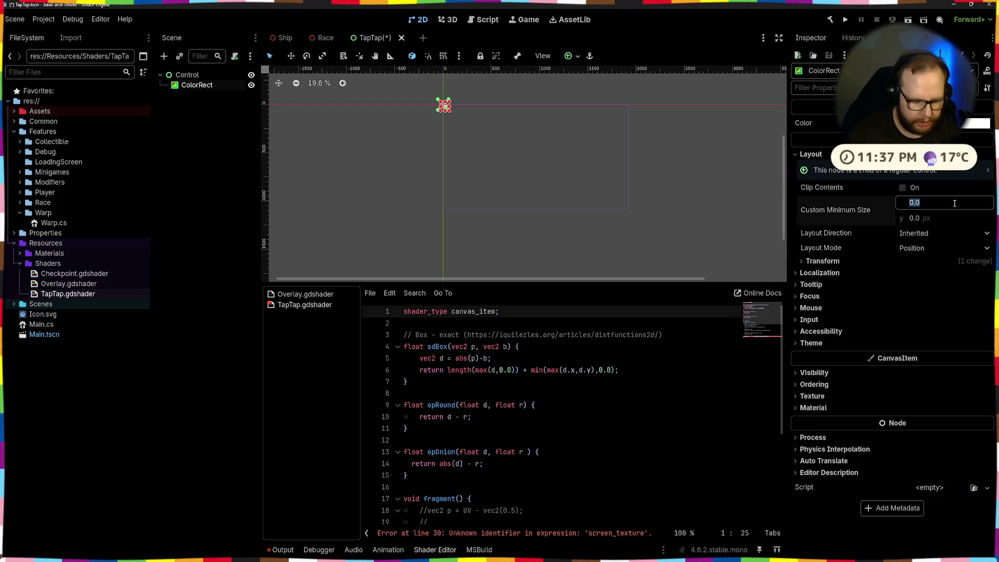
text(500)
key(Tab)
text(5)
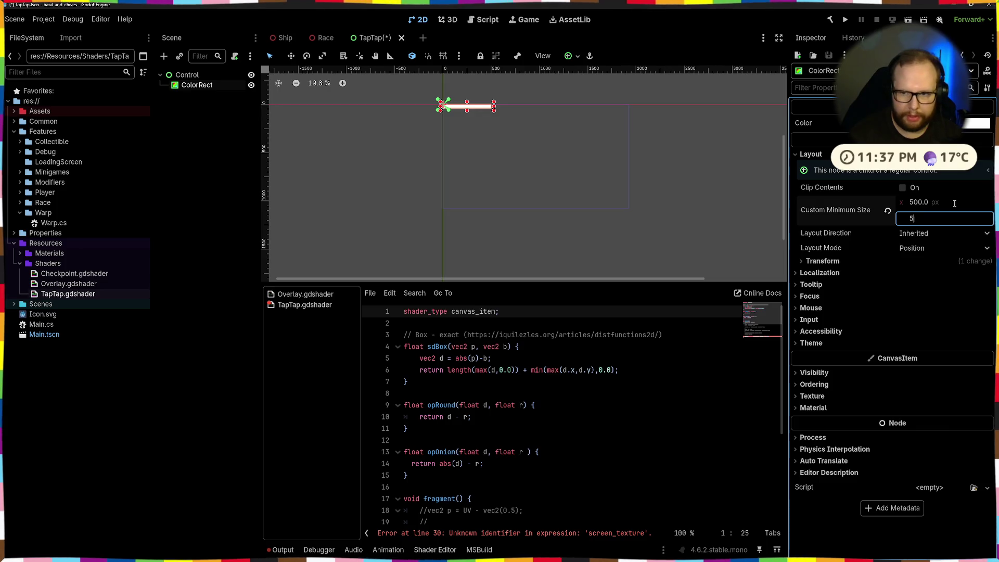
text(00)
key(Return)
Step: Anchor the ColorRect to Center, give the root Control Full Rect, and paste the gist text into the shader
click(188, 74)
click(196, 85)
click(569, 55)
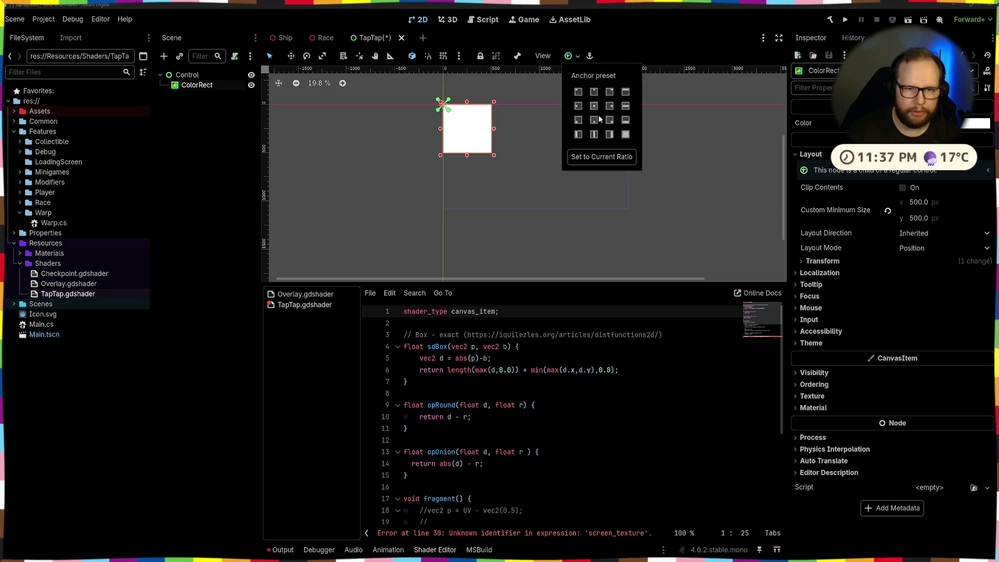
click(593, 105)
click(185, 98)
click(187, 74)
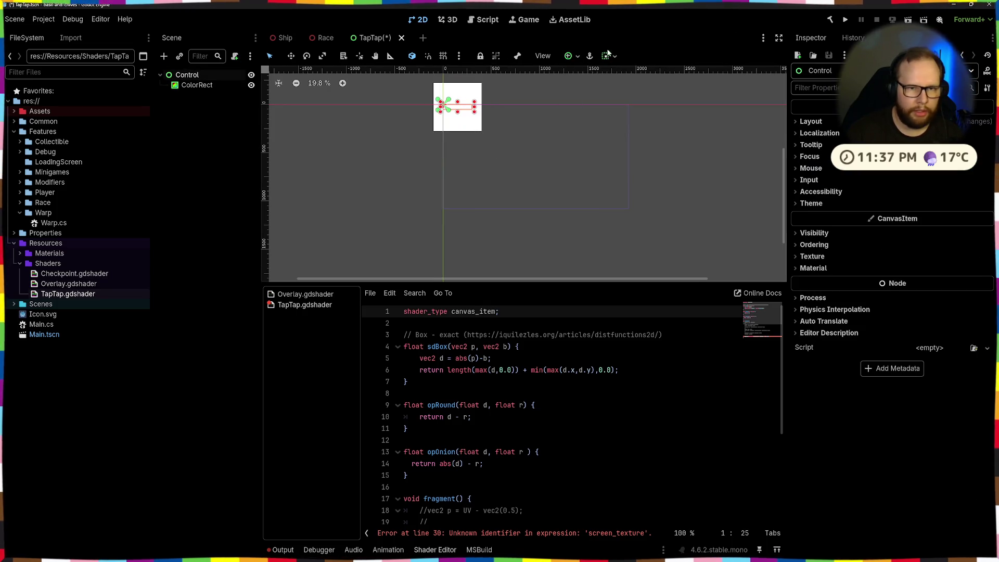
click(605, 56)
click(628, 136)
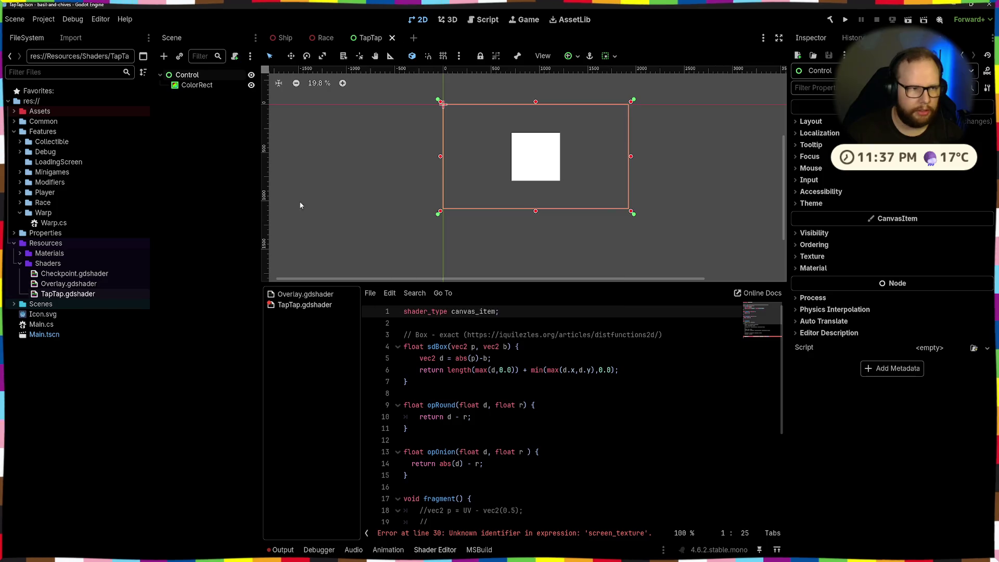
click(193, 85)
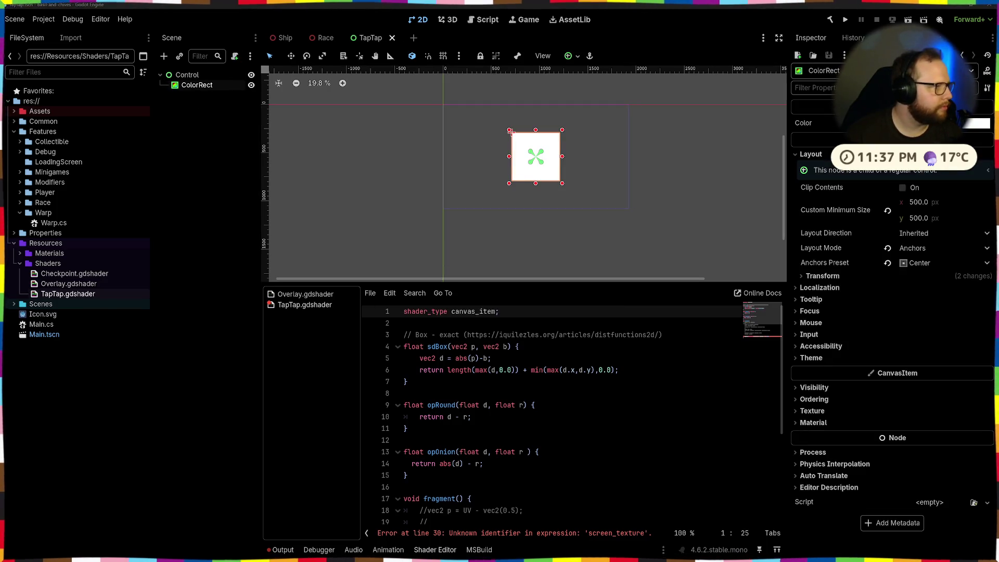
key(ctrl+a)
key(ctrl+v)
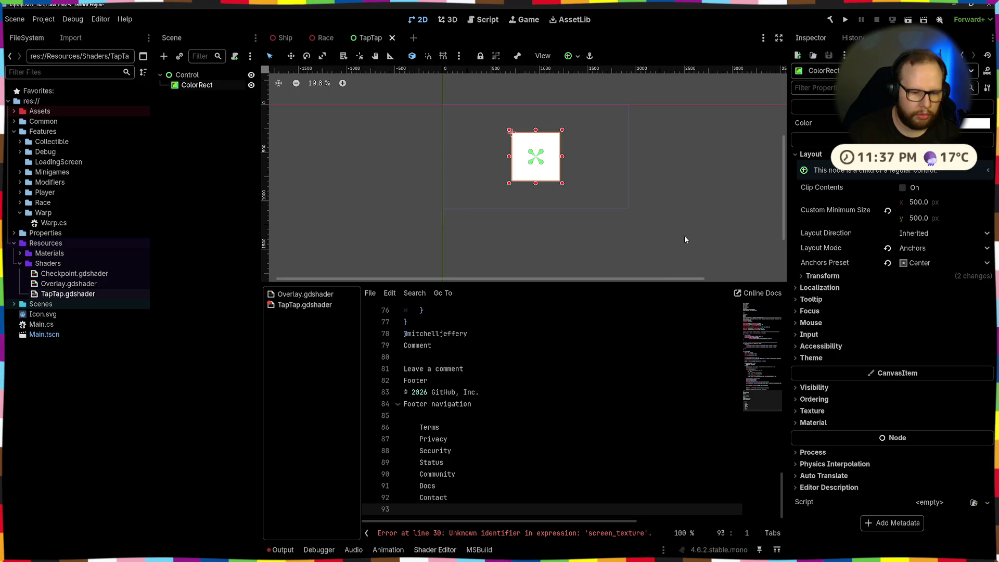
Step: Delete the leftover web page text above shader_type in TapTap.gdshader
scroll(604, 415, up, 15)
scroll(605, 415, up, 8)
click(483, 333)
scroll(486, 365, down, 4)
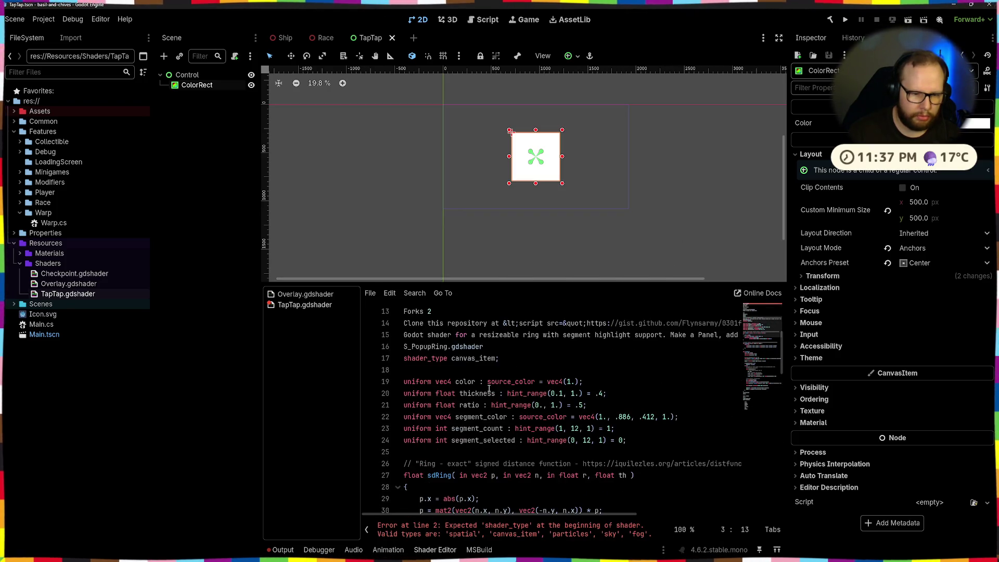
drag(505, 352, 221, 242)
key(Delete)
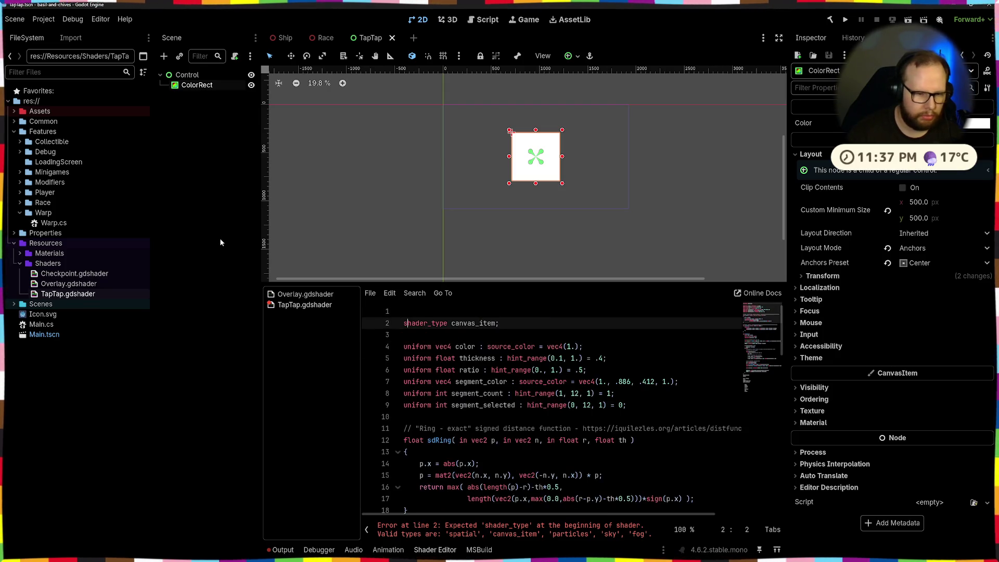
key(BackSpace)
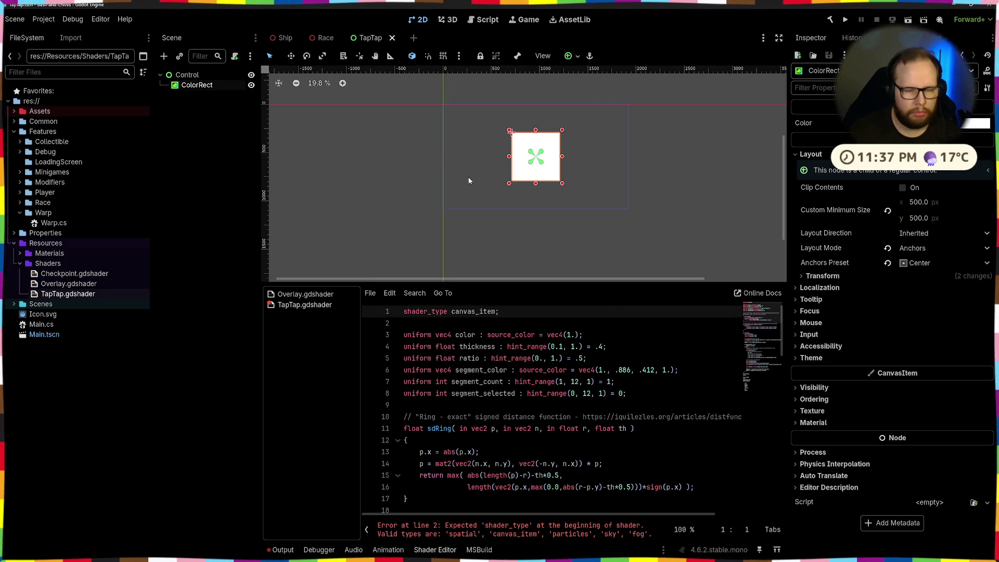
click(427, 196)
scroll(487, 157, up, 2)
scroll(579, 430, down, 7)
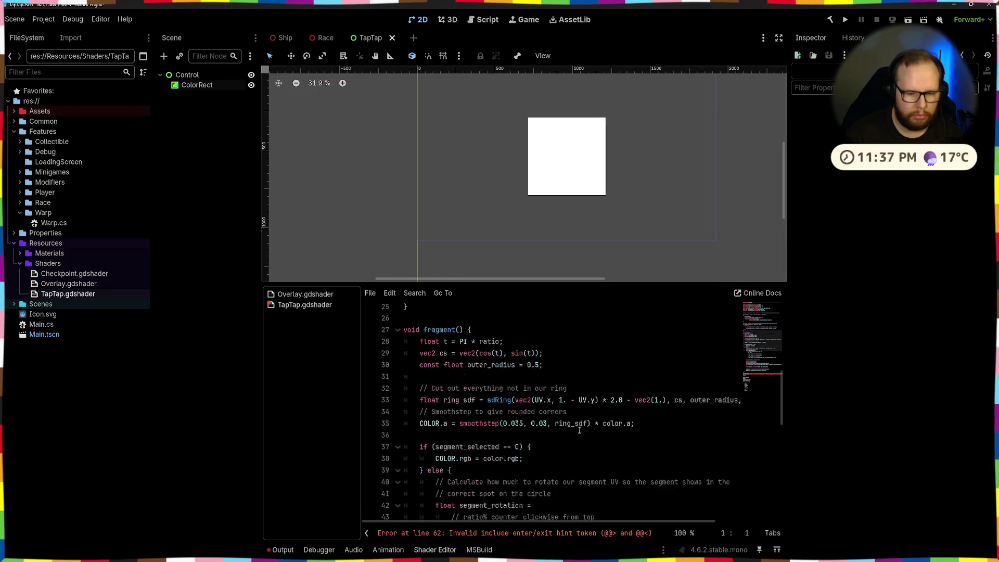
scroll(579, 430, down, 12)
scroll(581, 428, up, 7)
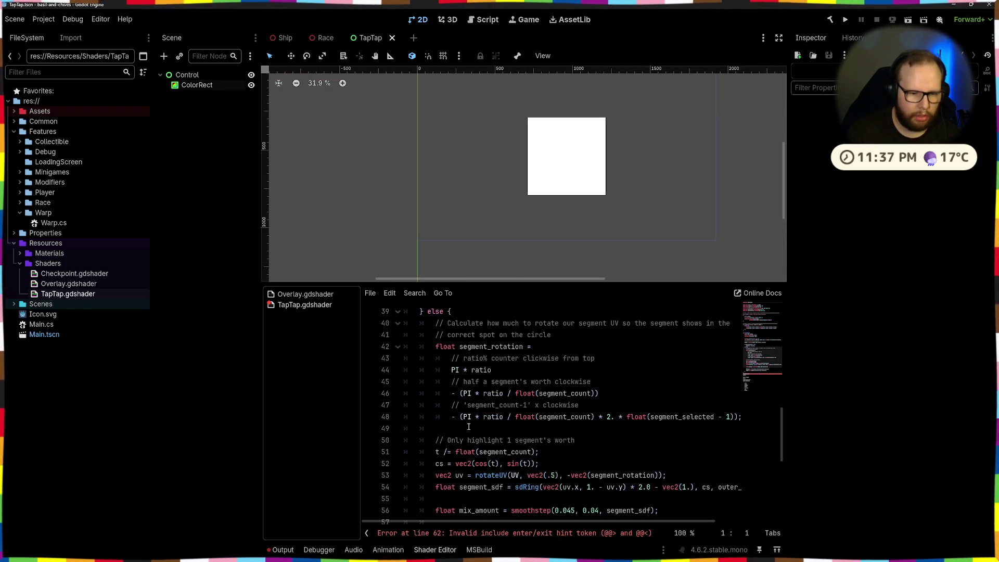
scroll(489, 367, up, 3)
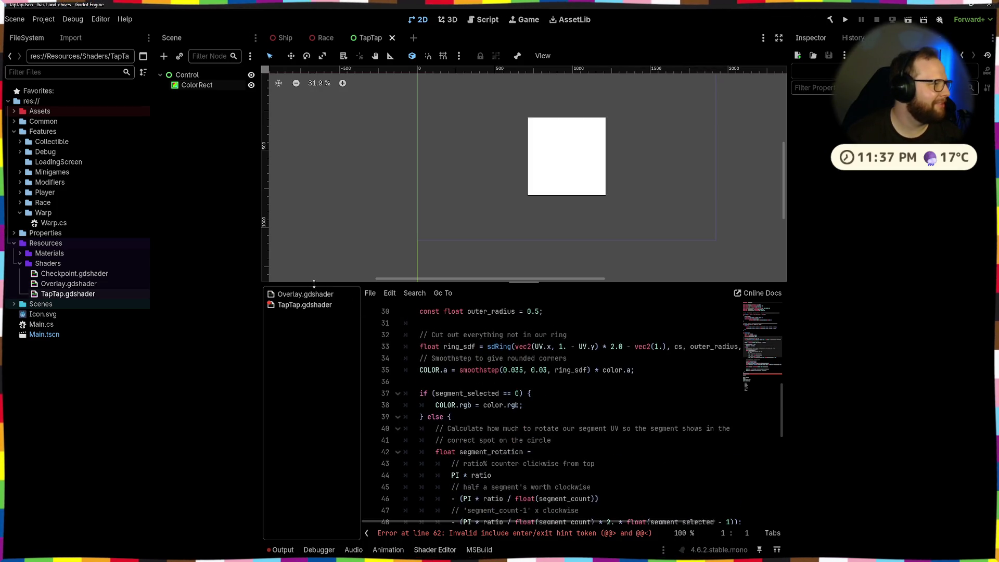
scroll(543, 342, up, 4)
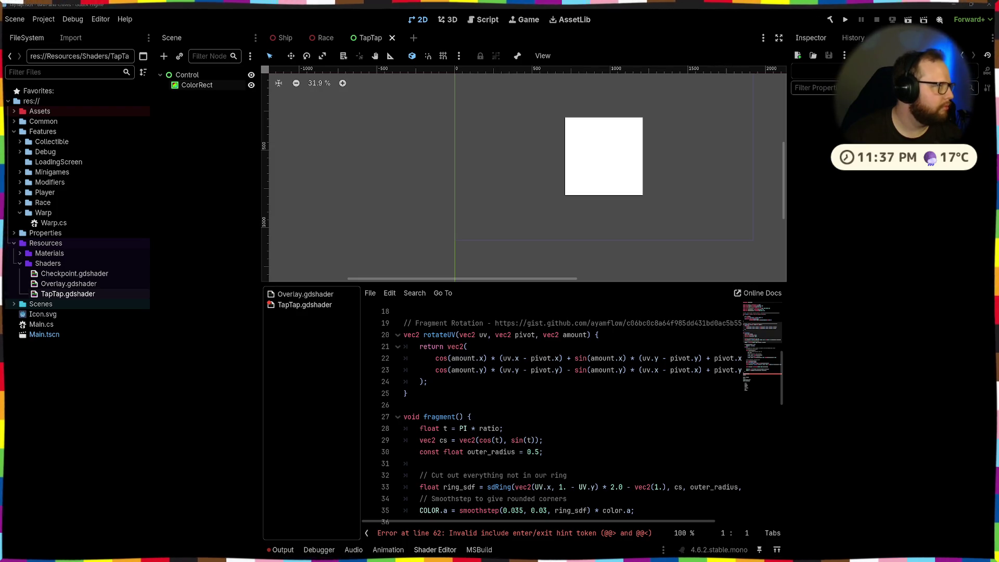
Step: Replace the whole shader with the updated TapTap code so the line 62 error clears
click(648, 366)
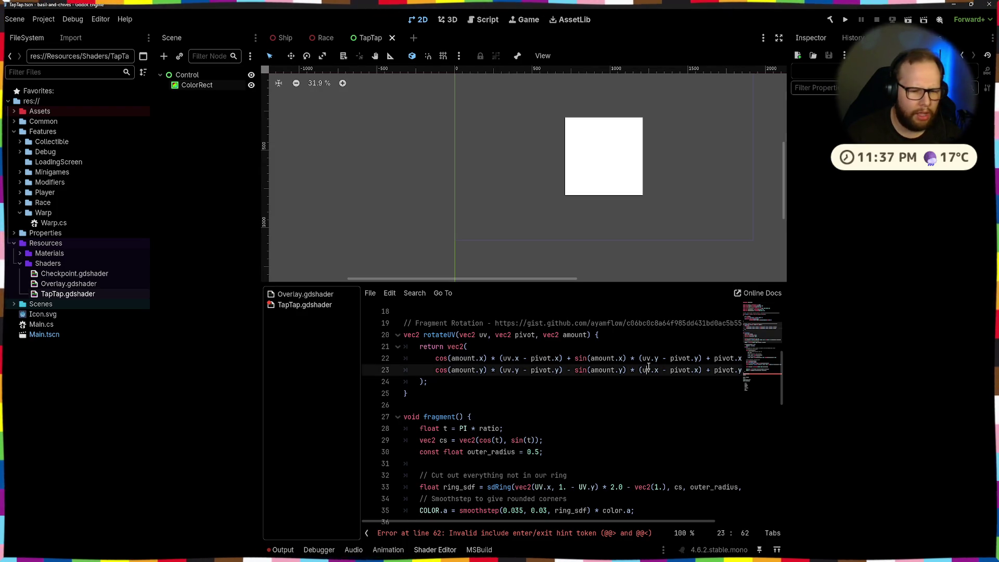
key(ctrl+End)
key(ctrl+a)
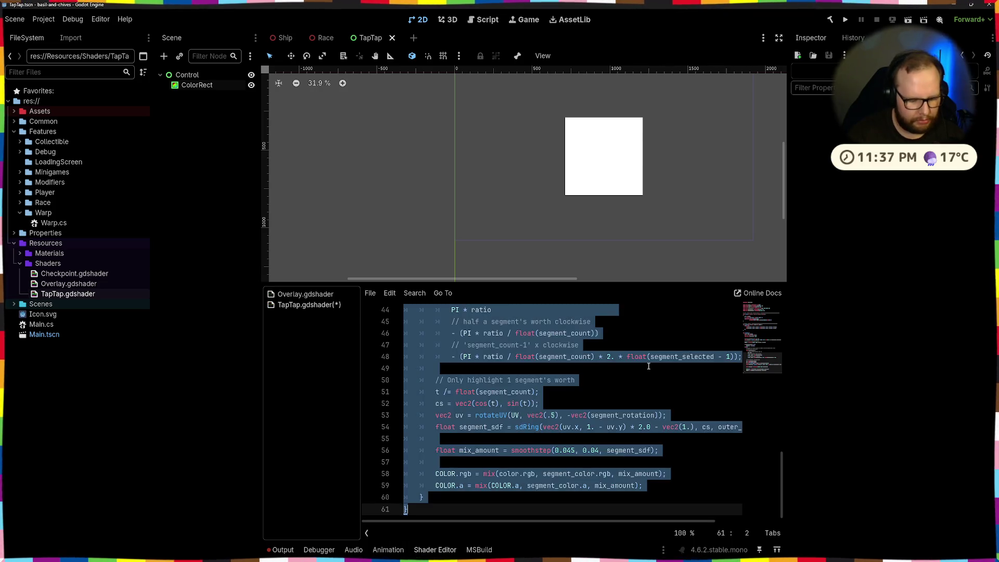
key(ctrl+v)
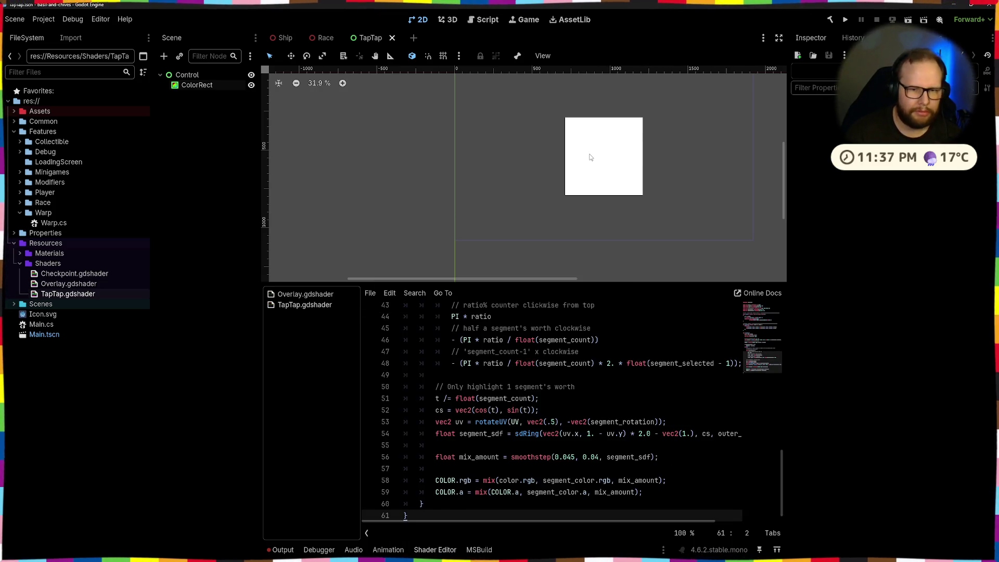
scroll(616, 393, up, 8)
click(328, 170)
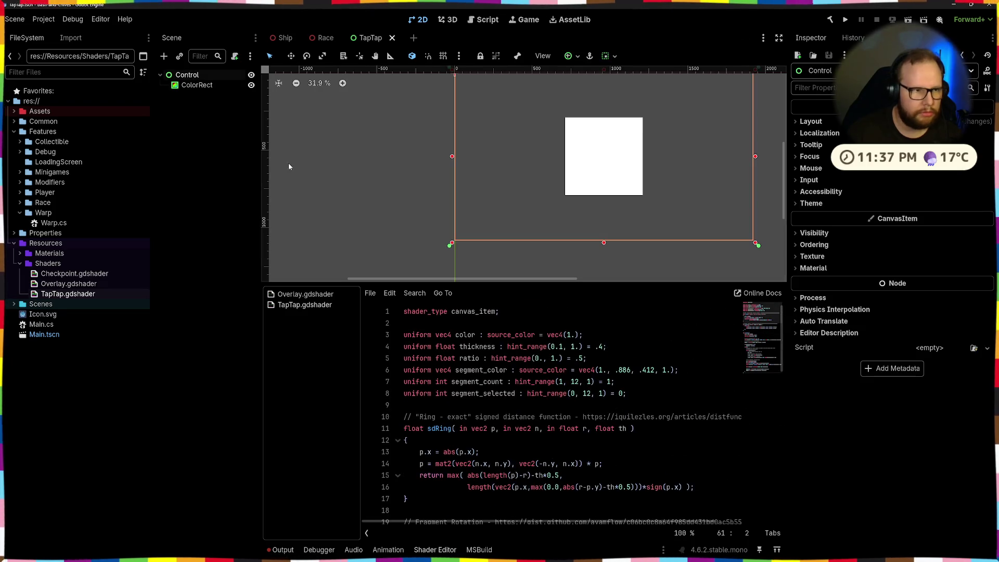
Step: Select the ColorRect, expand its Material, and browse the Quick Load picker without choosing
click(603, 157)
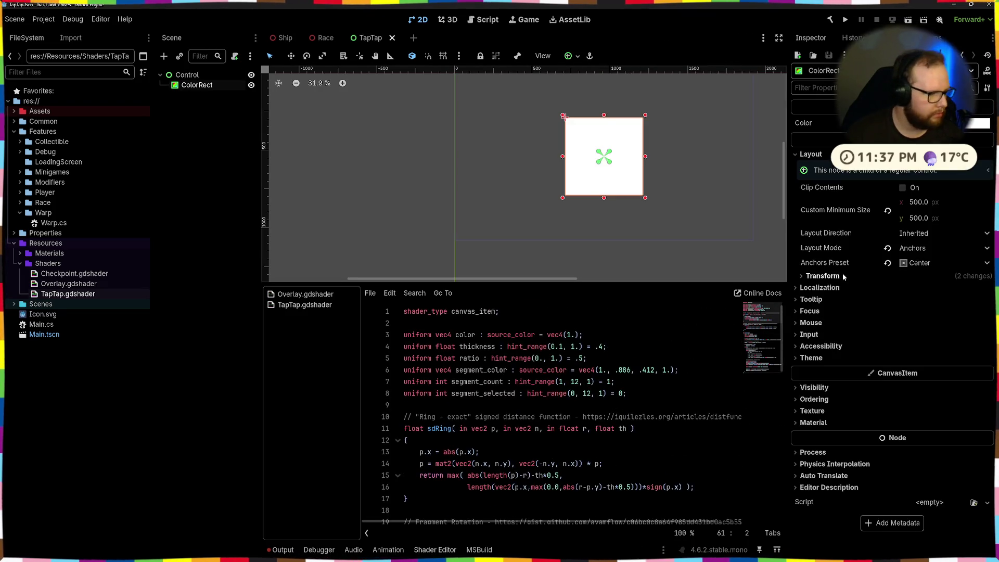
click(813, 422)
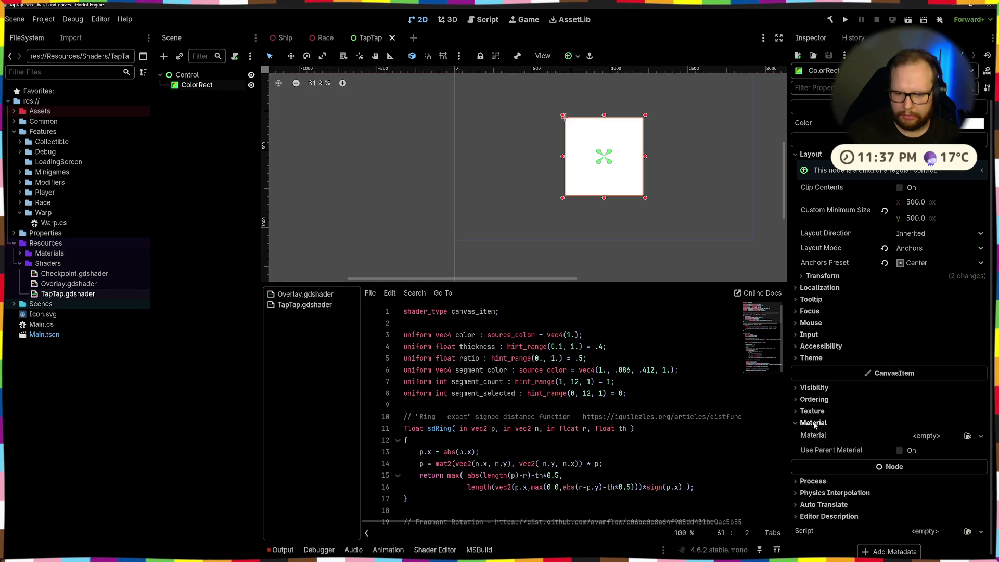
click(934, 435)
click(916, 483)
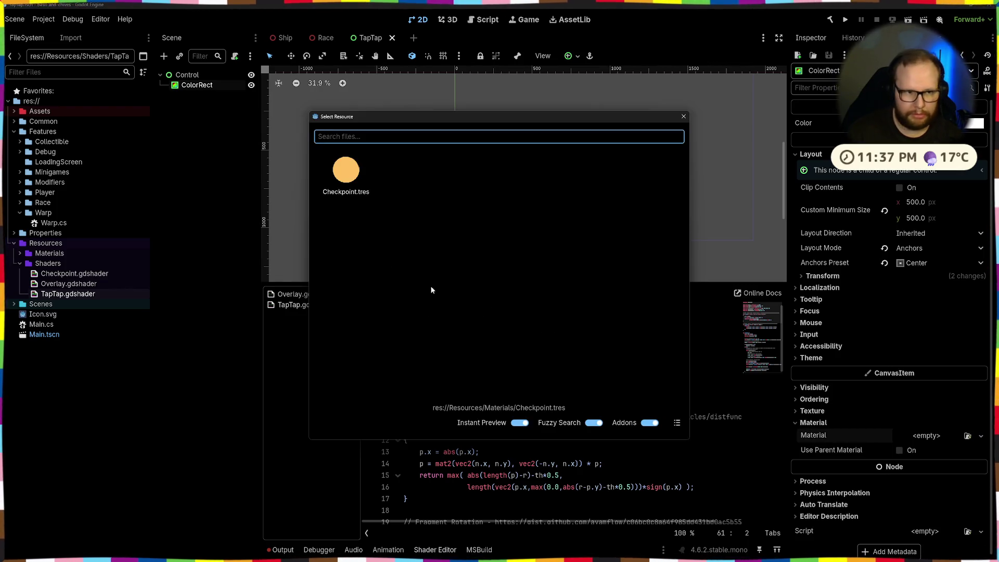
click(683, 116)
click(916, 435)
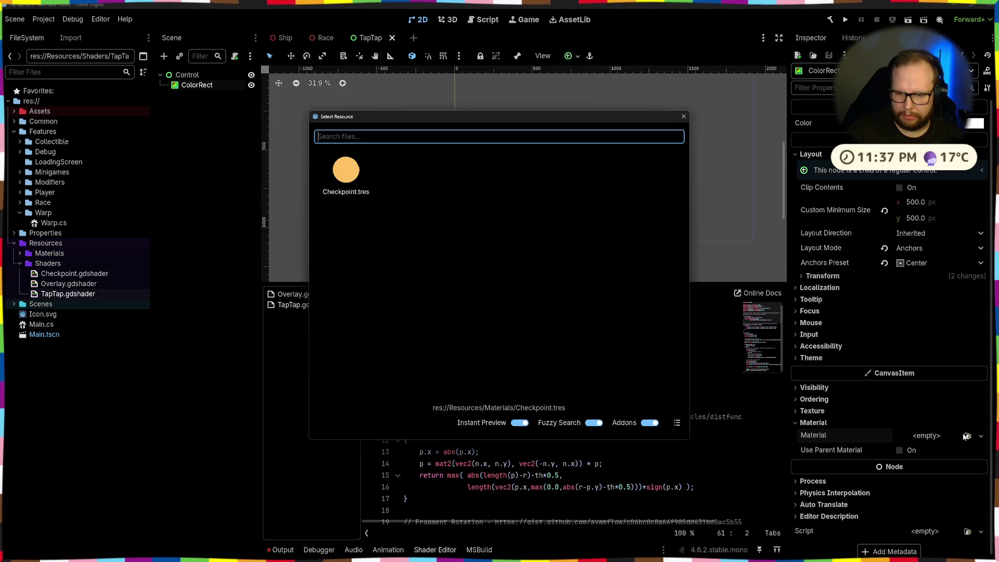
click(685, 116)
Step: Create a New ShaderMaterial and quick-load TapTap.gdshader as its shader
click(926, 436)
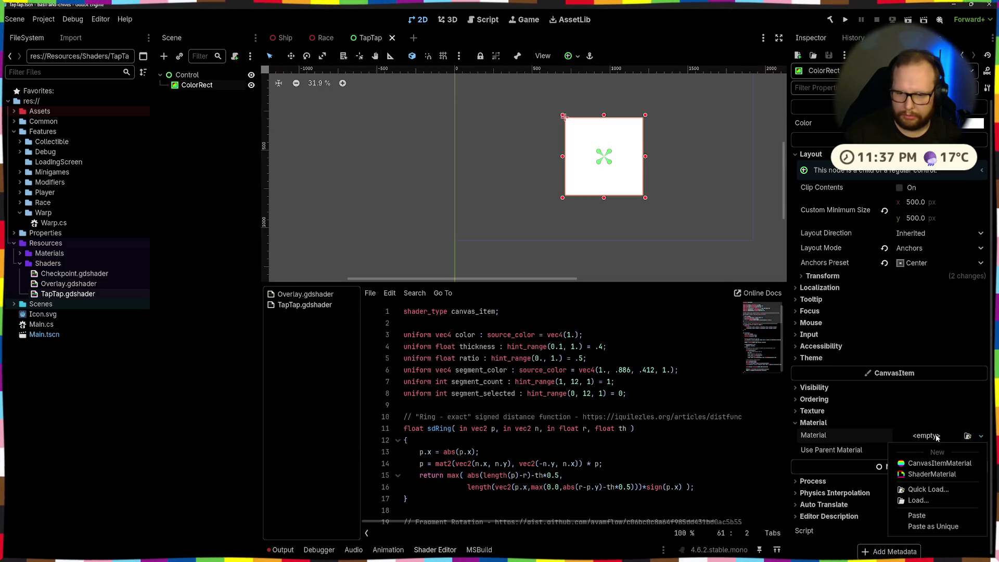
click(926, 473)
click(944, 442)
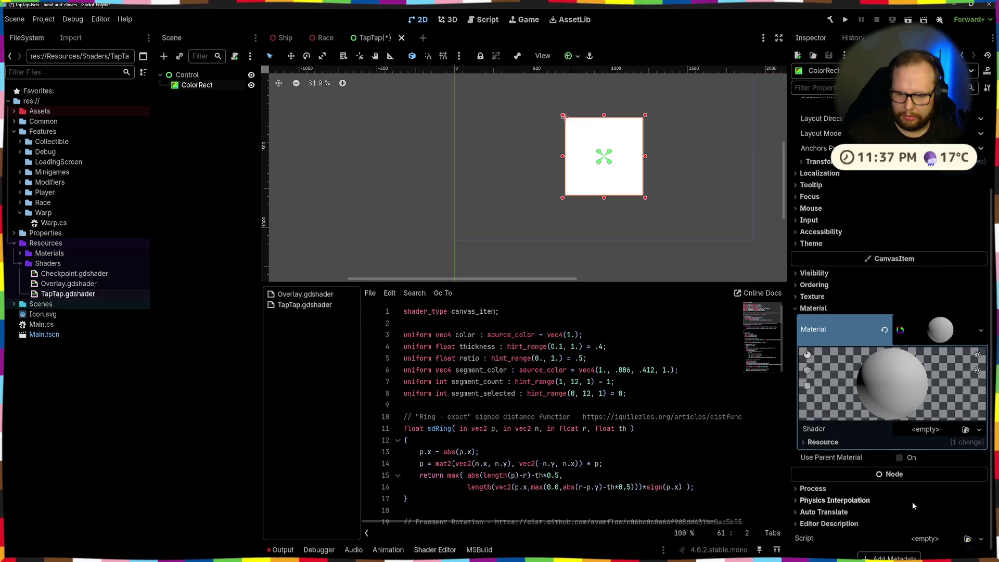
click(931, 420)
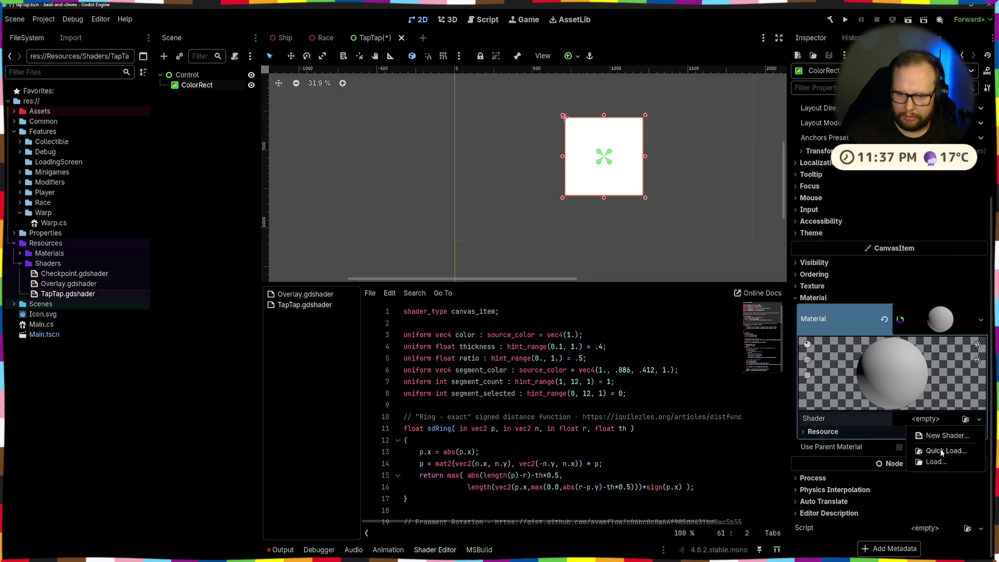
click(941, 449)
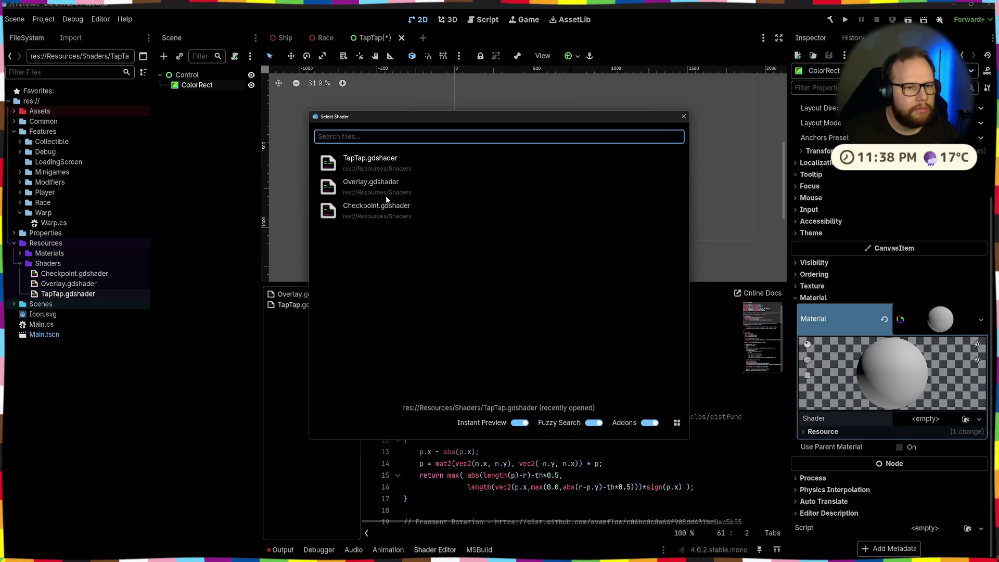
click(383, 155)
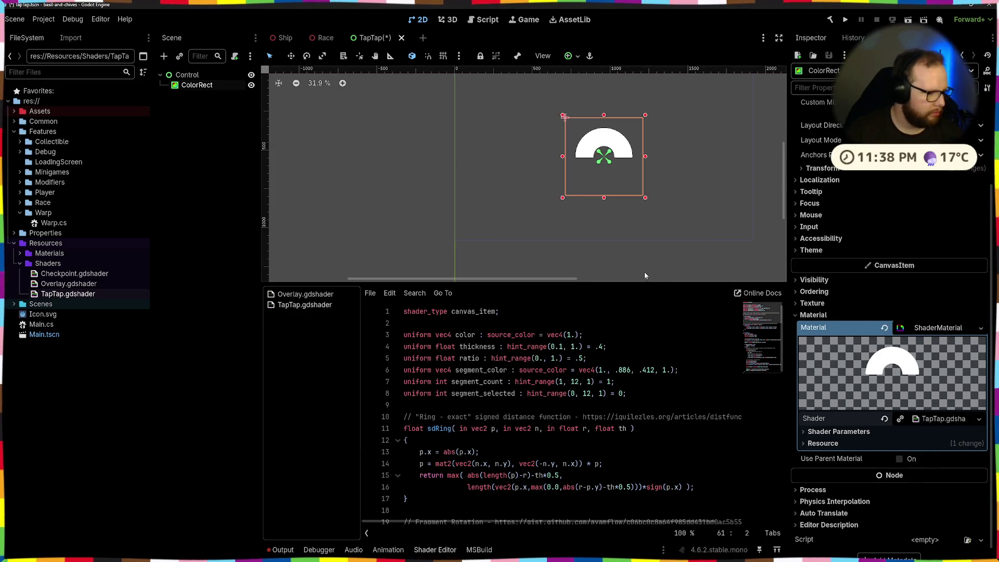
Step: Save the TapTap scene and drag the ring's Thickness shader parameter to test it
key(ctrl+s)
scroll(629, 179, up, 4)
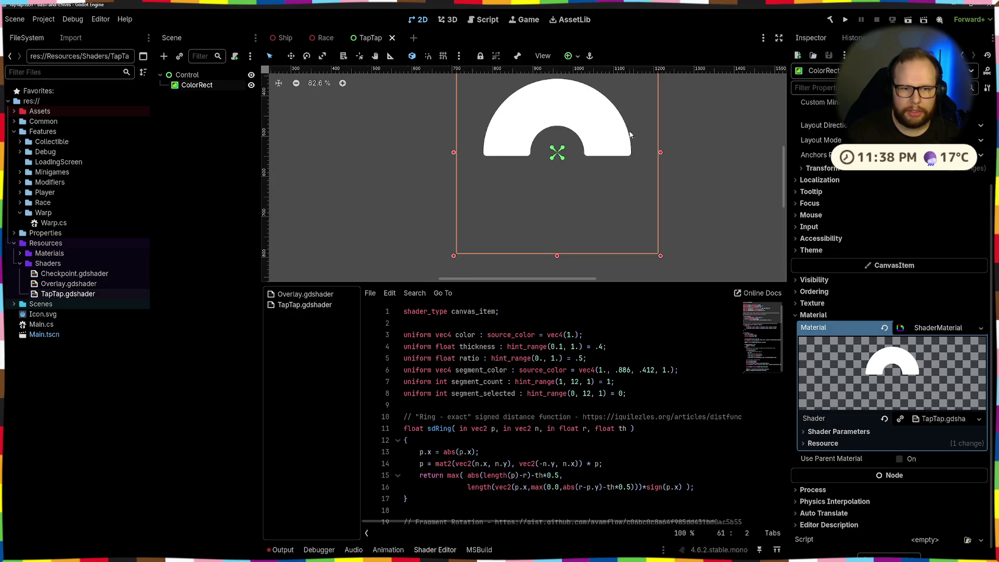
click(802, 431)
mouse_move(927, 463)
mouse_down()
mouse_move(978, 463)
mouse_move(895, 467)
mouse_move(980, 463)
mouse_move(905, 463)
mouse_move(932, 460)
mouse_move(916, 462)
mouse_move(953, 479)
mouse_move(899, 478)
mouse_move(981, 478)
mouse_up()
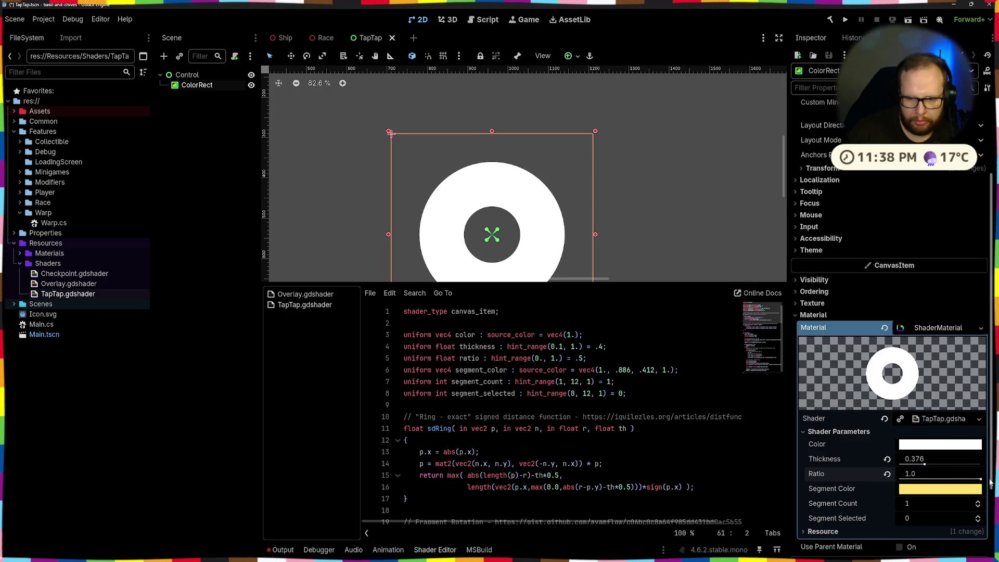
Step: Raise Segment Count to 6 and step Segment Selected up to 12, wrapping back to 0
scroll(877, 465, down, 2)
double_click(979, 420)
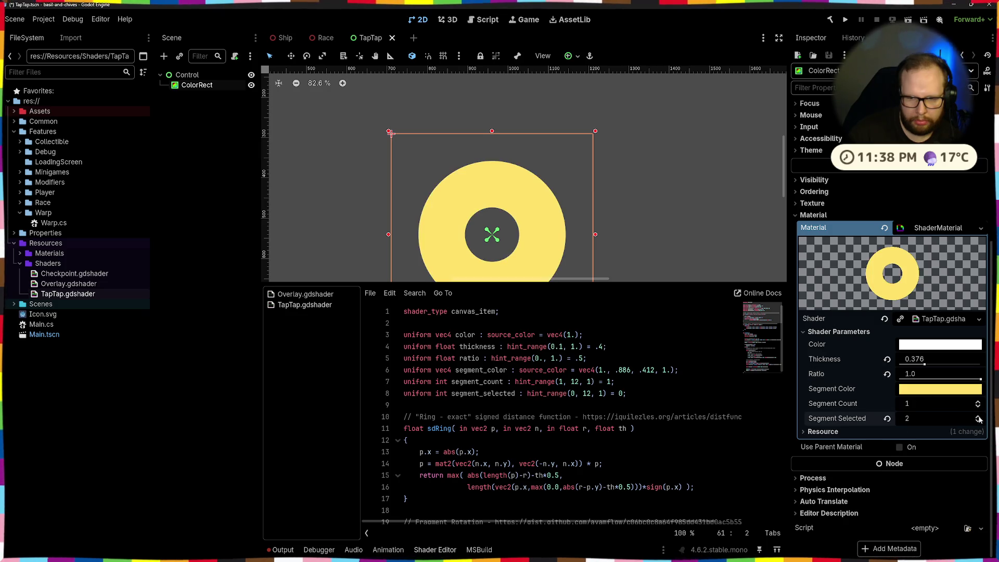
double_click(979, 422)
double_click(978, 403)
triple_click(978, 405)
double_click(978, 420)
triple_click(978, 420)
double_click(978, 419)
click(978, 419)
double_click(978, 419)
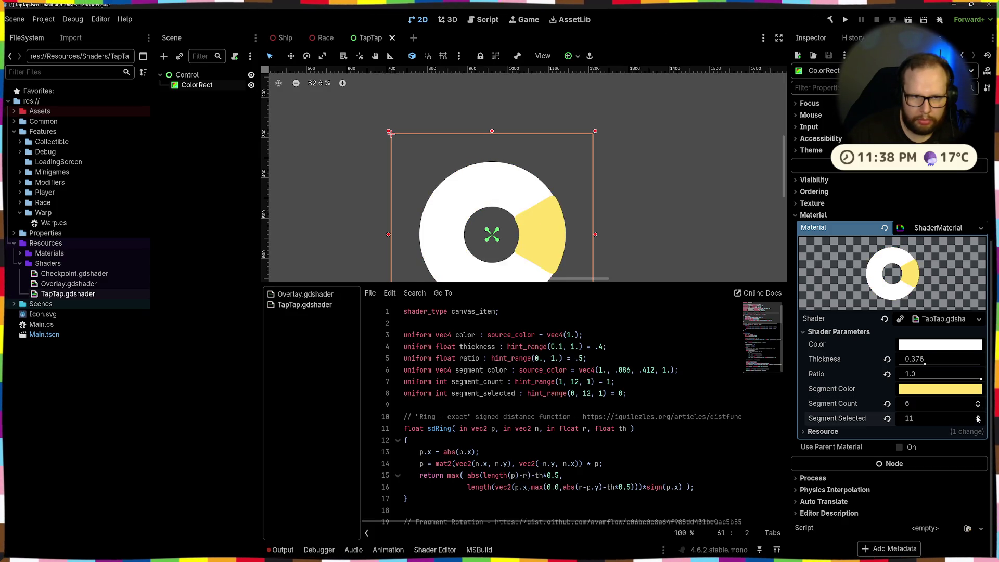
click(978, 420)
click(978, 419)
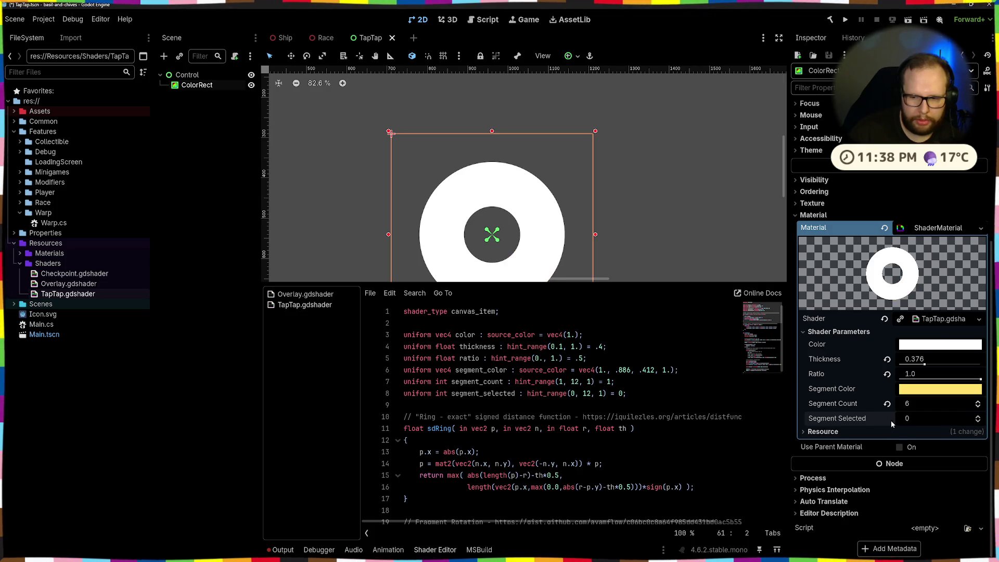
triple_click(978, 417)
triple_click(978, 418)
triple_click(978, 418)
double_click(978, 418)
click(978, 419)
click(978, 419)
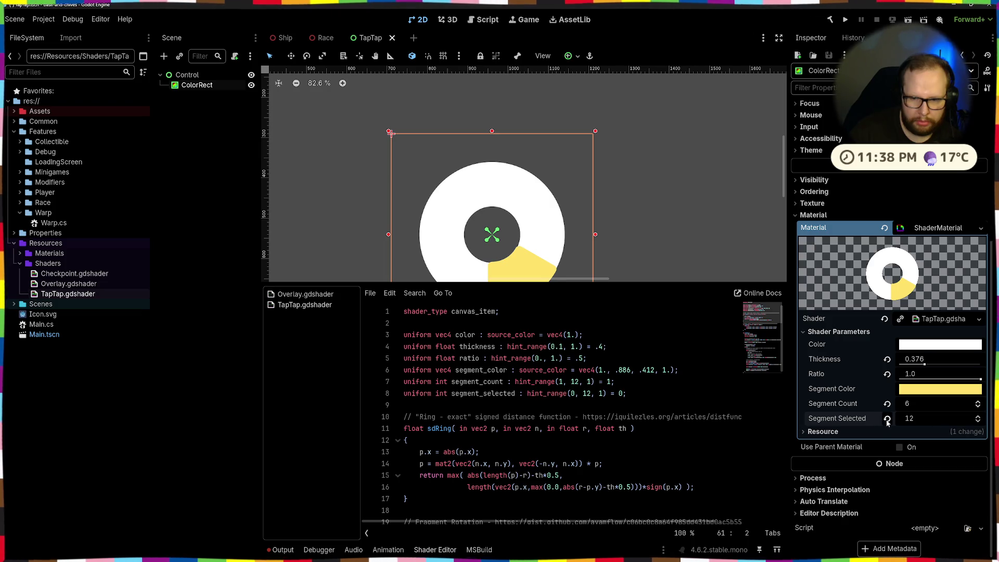
Step: Lower the Ratio to open a gap, thicken the ring into a solid circle, and step the yellow segment
scroll(606, 245, down, 4)
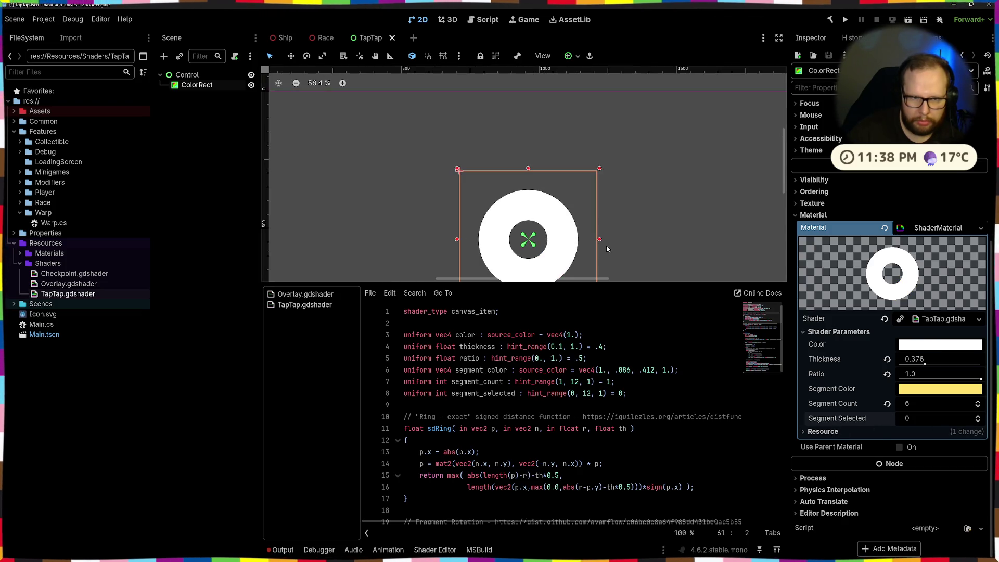
scroll(614, 213, down, 9)
mouse_move(980, 379)
mouse_down()
mouse_move(910, 381)
mouse_move(981, 380)
mouse_up()
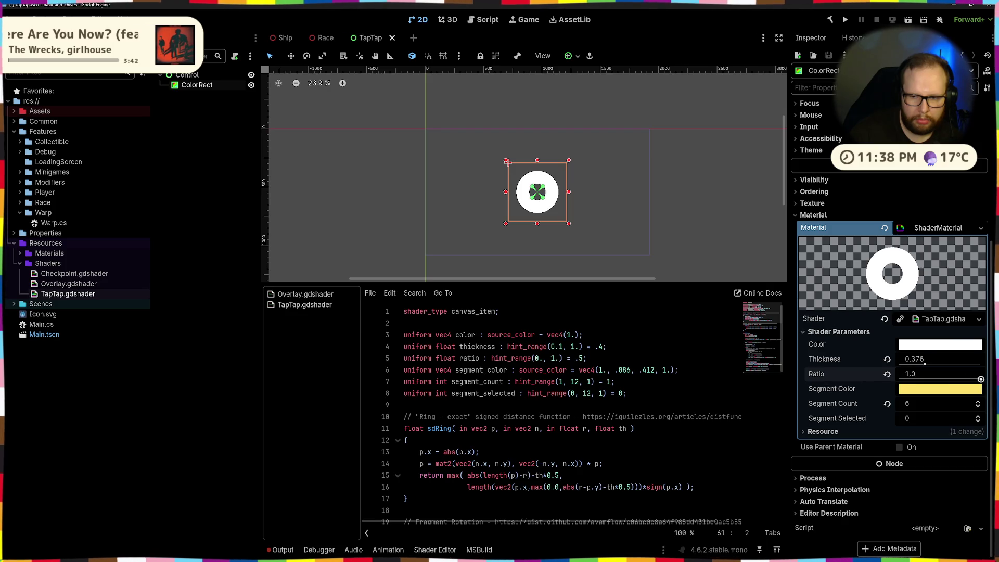
mouse_move(919, 366)
mouse_down()
mouse_move(962, 365)
mouse_move(905, 365)
mouse_move(981, 365)
mouse_move(915, 380)
mouse_move(981, 379)
mouse_up()
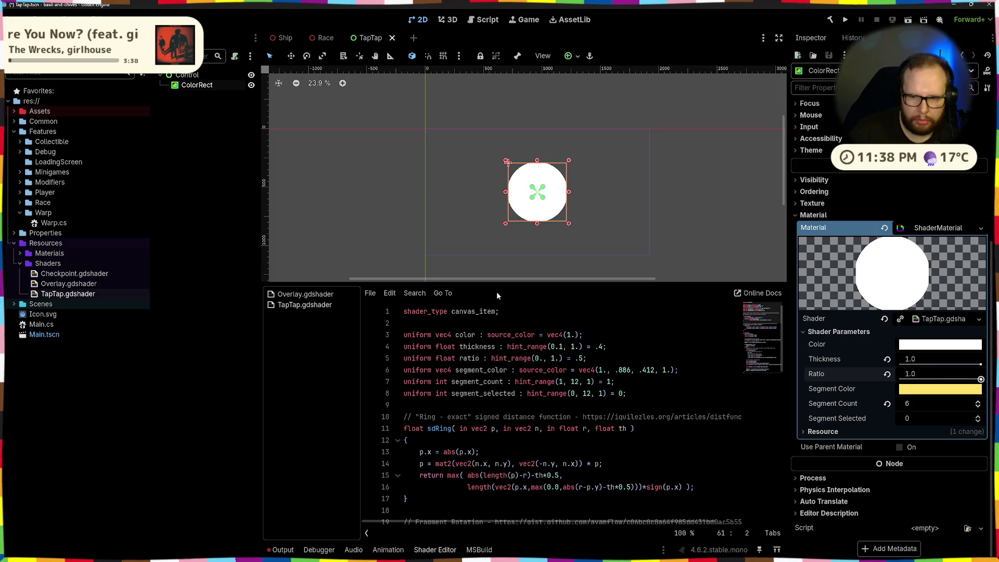
click(977, 416)
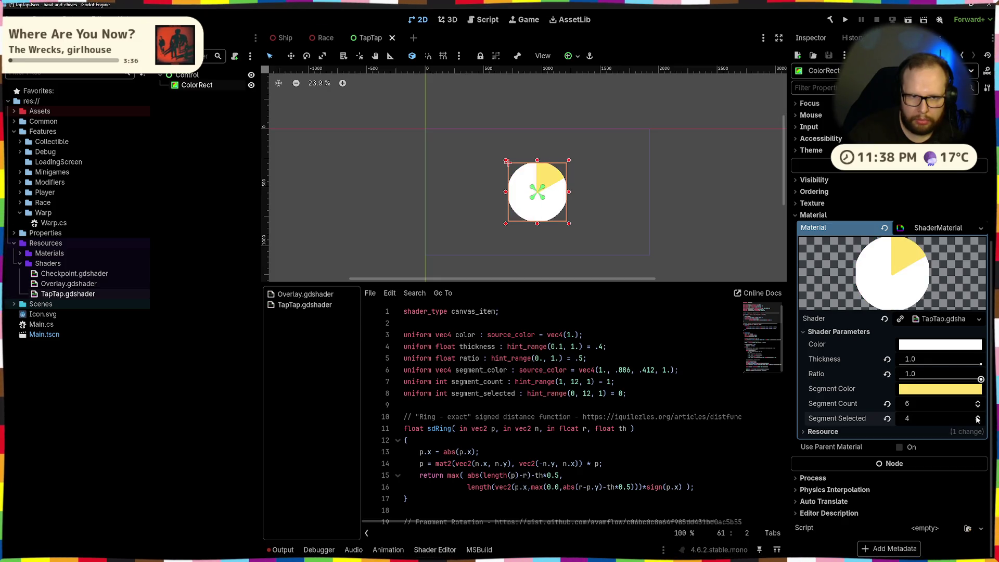
click(977, 416)
click(978, 416)
click(977, 416)
click(977, 416)
click(977, 416)
click(977, 416)
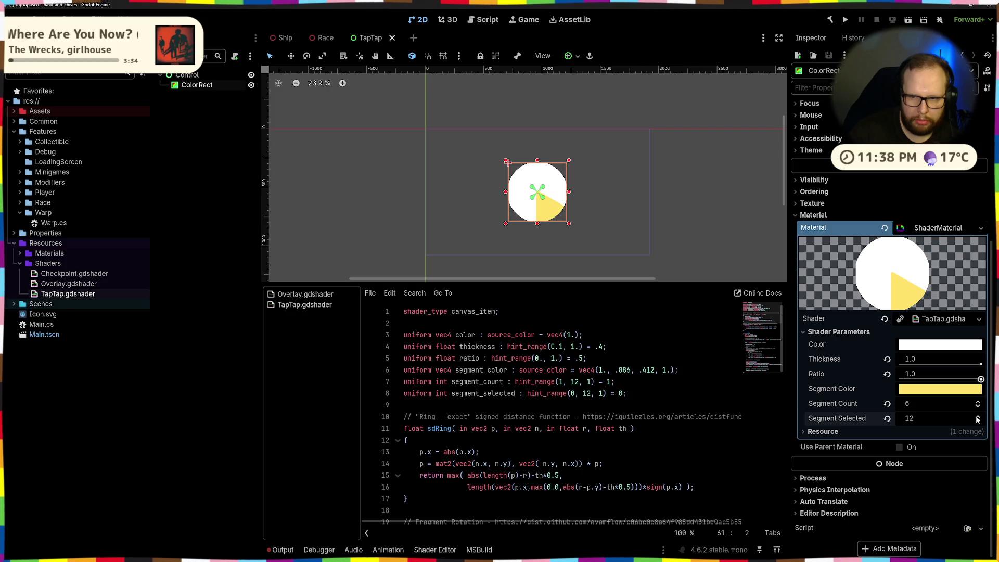
Step: Revert Segment Selected, Segment Count, Thickness and Ratio to their defaults 0, 1, 0.4 and 0.5
click(887, 418)
click(887, 403)
click(887, 359)
click(887, 373)
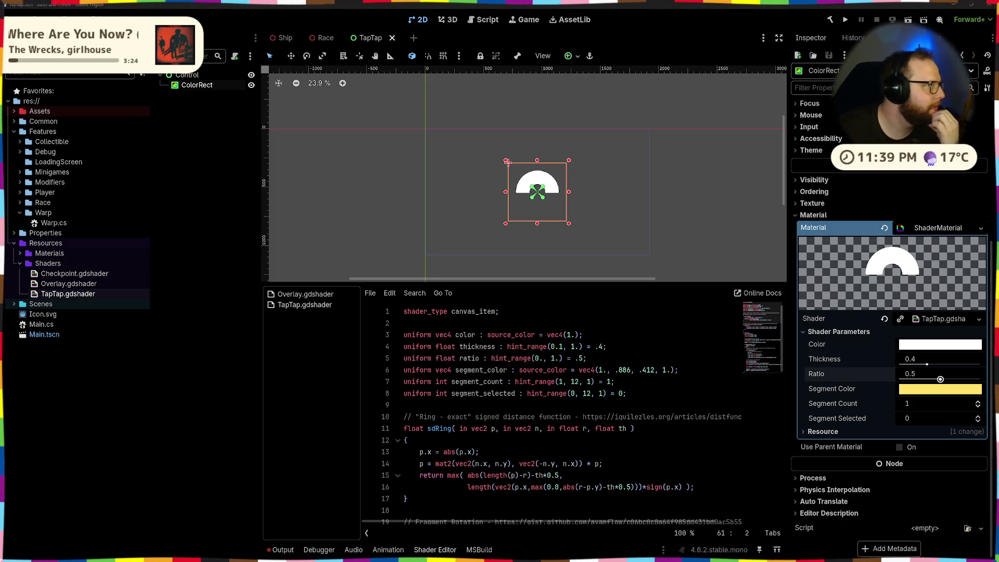
scroll(520, 416, down, 9)
Step: Replace the entire shader script with code pasted from the clipboard
scroll(520, 416, up, 4)
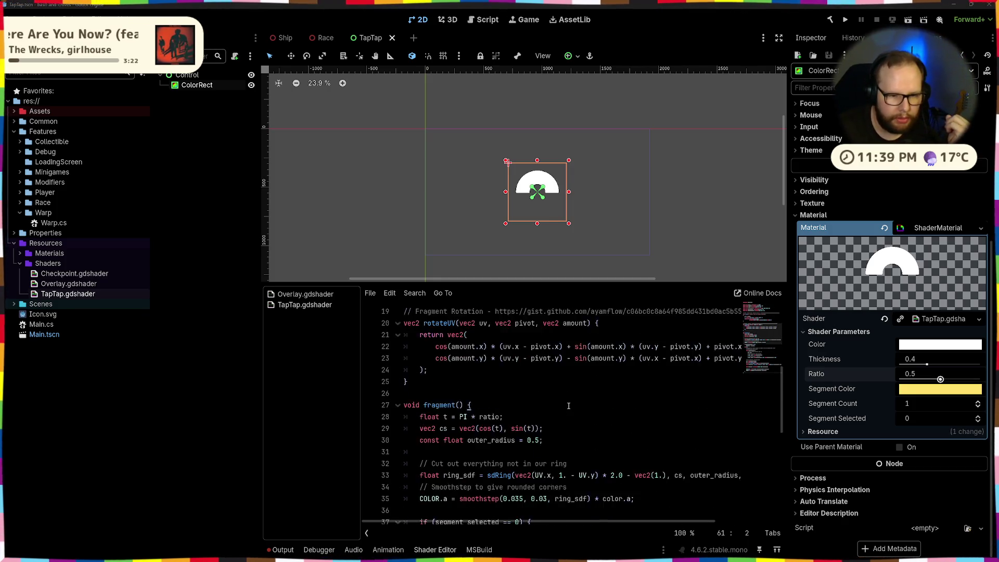
click(191, 295)
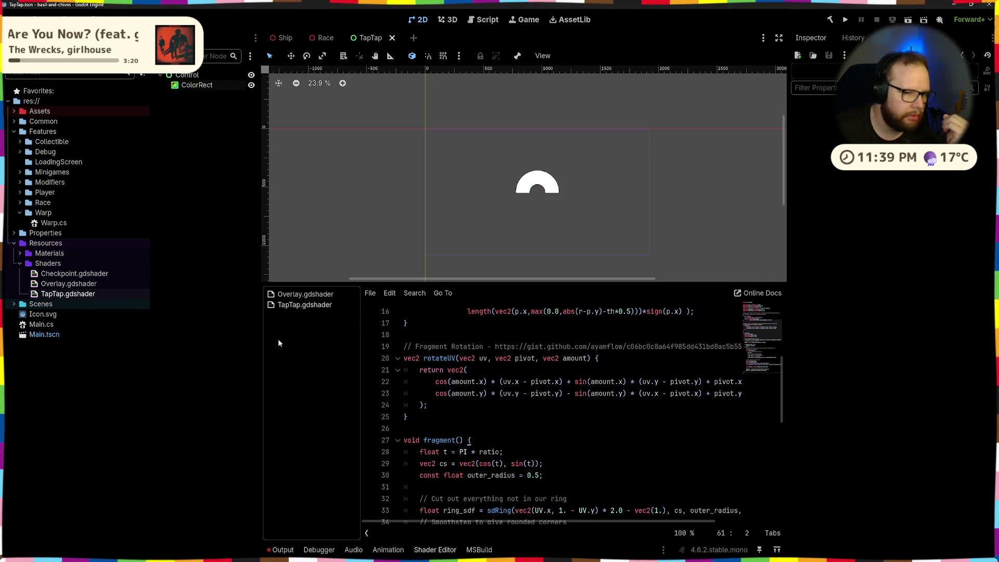
scroll(520, 416, down, 4)
click(590, 346)
scroll(591, 348, up, 5)
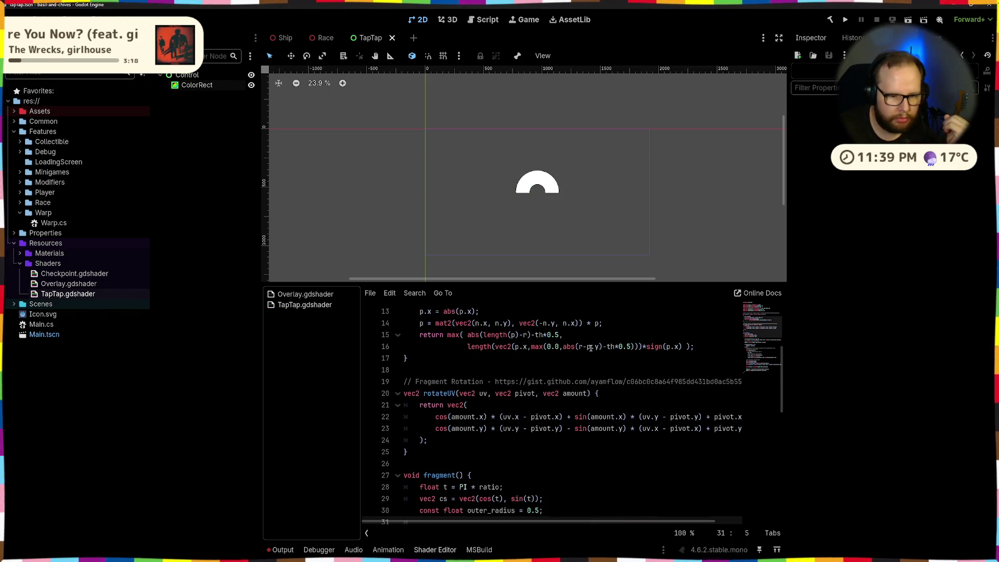
scroll(590, 348, down, 5)
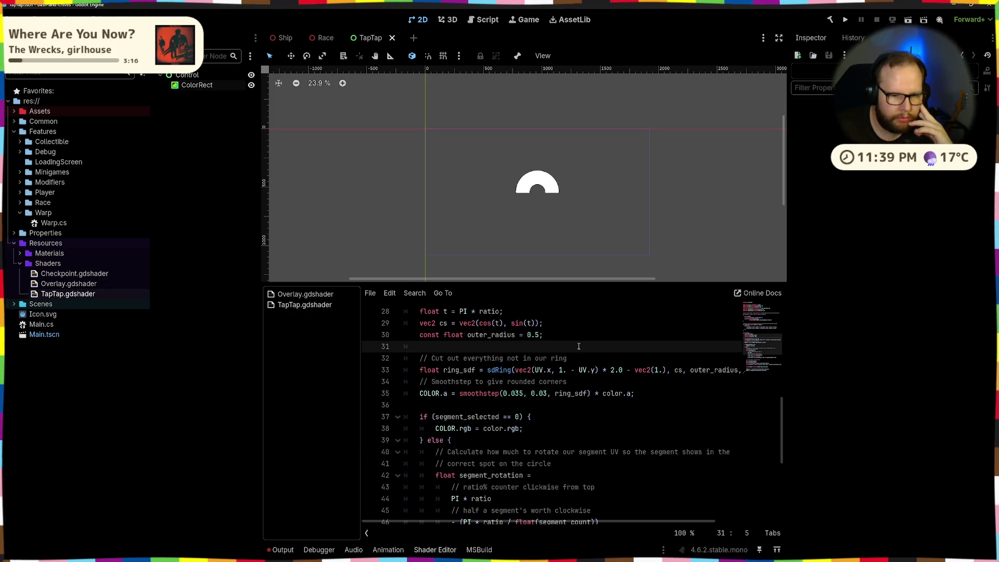
key(ctrl+a)
key(BackSpace)
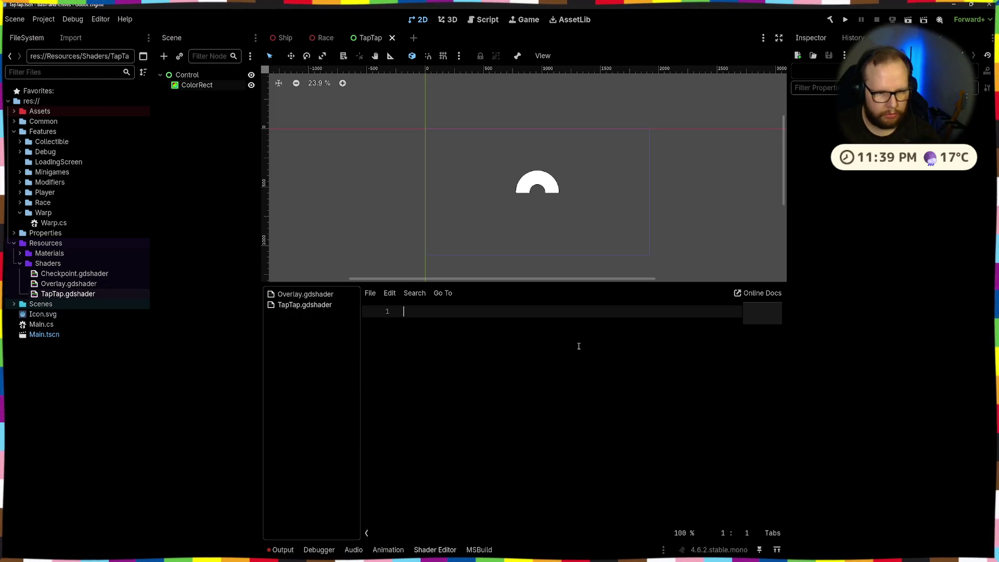
key(ctrl+v)
scroll(579, 346, down, 10)
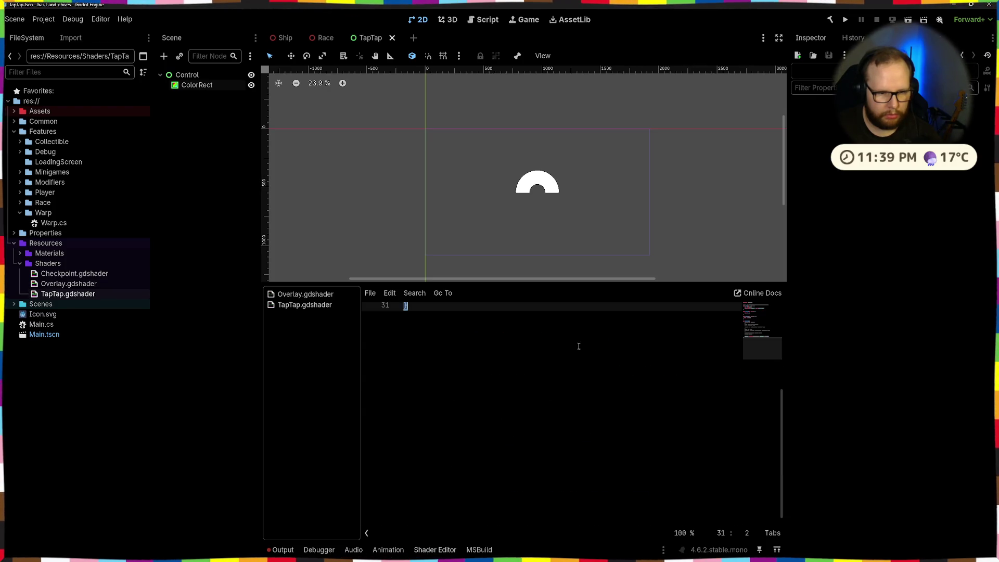
Step: Undo the pasted code to restore the original commented-out shader, saving along the way
key(ctrl+z)
key(ctrl+z)
key(ctrl+z)
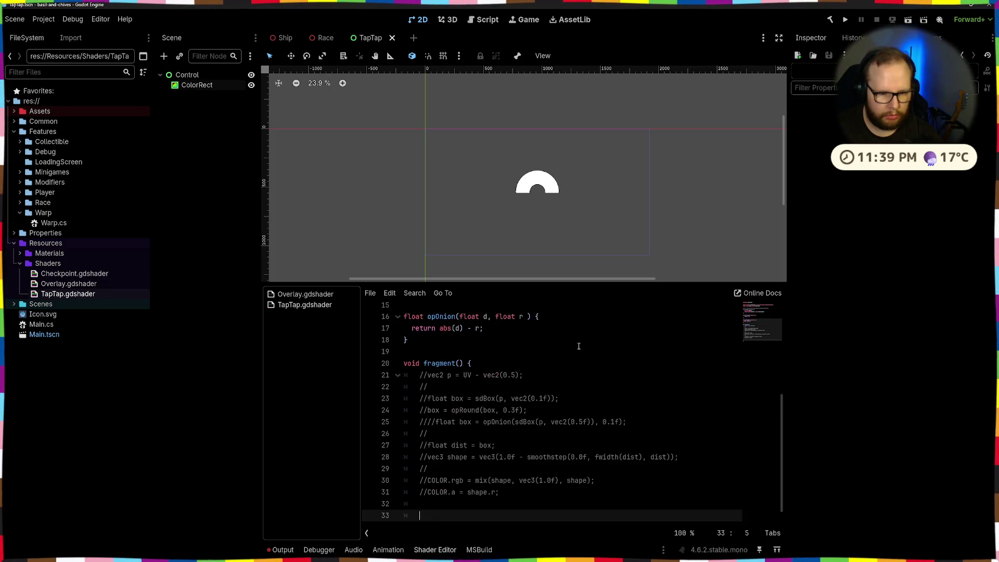
key(ctrl+z)
key(ctrl+z)
key(ctrl+s)
key(ctrl+z)
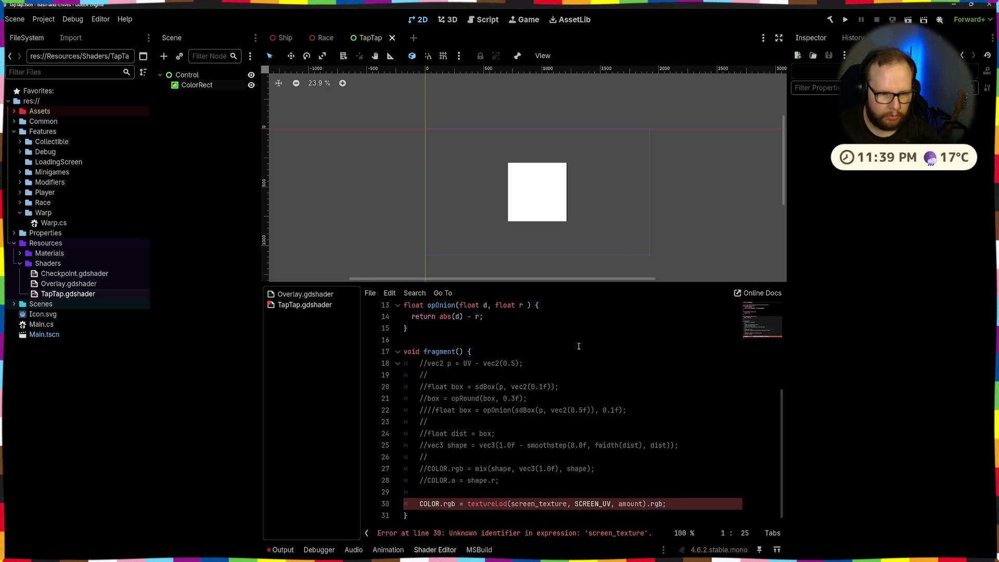
key(ctrl+z)
key(ctrl+z)
key(ctrl+s)
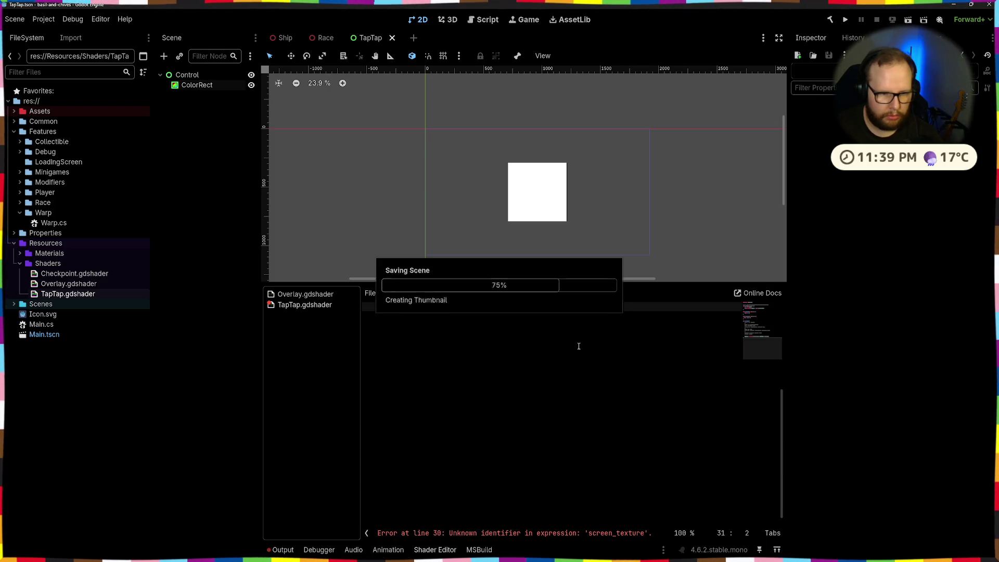
key(ctrl+z)
scroll(578, 346, down, 4)
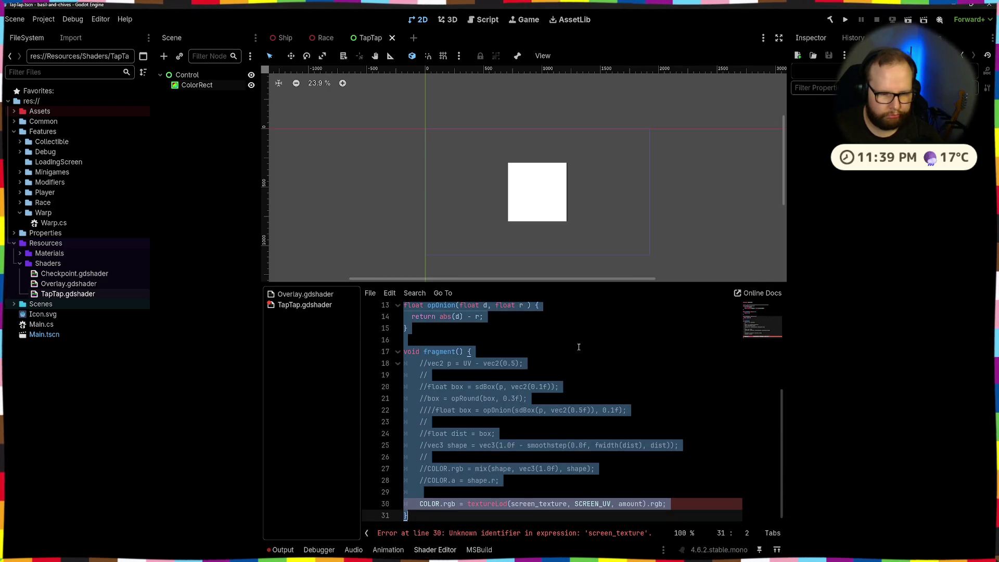
Step: Delete the broken screen_texture textureLod line 30, save, and select the commented lines 18–28
drag(673, 503, 289, 501)
key(BackSpace)
key(BackSpace)
key(BackSpace)
key(ctrl+s)
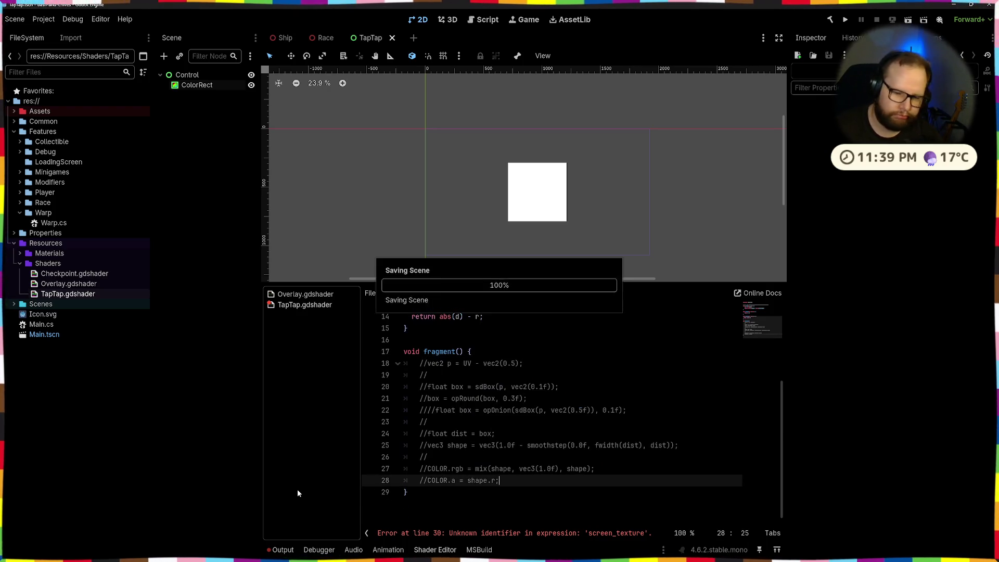
mouse_move(436, 363)
mouse_down()
mouse_move(500, 437)
mouse_move(515, 497)
mouse_up()
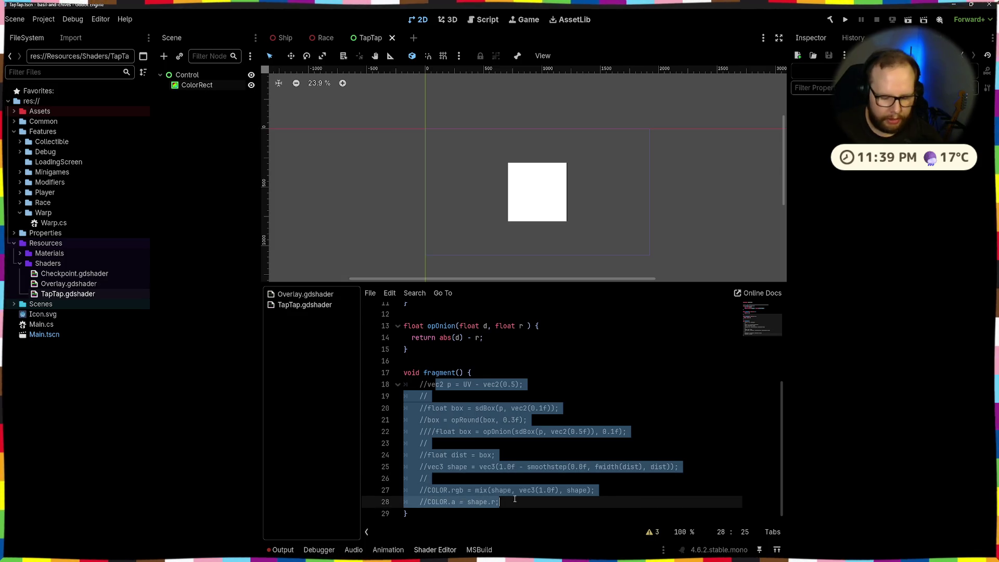
Step: Uncomment fragment lines 18–28 and set the sdBox size back to 0.1, then save
key(ctrl+k)
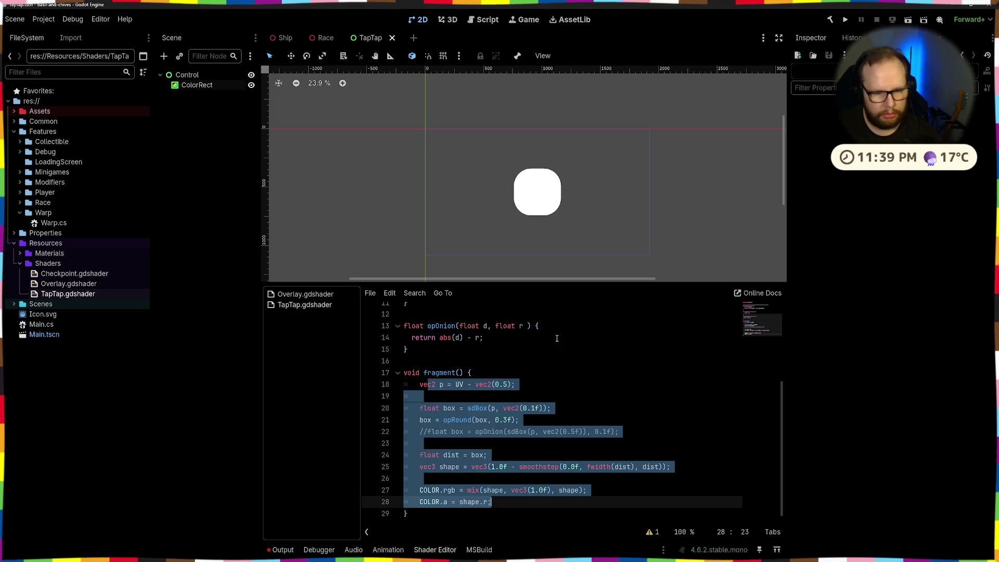
click(557, 338)
click(536, 422)
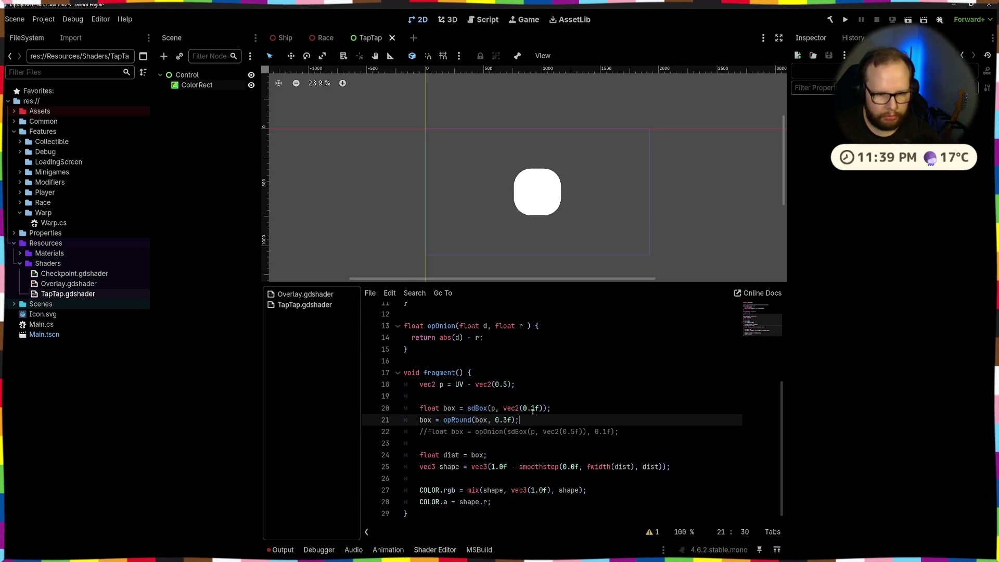
click(534, 409)
text(5)
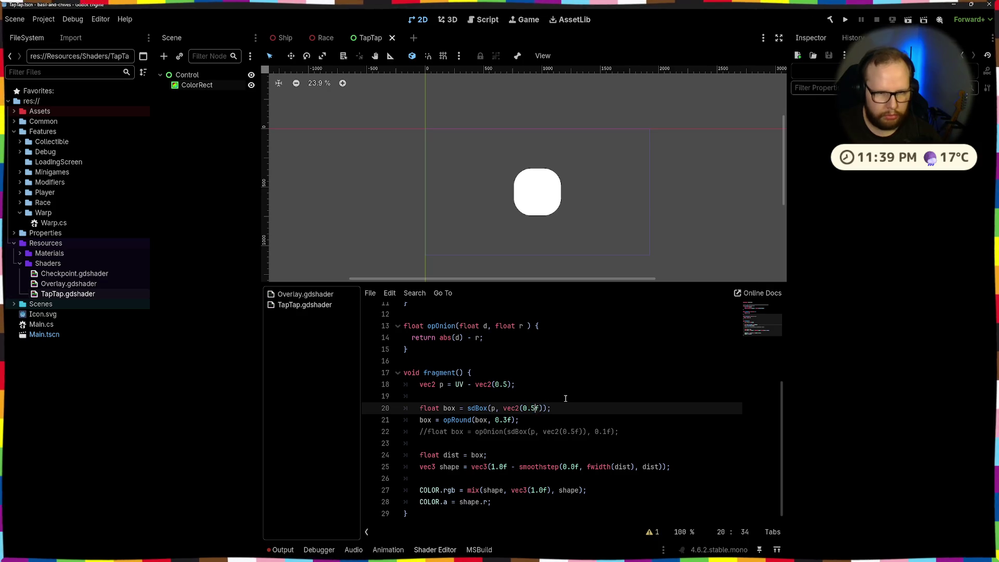
key(BackSpace)
text(1)
key(ctrl+s)
Step: Try a different opRound rounding value and save to reapply the shader
click(504, 420)
key(BackSpace)
text(1)
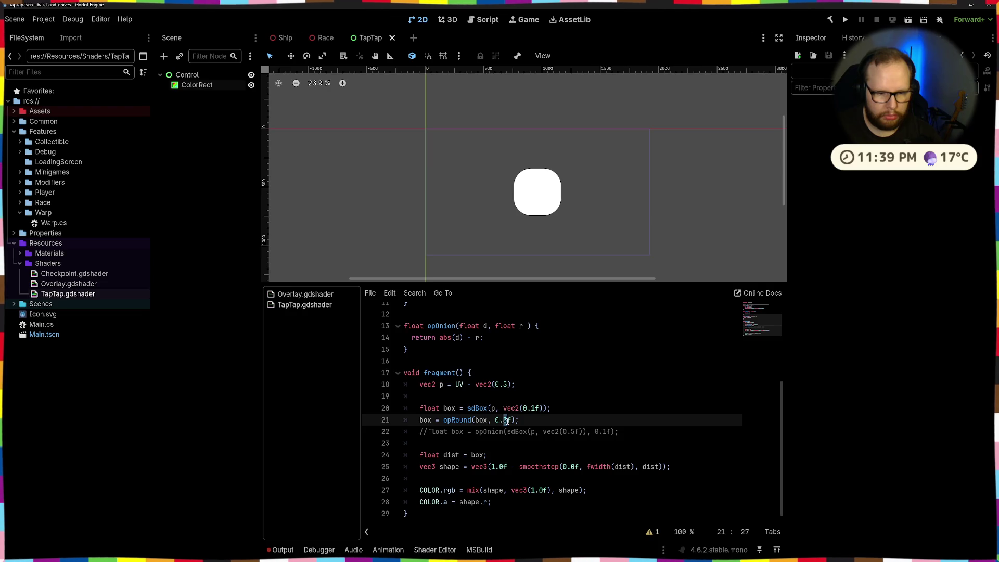
scroll(555, 229, up, 4)
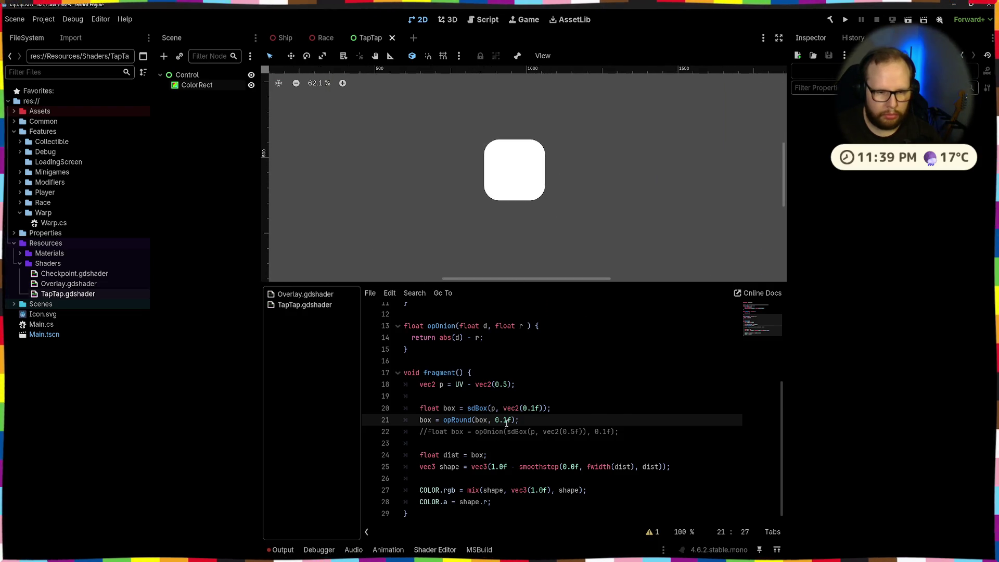
key(ctrl+s)
scroll(561, 167, down, 2)
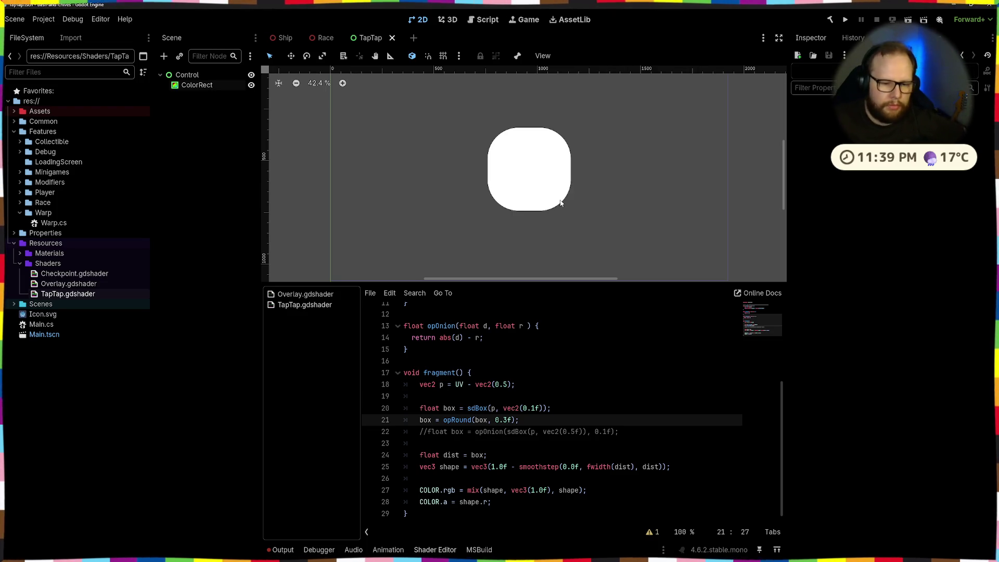
click(548, 408)
text(- 0.3f)
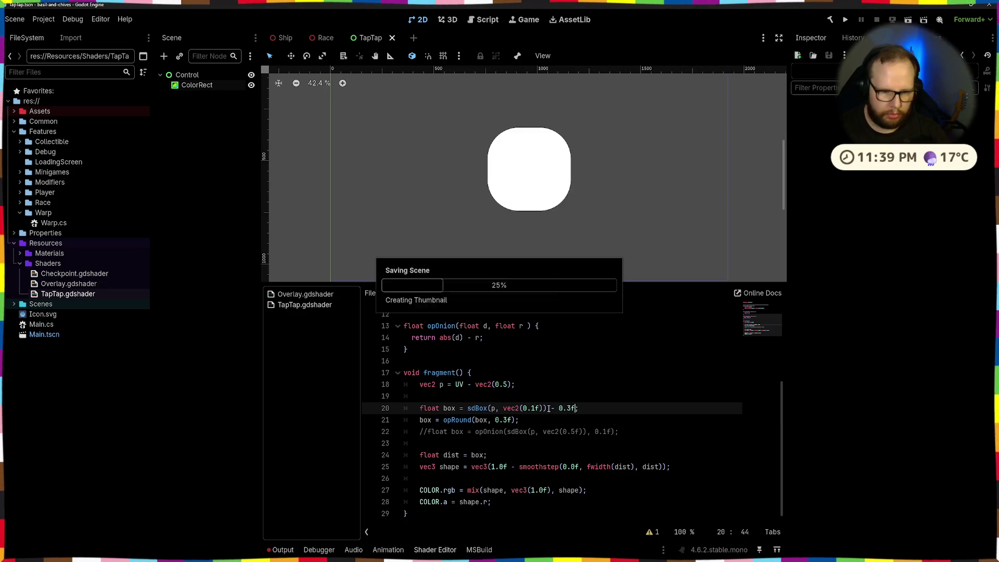
click(520, 421)
Step: Comment out opRound, round via sdBox minus 0.3f instead, and select the ColorRect's ShaderMaterial
key(ctrl+k)
key(ctrl+s)
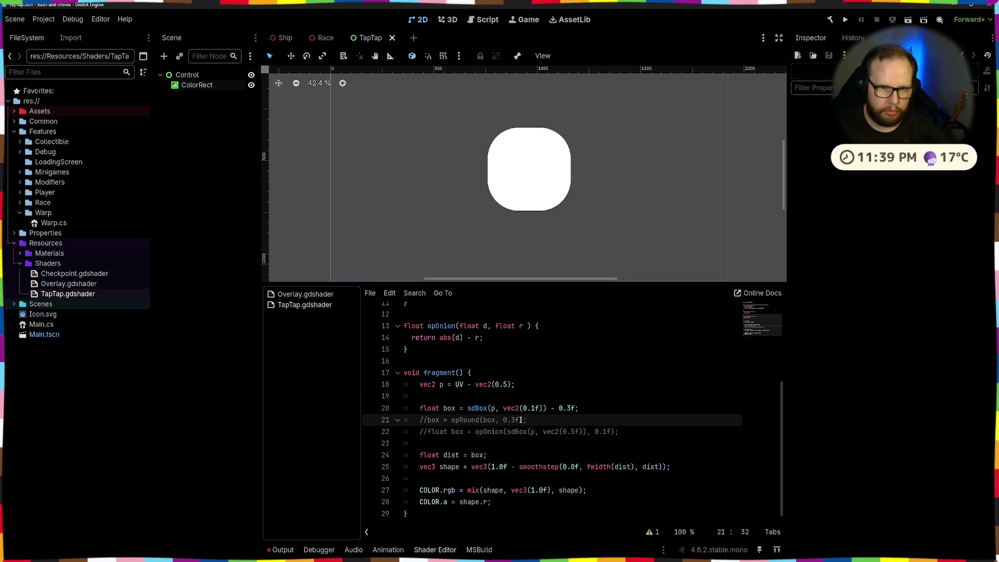
click(568, 409)
key(ctrl+s)
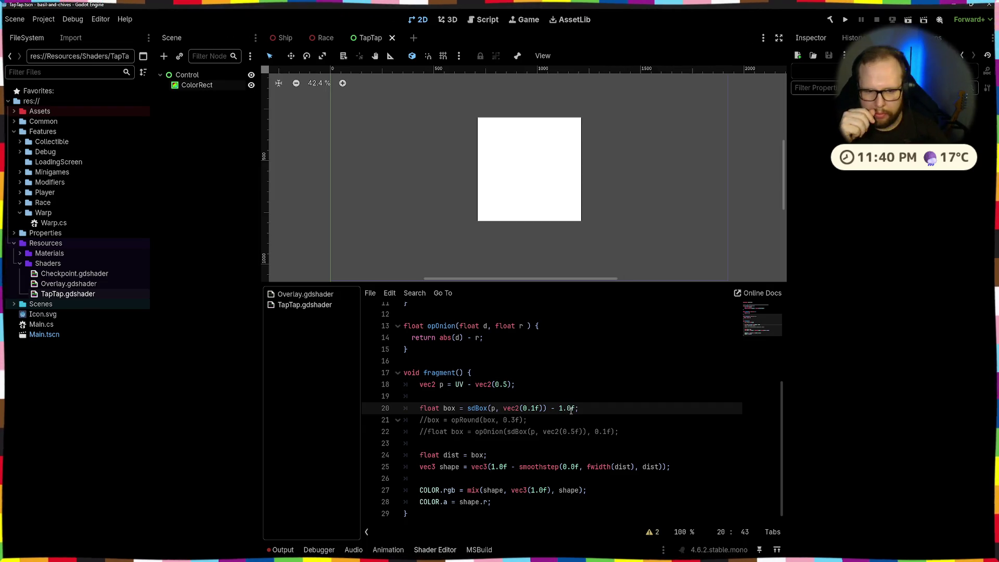
key(ctrl+s)
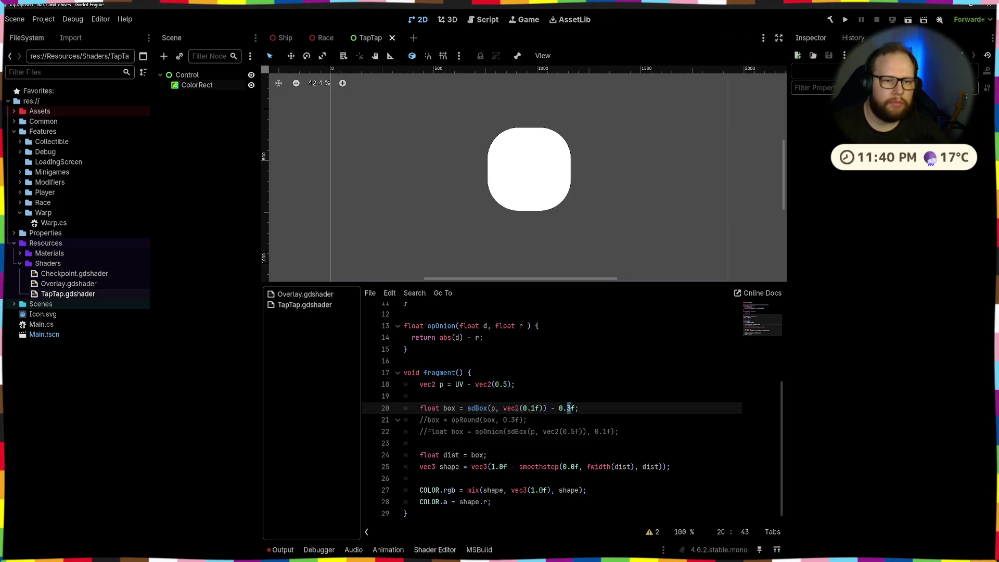
click(549, 171)
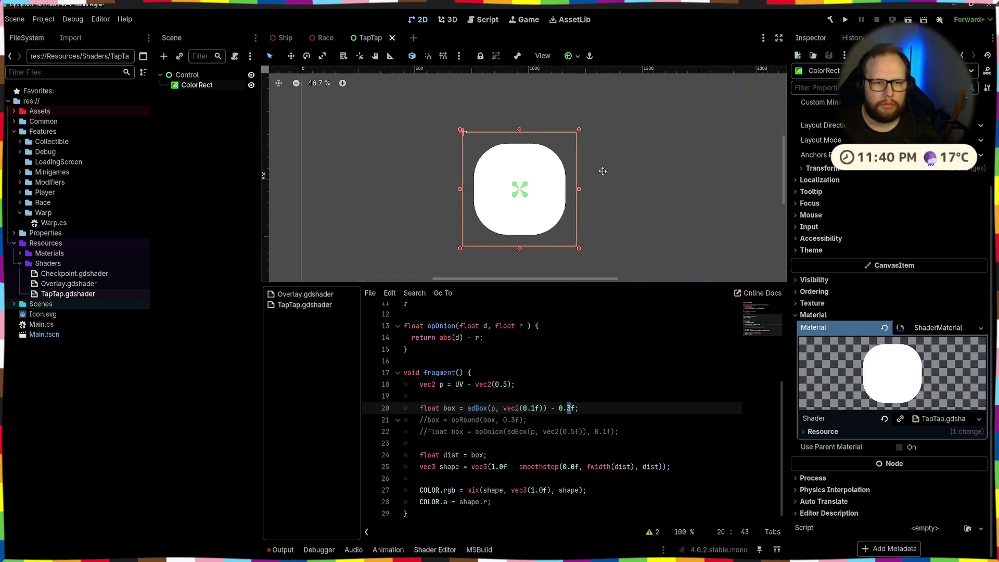
click(568, 408)
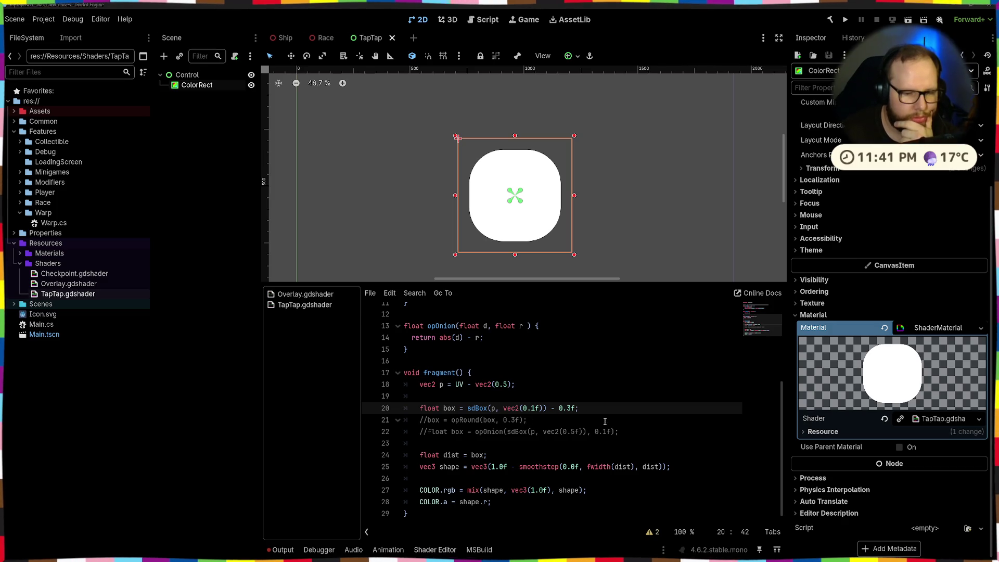
click(527, 419)
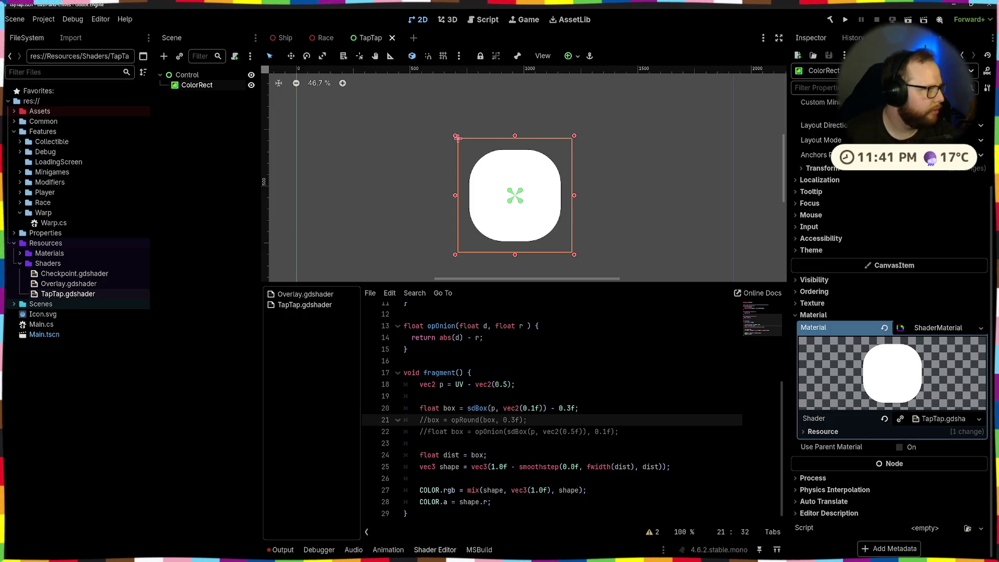
Step: Paste the smoothstep alpha expression onto line 28 and remove its duplicate semicolon
click(457, 502)
key(shift+End)
text(smoothstep(0.035, 0.03, ring_sdf) * color.a;)
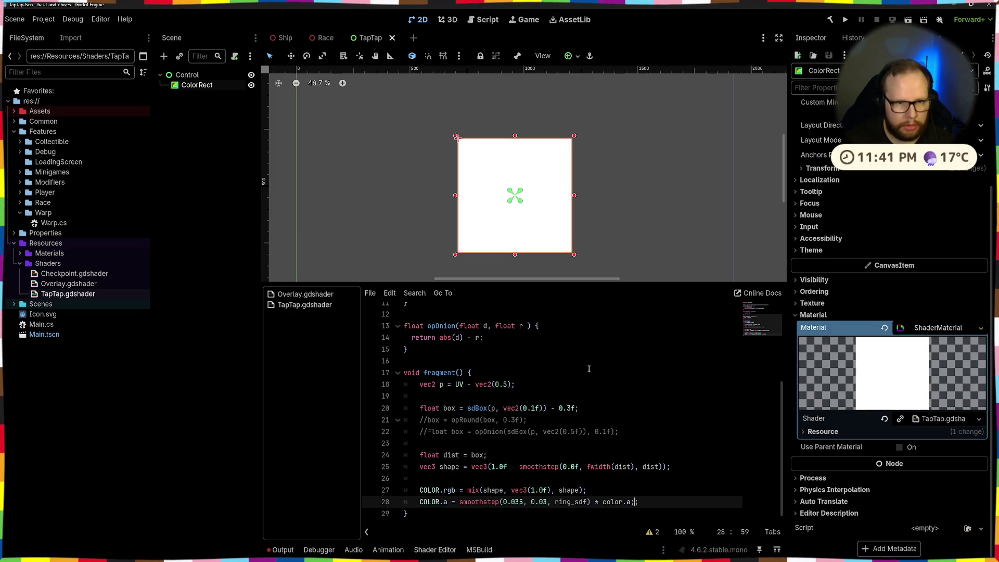
click(624, 174)
scroll(588, 172, up, 6)
scroll(603, 173, down, 3)
scroll(679, 490, down, 1)
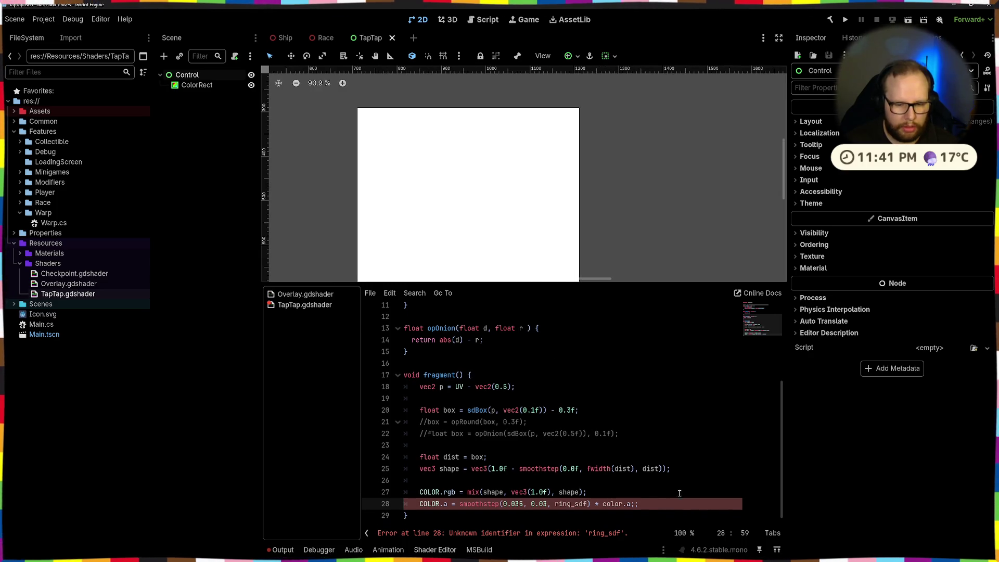
key(Delete)
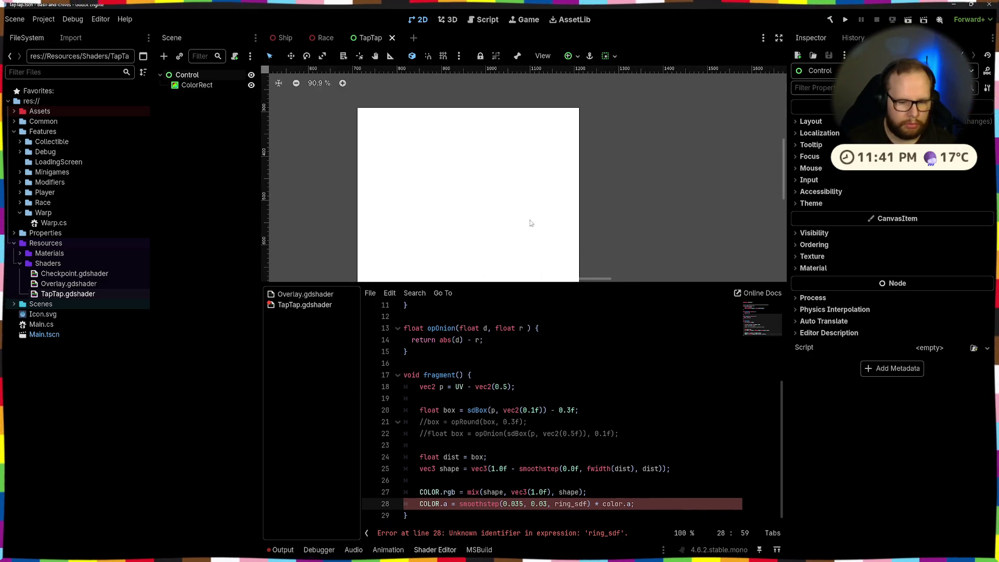
click(599, 383)
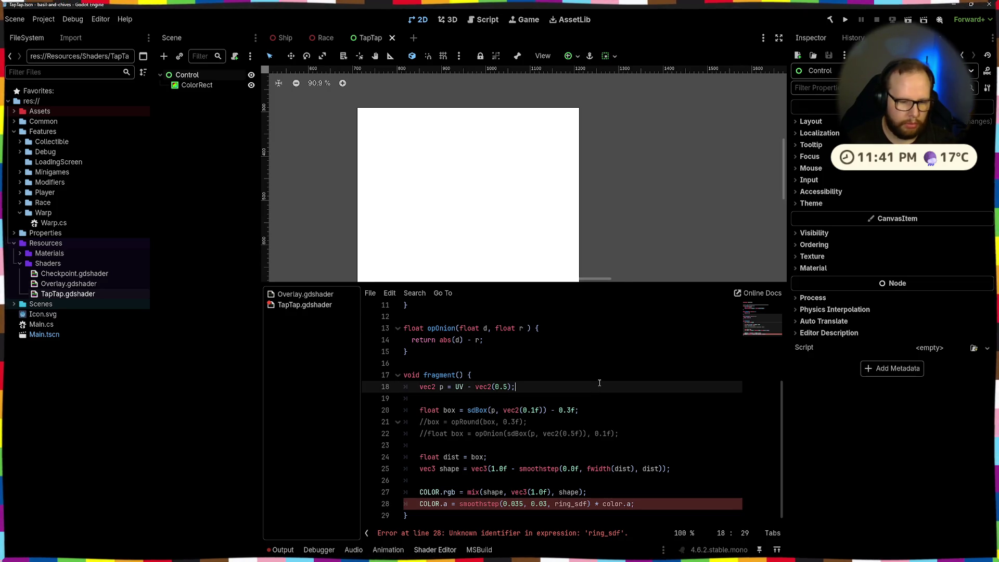
Step: Replace ring_sdf with shape in the alpha line and save
double_click(449, 468)
key(ctrl+c)
double_click(571, 503)
key(ctrl+v)
key(ctrl+s)
click(612, 420)
key(ctrl+s)
Step: Change color.a to shape.r on line 28 and save the shader
double_click(601, 504)
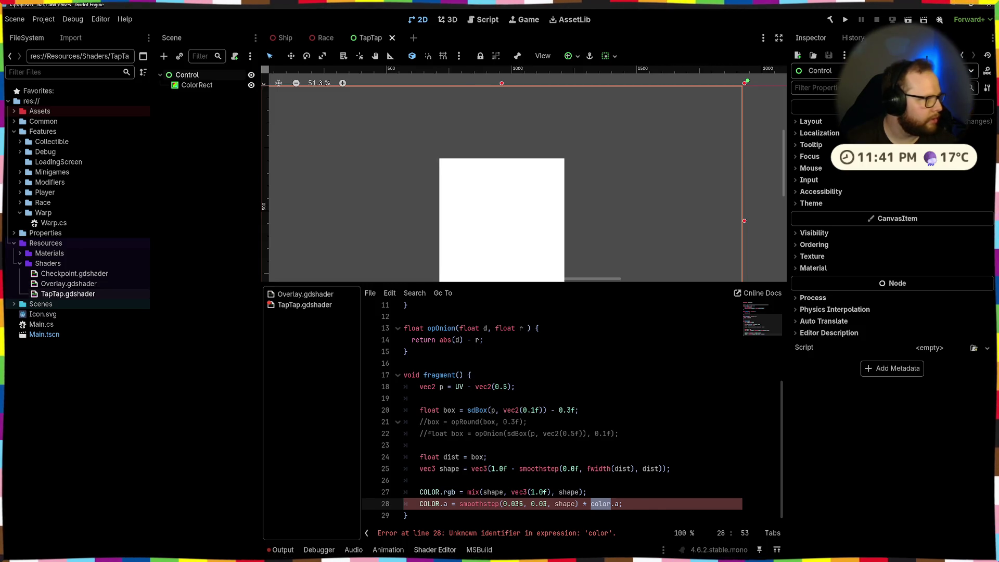
drag(591, 504, 619, 504)
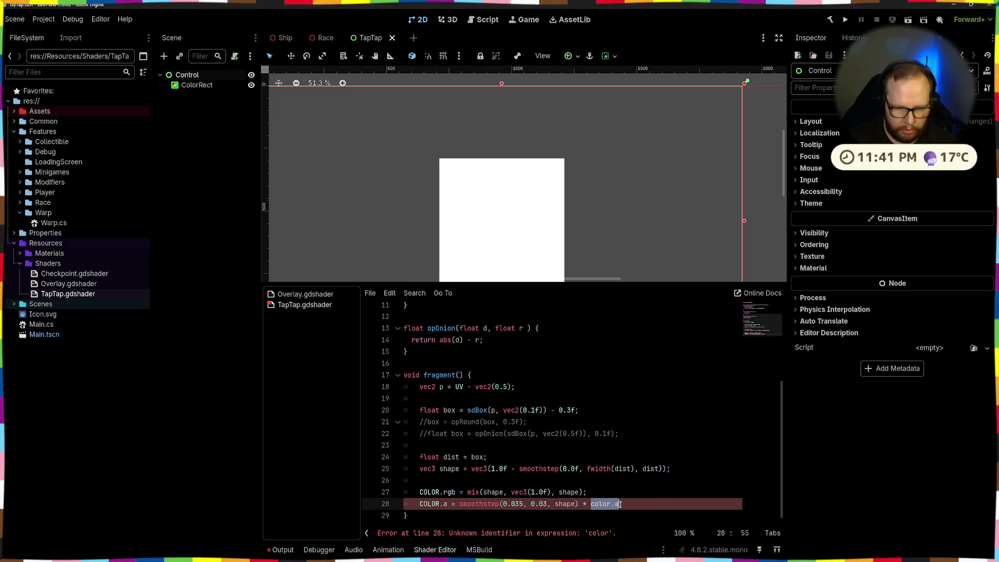
text(shar)
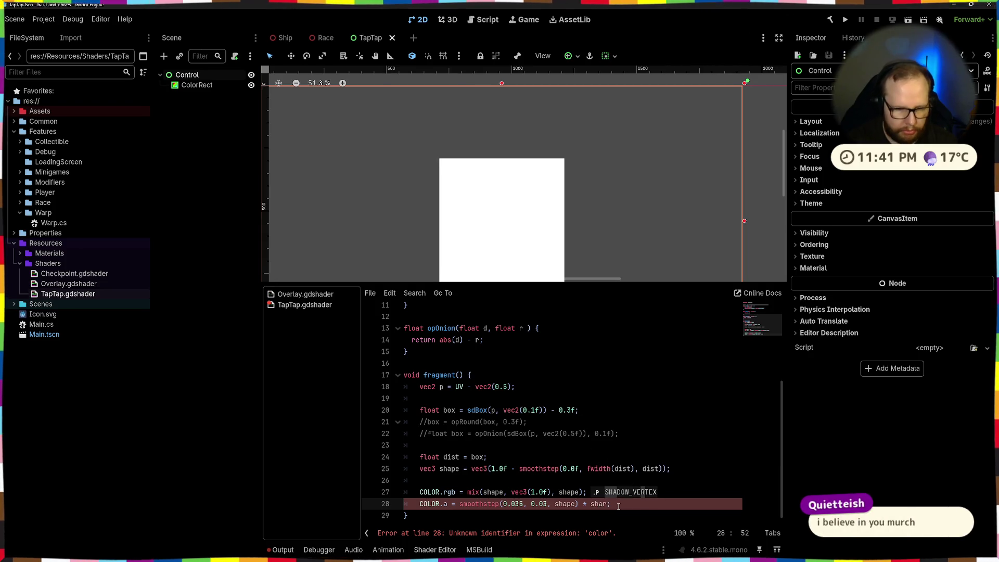
key(BackSpace)
text(pe.r)
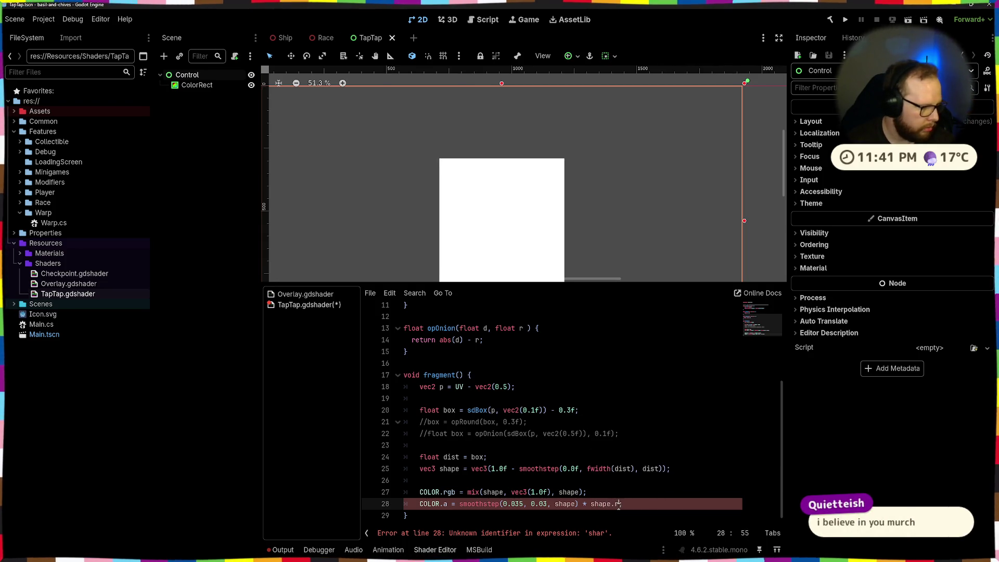
click(608, 335)
key(ctrl+s)
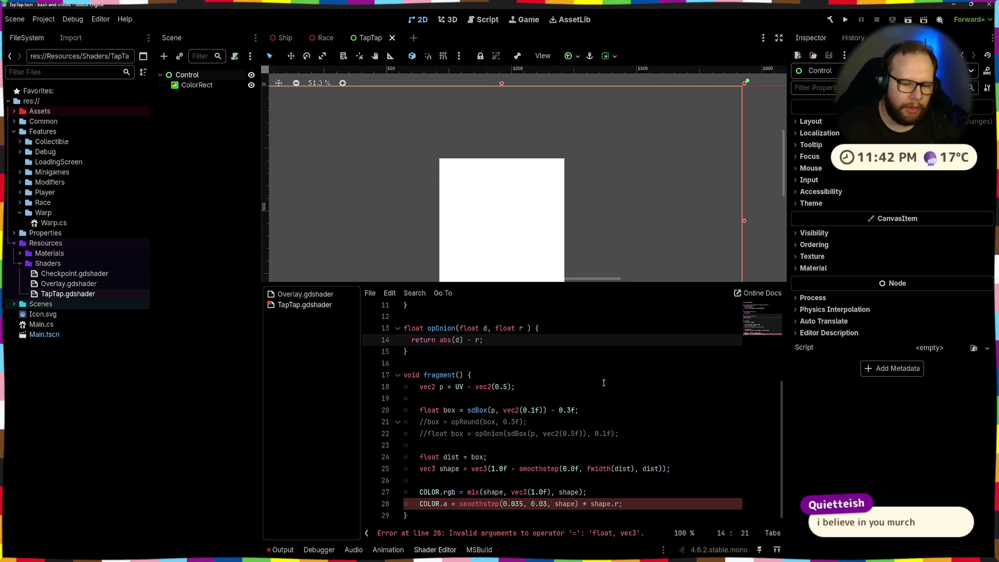
Step: Locate the shape and dist variables used by the alpha line
click(600, 447)
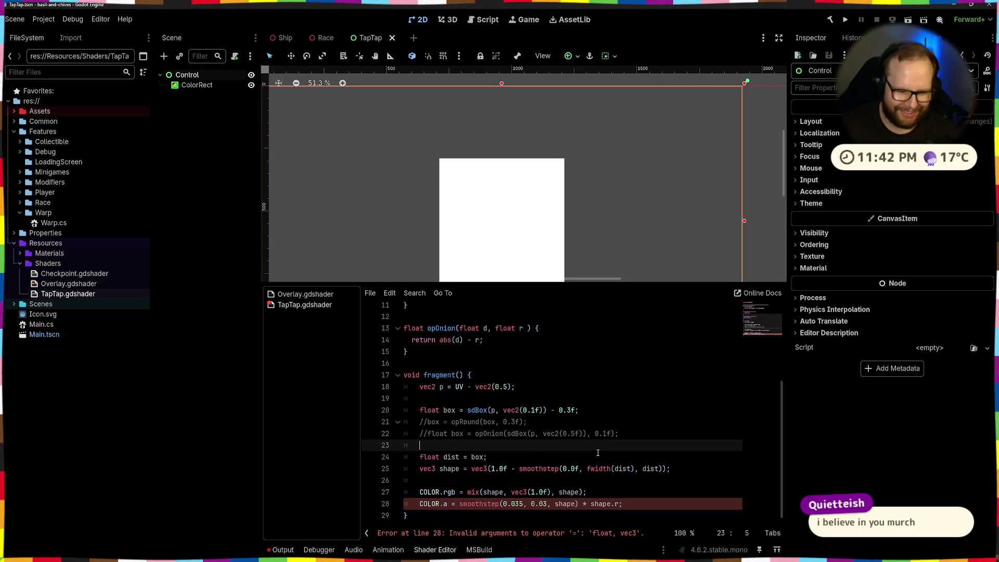
double_click(449, 469)
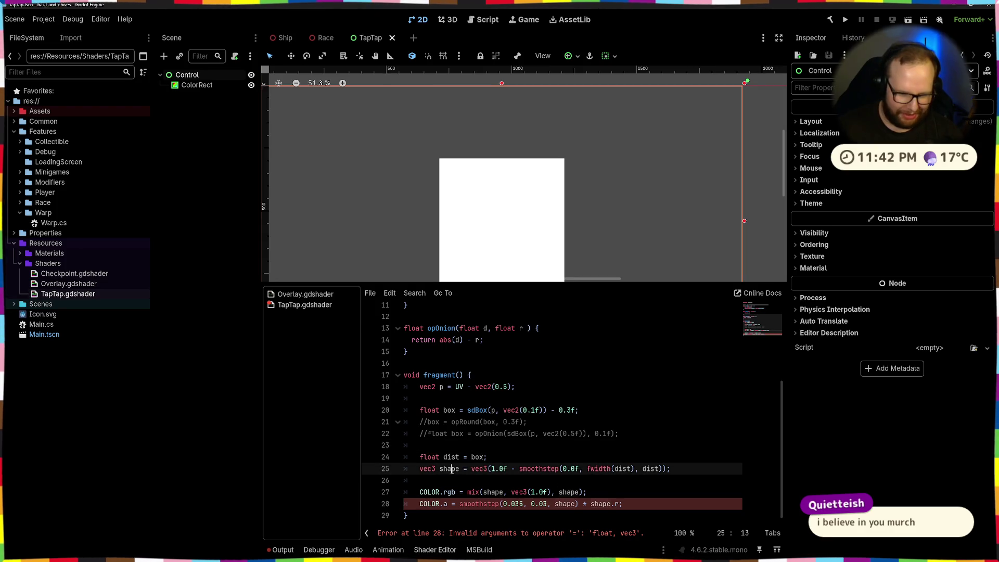
click(621, 491)
double_click(566, 504)
click(607, 476)
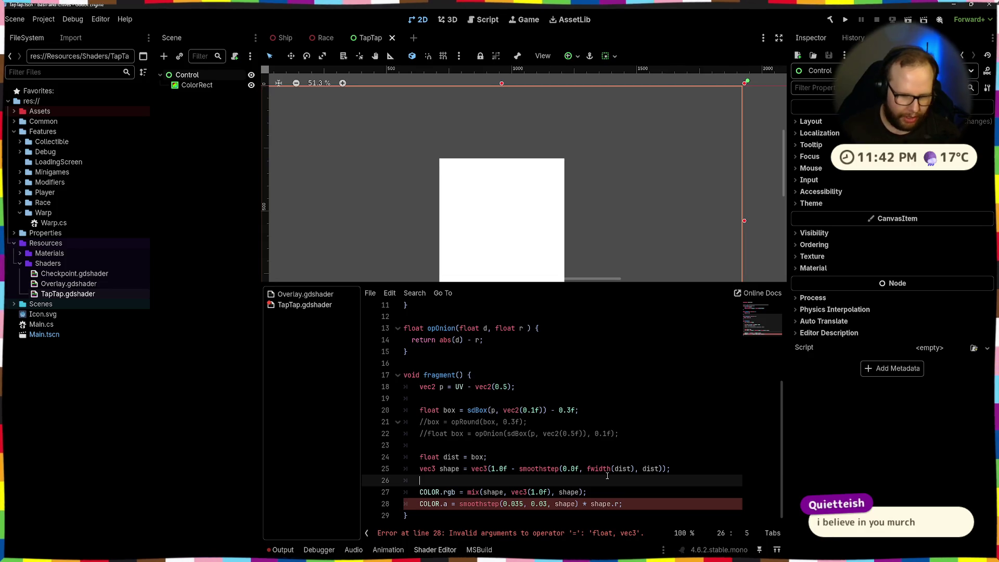
click(604, 504)
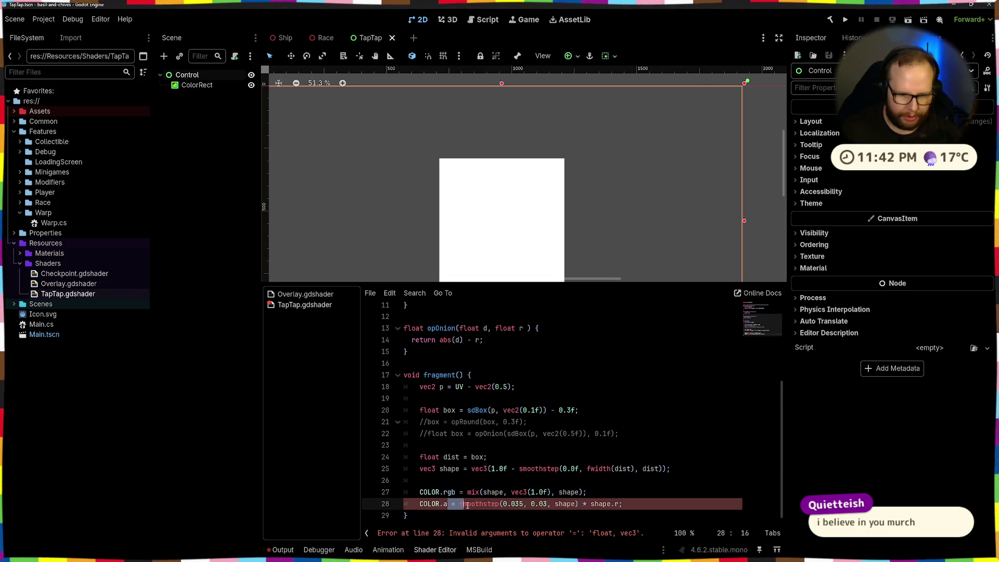
click(603, 503)
double_click(566, 504)
double_click(448, 457)
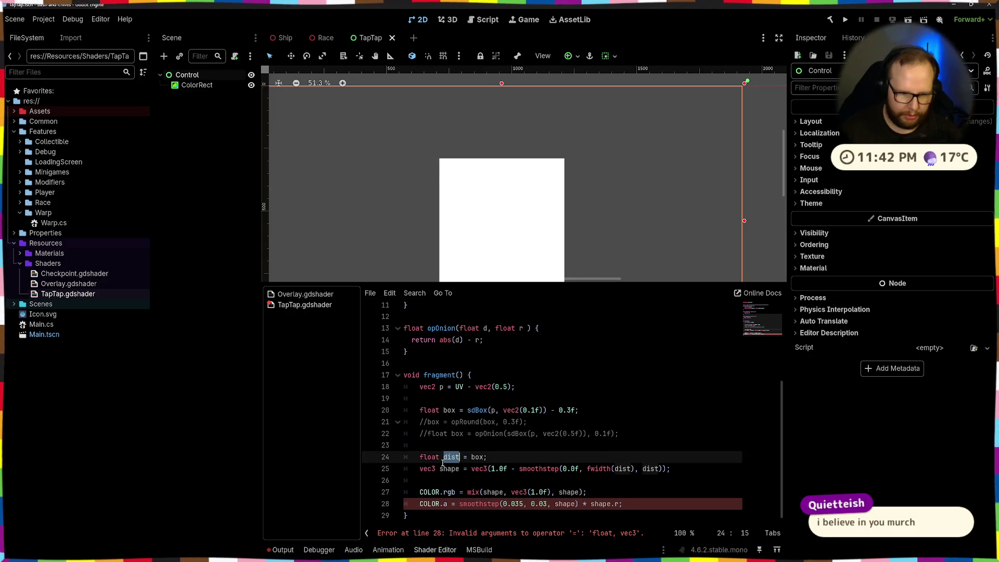
Step: Replace shape with dist as the alpha smoothstep argument, giving smoothstep(0.035, 0.03, dist)
click(570, 504)
click(575, 504)
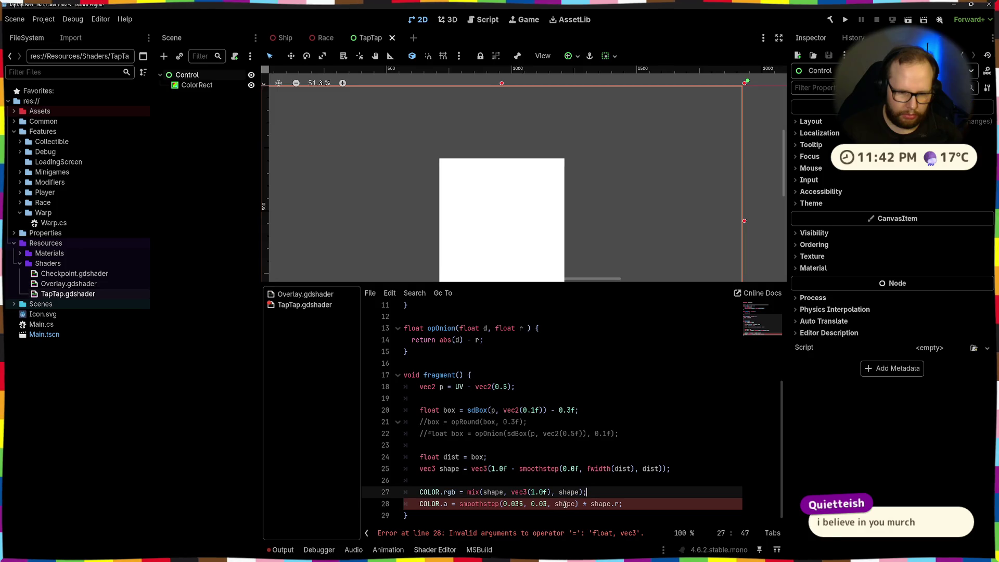
double_click(452, 457)
key(ctrl+c)
double_click(563, 503)
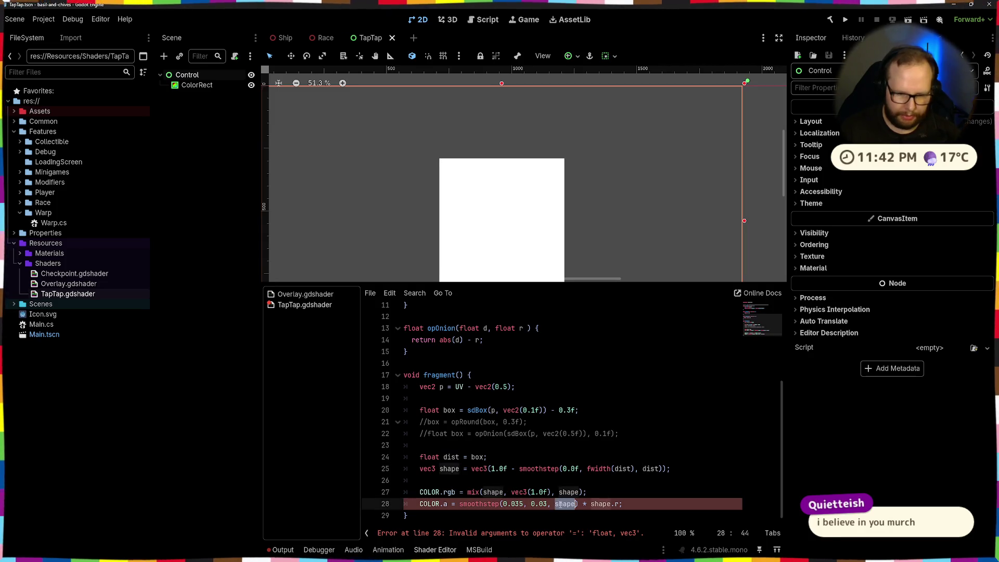
key(ctrl+v)
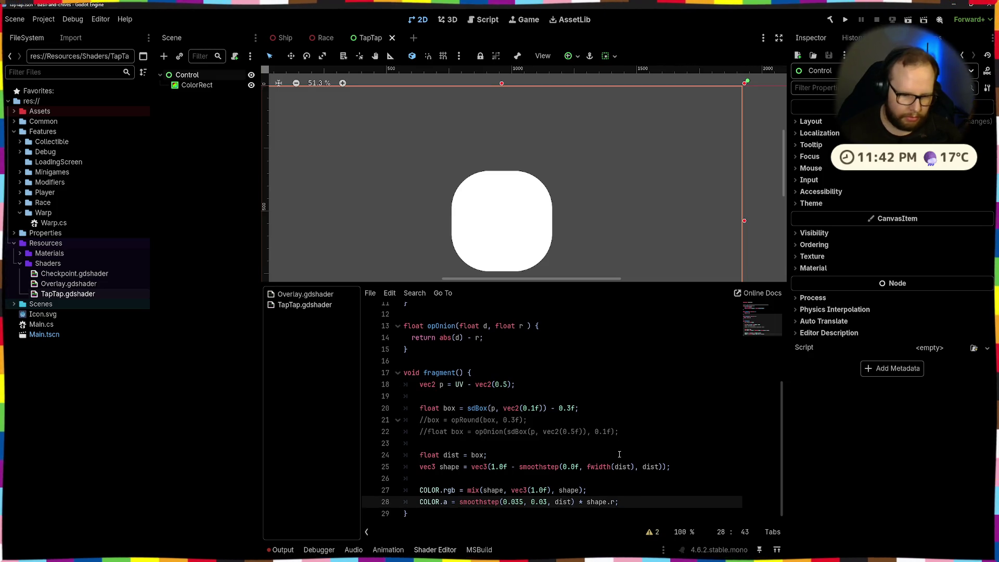
drag(542, 409, 575, 409)
Step: Delete the ' - 0.3f' subtraction from the sdBox distance on line 20
key(BackSpace)
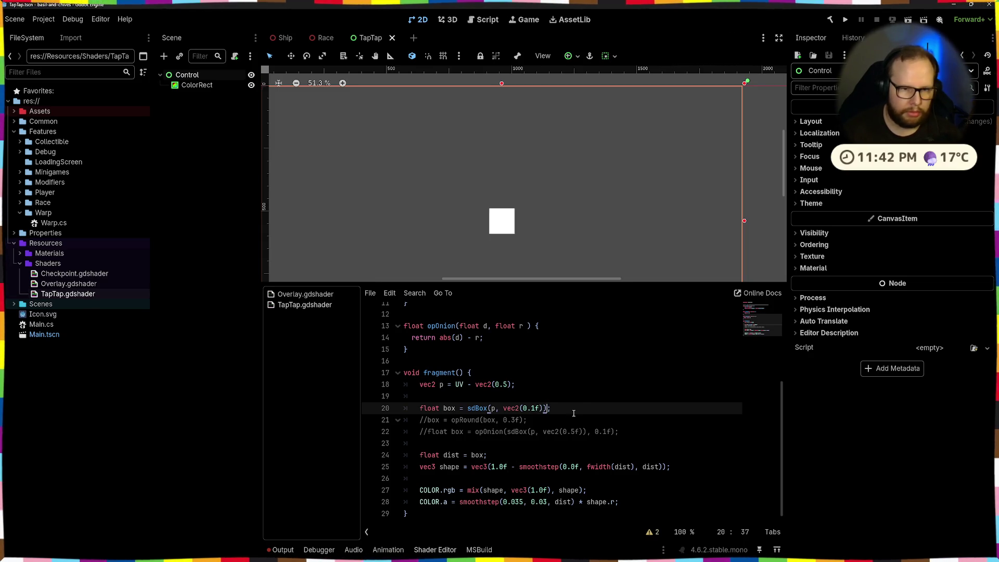
scroll(498, 239, up, 8)
scroll(498, 211, up, 9)
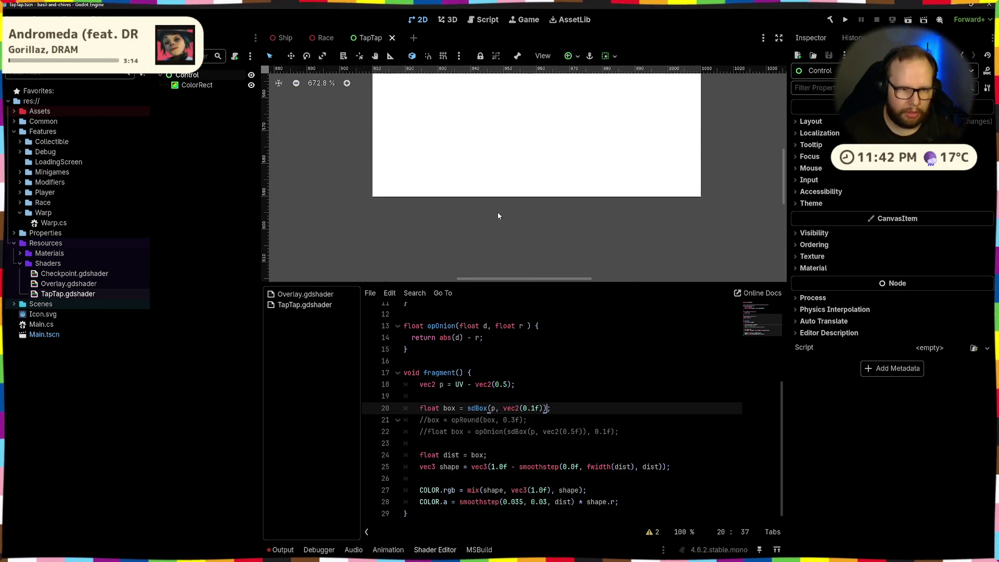
scroll(498, 211, down, 5)
Step: Try 0.1 as the smoothstep edge value, then undo it back to 0.03
click(546, 502)
key(shift+Left)
key(shift+Left)
text(1)
scroll(557, 176, down, 20)
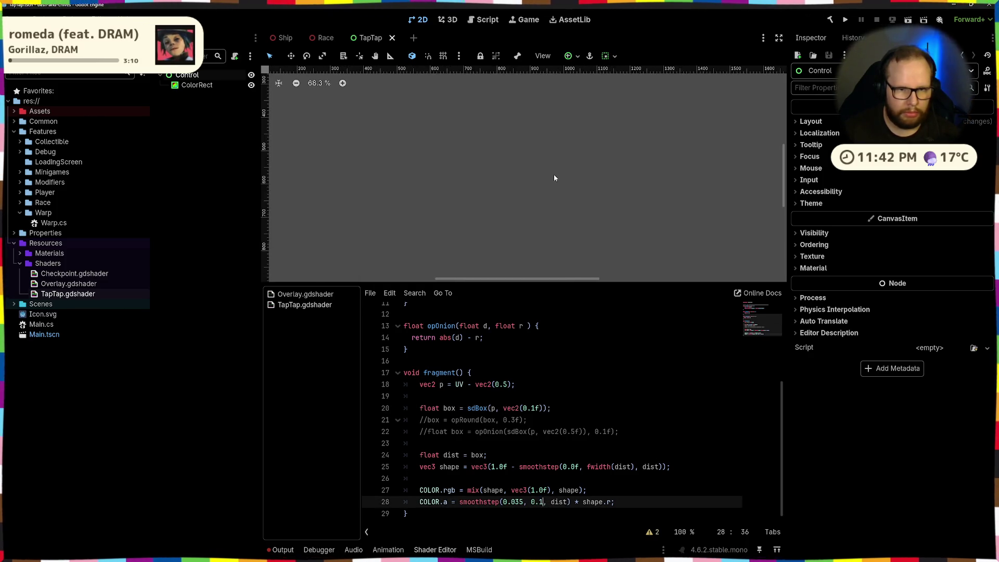
scroll(602, 235, up, 3)
click(621, 415)
key(ctrl+z)
key(ctrl+z)
key(ctrl+shift+z)
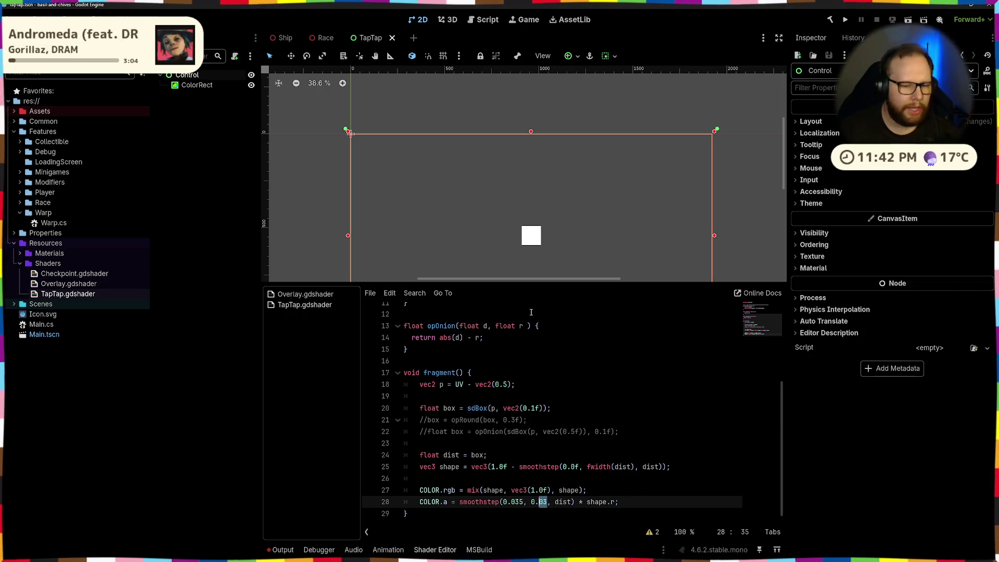
click(569, 386)
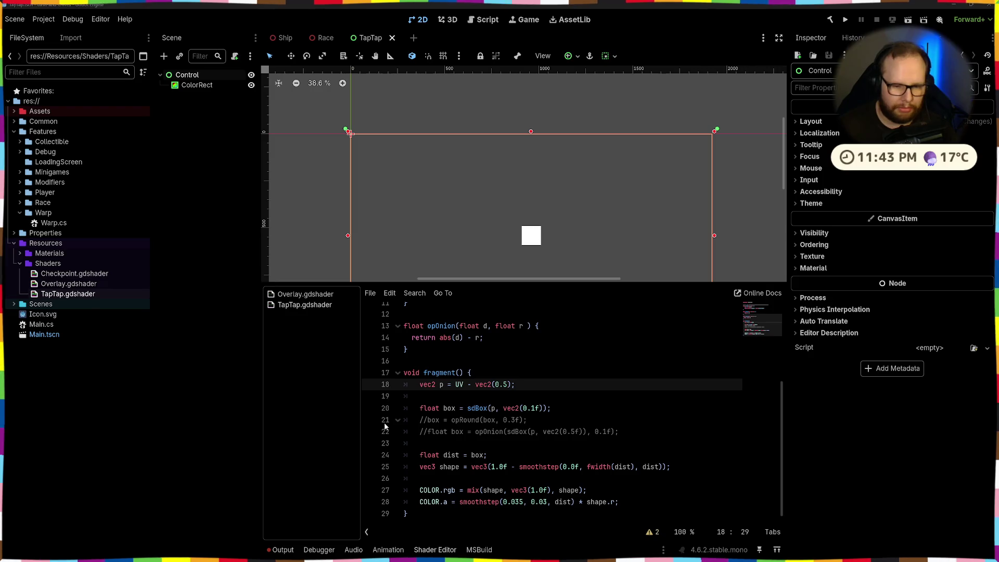
click(559, 415)
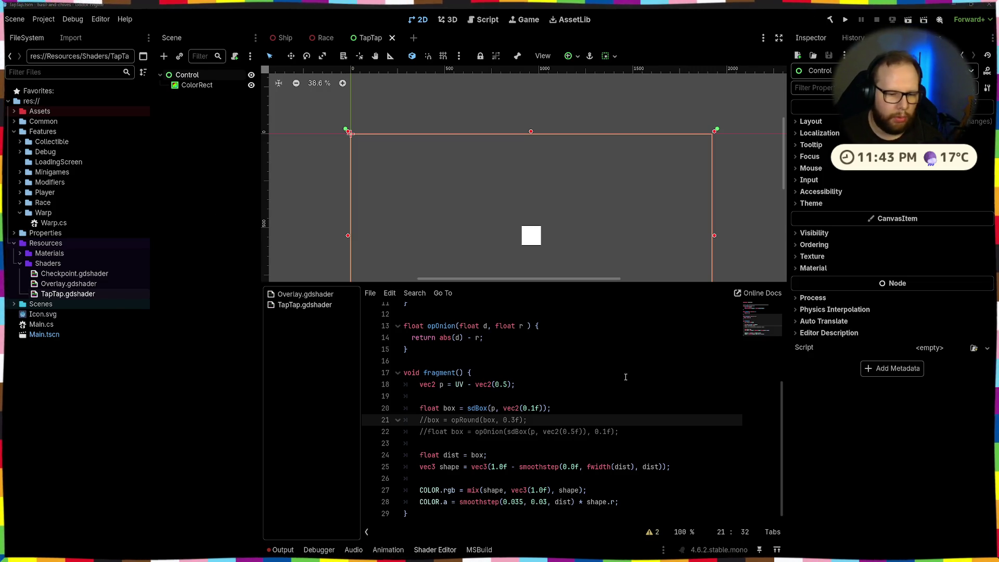
Step: Try commenting out lines 18–25 and removing shape.r from the alpha line, then undo it
mouse_move(440, 384)
mouse_down()
mouse_move(677, 467)
mouse_move(656, 465)
mouse_up()
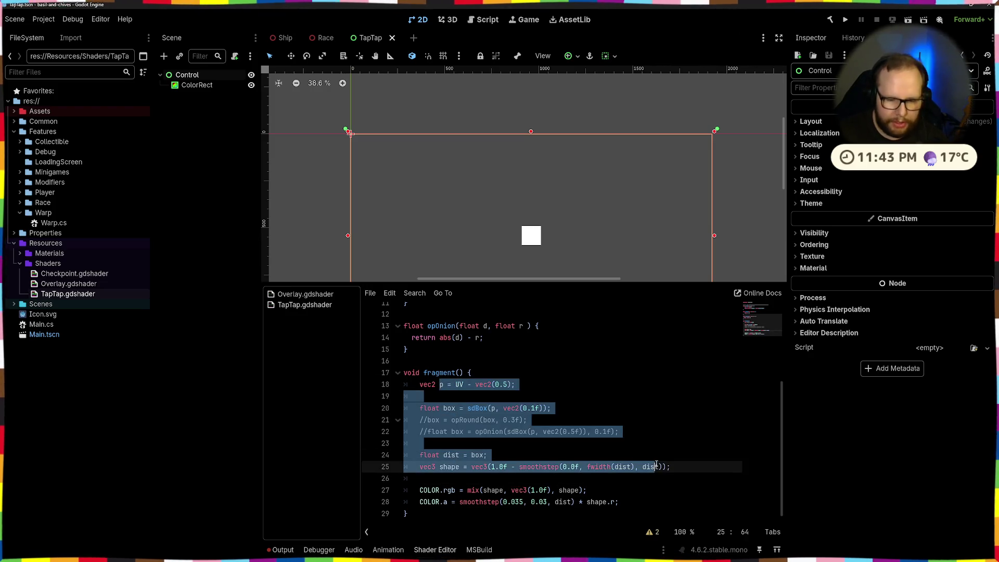
key(ctrl+k)
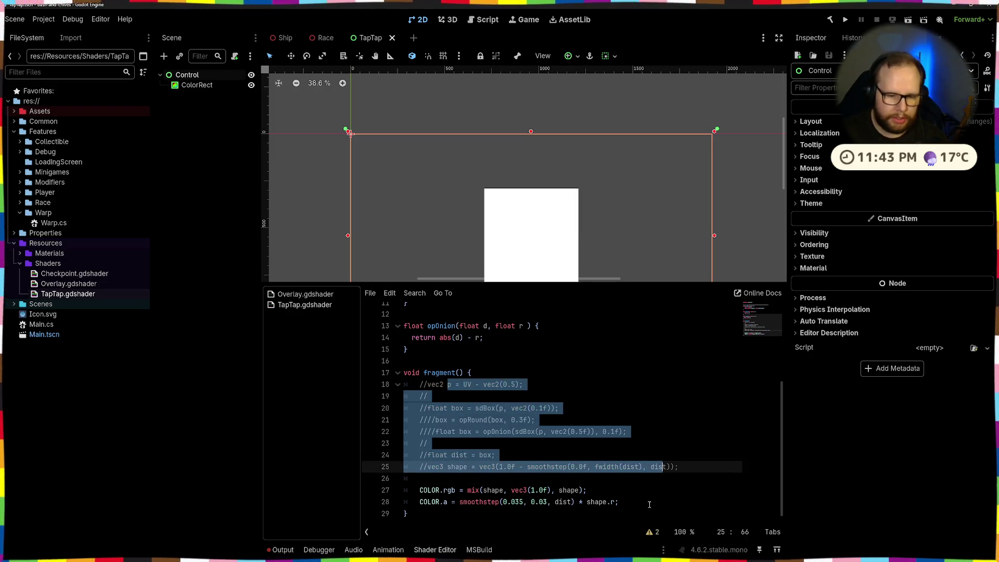
drag(587, 504, 615, 503)
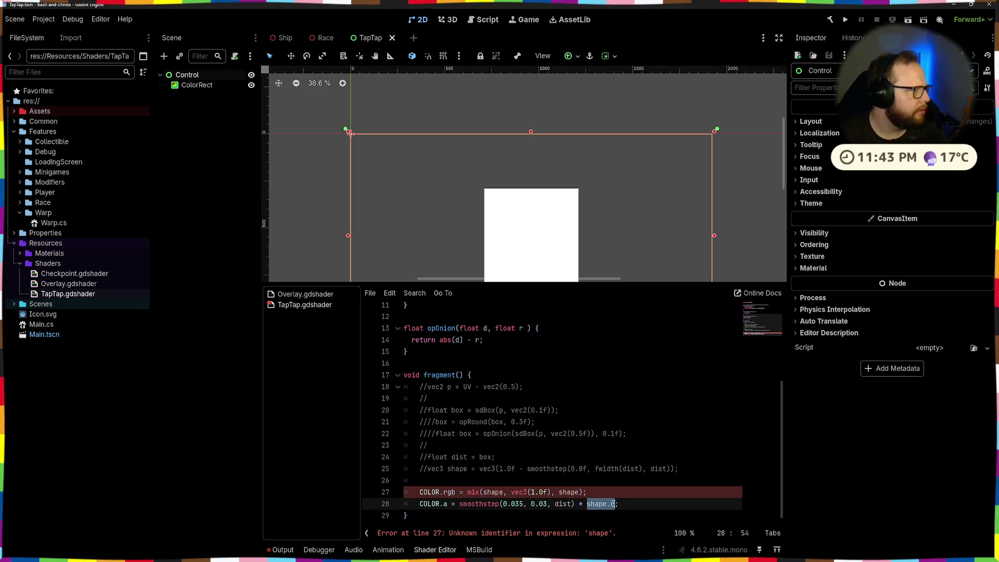
key(BackSpace)
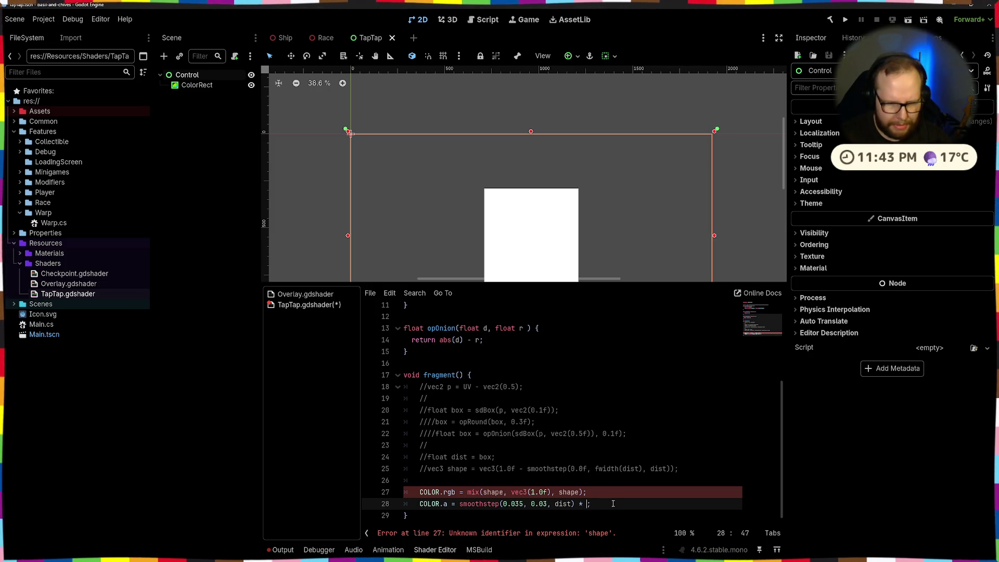
click(557, 447)
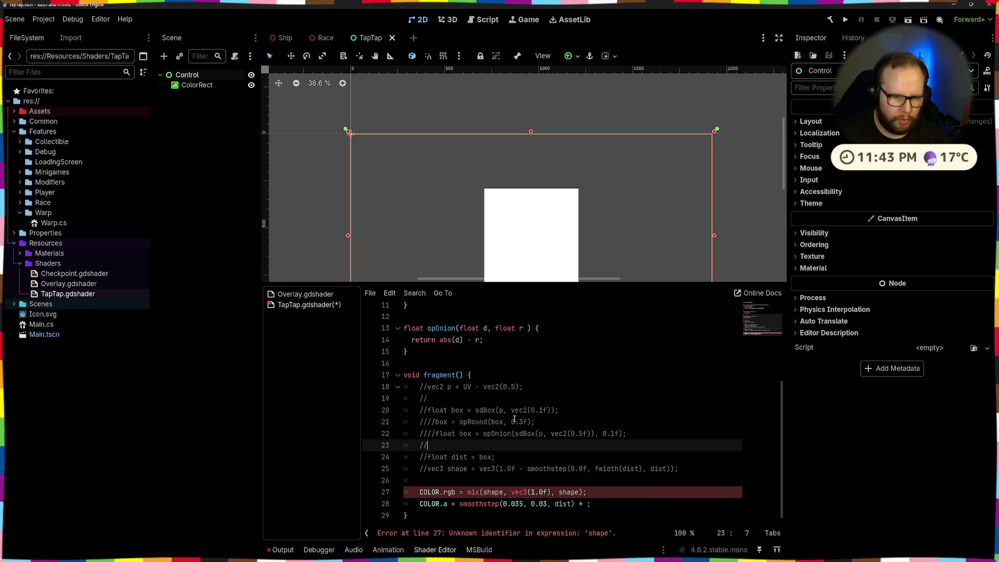
click(548, 407)
click(630, 501)
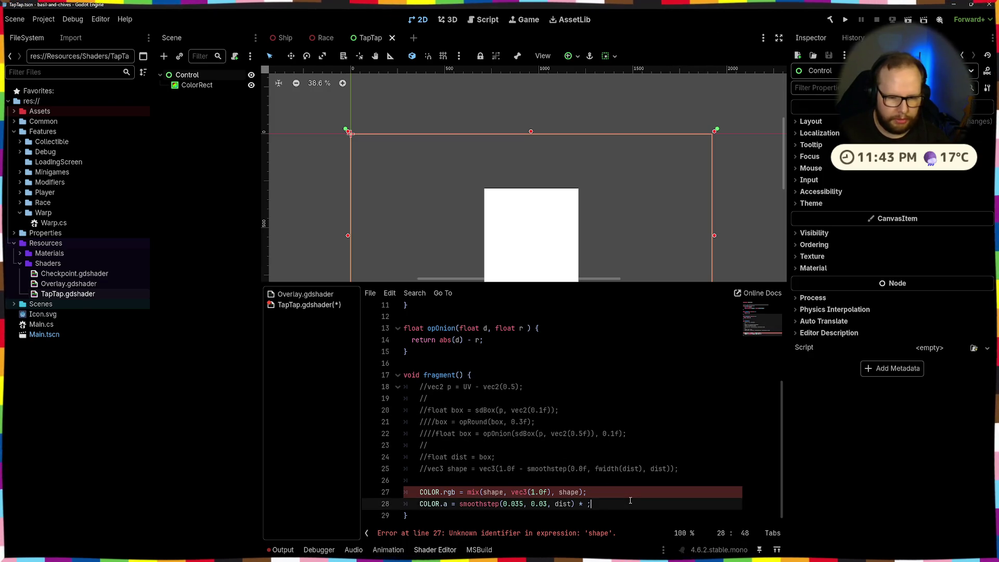
click(571, 410)
key(ctrl+z)
key(ctrl+z)
key(ctrl+z)
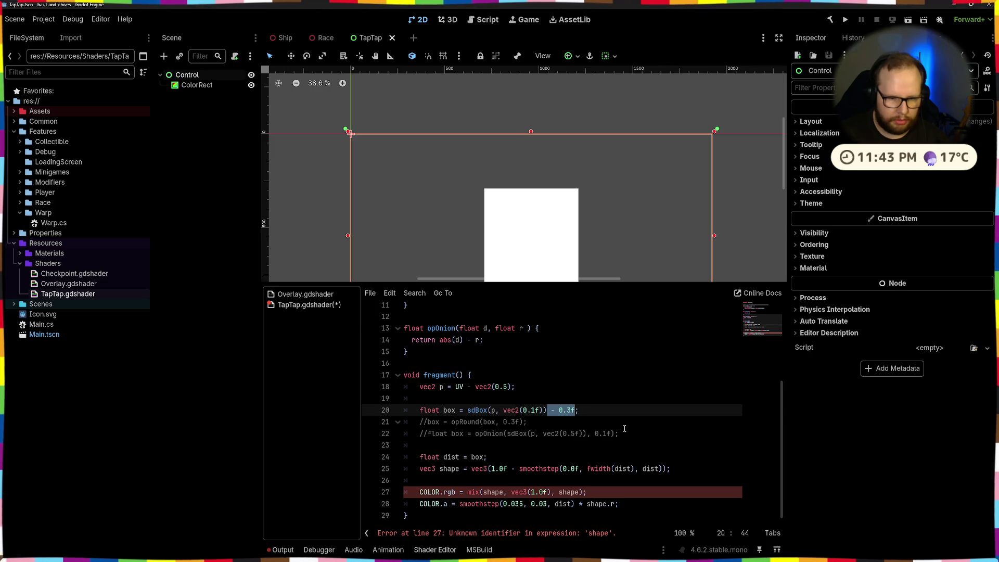
Step: Delete the ' - 0.3f' offset from the box distance on line 20 and save
drag(547, 417, 573, 417)
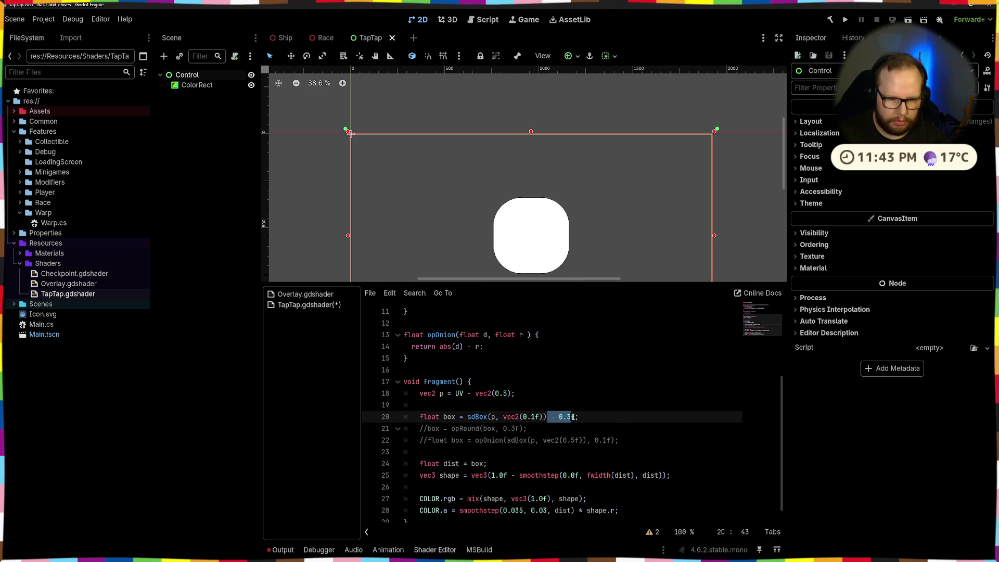
key(BackSpace)
key(ctrl+s)
Step: Change the box size from vec2(0.1f) to vec2(0.4f), trying 0.5 first, and save
click(532, 416)
key(Delete)
text(5)
click(630, 382)
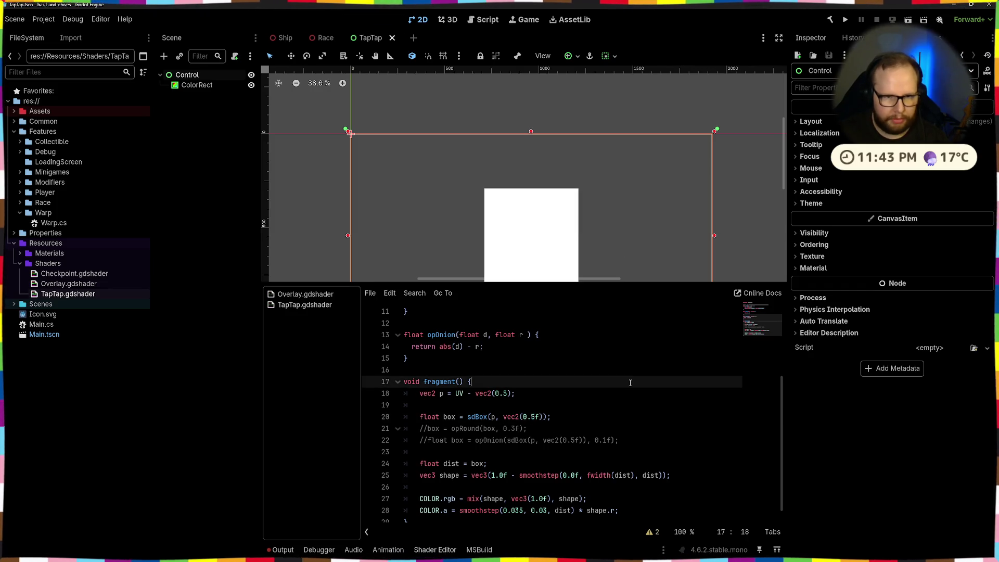
click(540, 416)
key(BackSpace)
text(4)
click(650, 357)
key(ctrl+s)
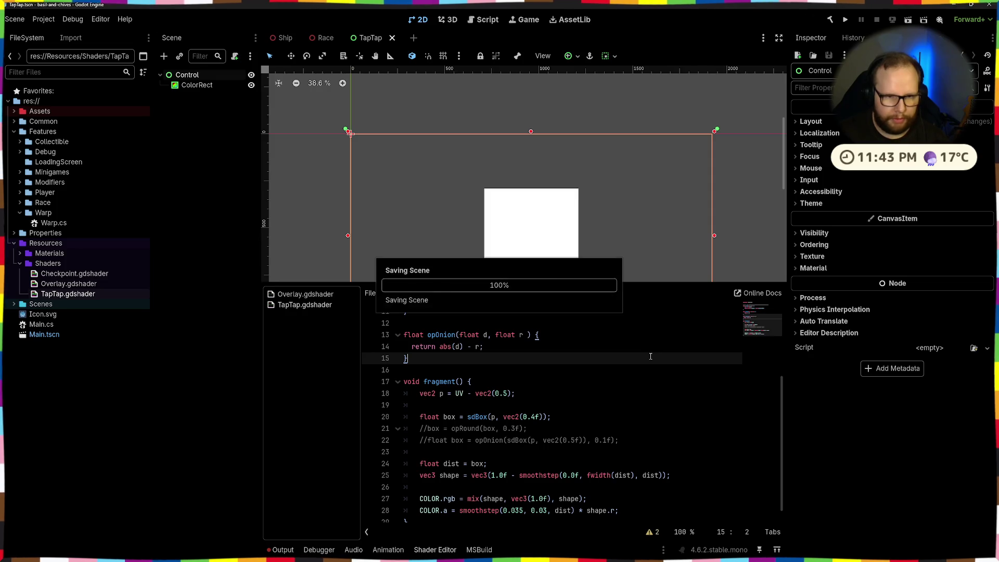
Step: Review lines 21 through 27 of the fragment code
scroll(589, 473, down, 1)
click(583, 421)
drag(419, 467, 617, 467)
click(655, 455)
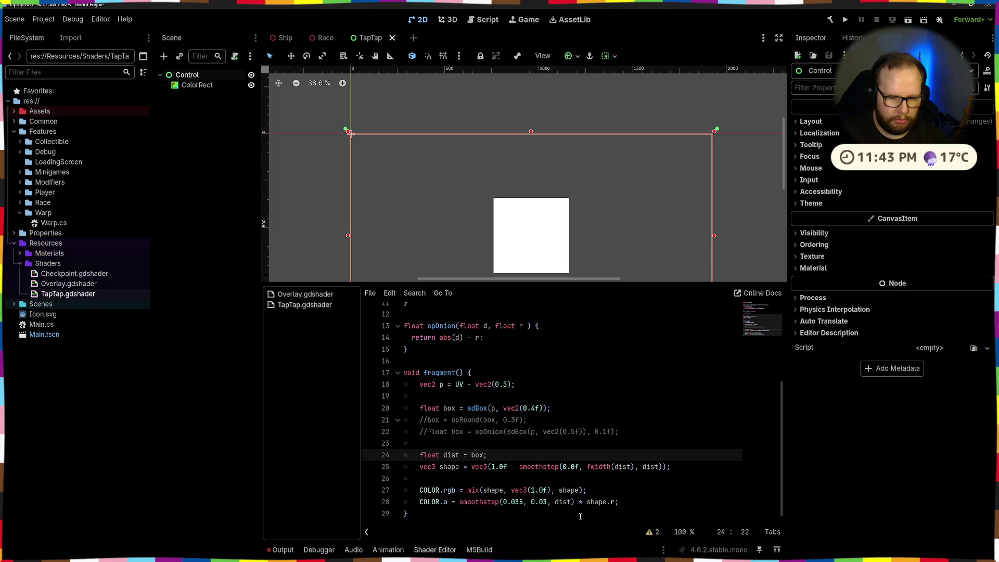
drag(399, 490, 588, 490)
click(599, 495)
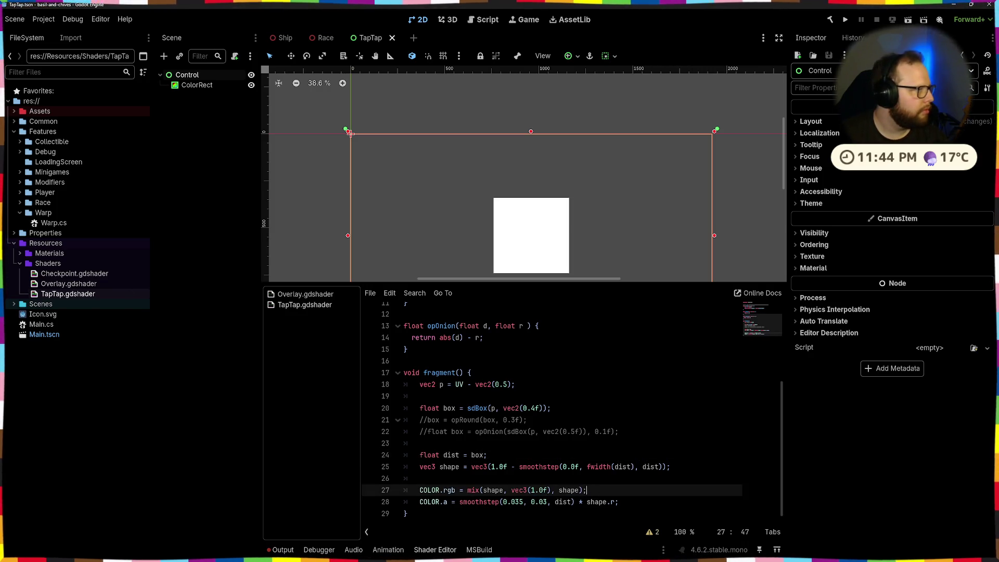
double_click(568, 502)
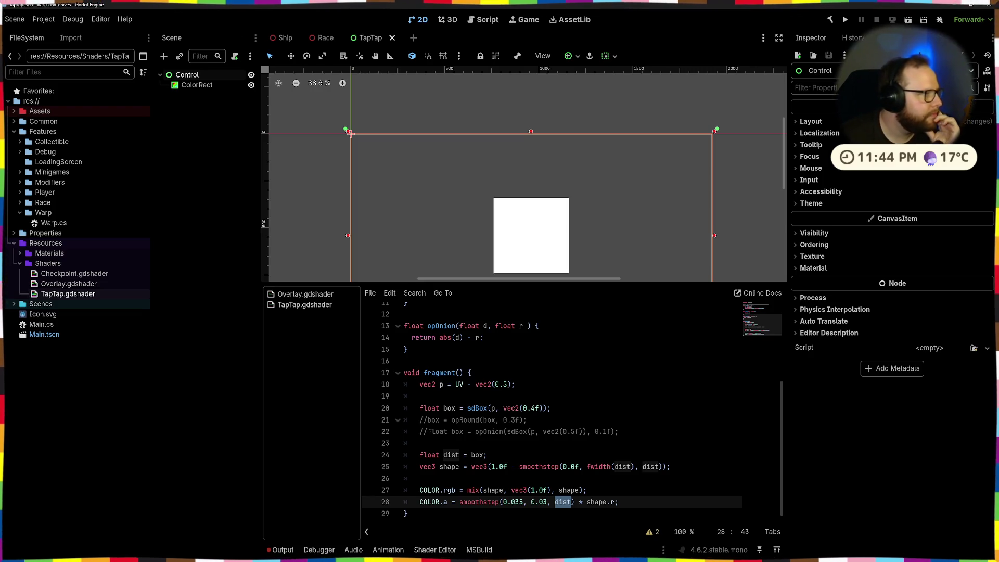
click(449, 455)
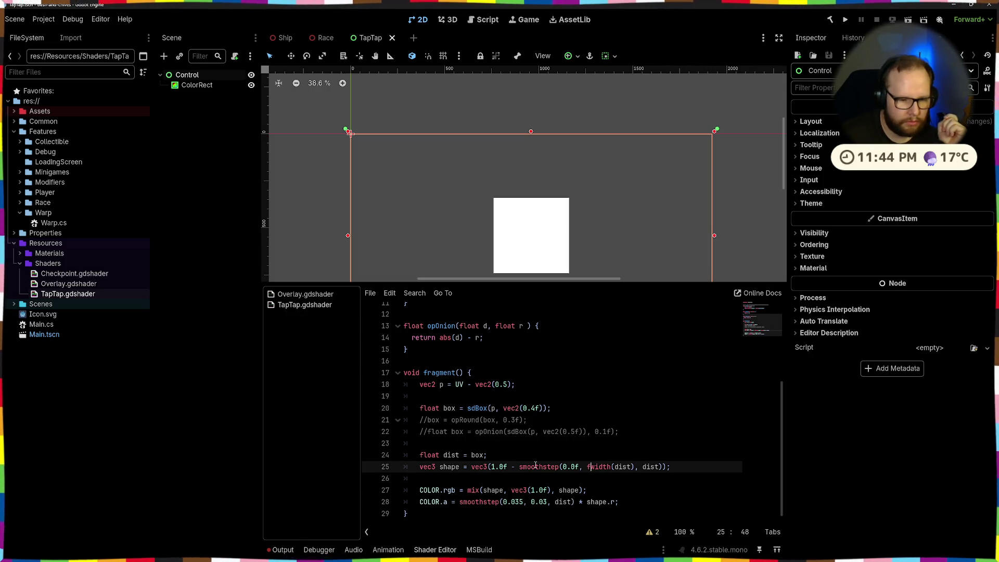
double_click(450, 455)
text(bo)
key(ctrl+z)
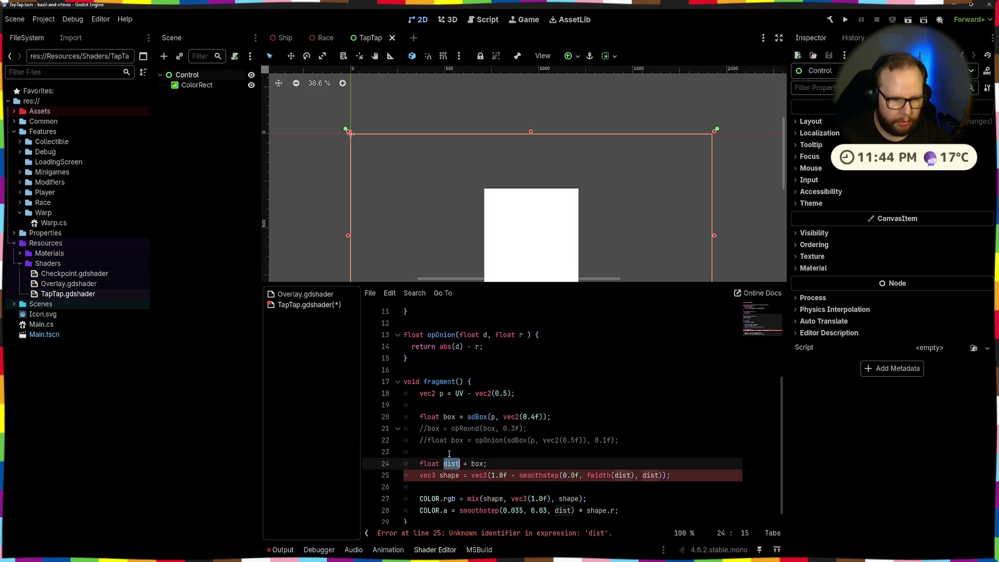
double_click(449, 416)
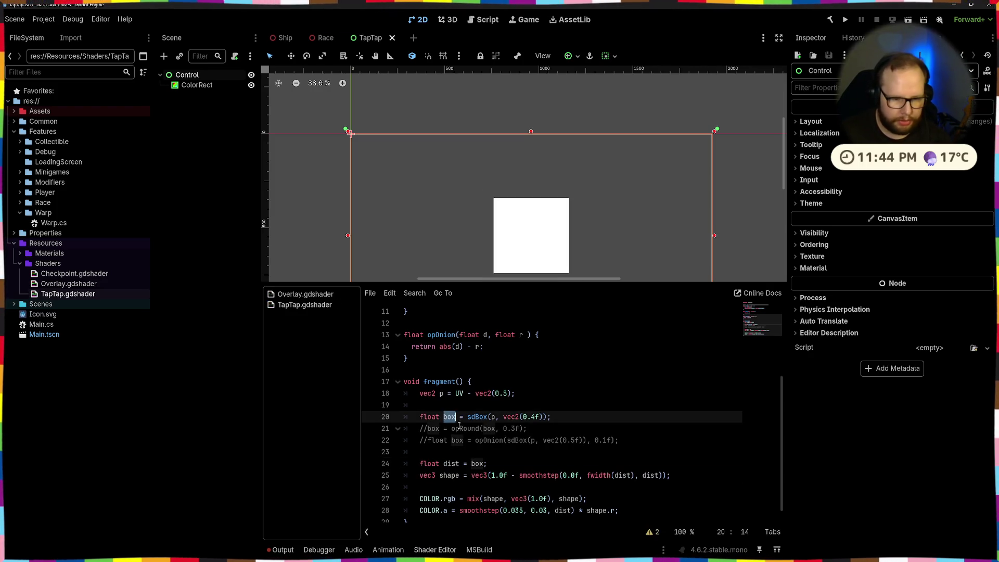
double_click(577, 499)
double_click(570, 511)
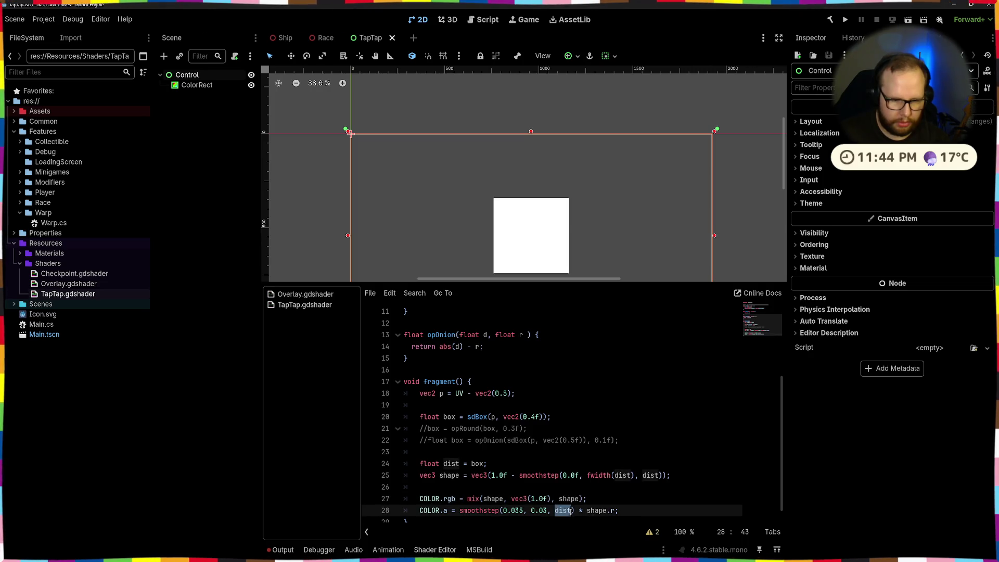
text(box)
key(ctrl+s)
key(ctrl+z)
key(ctrl+s)
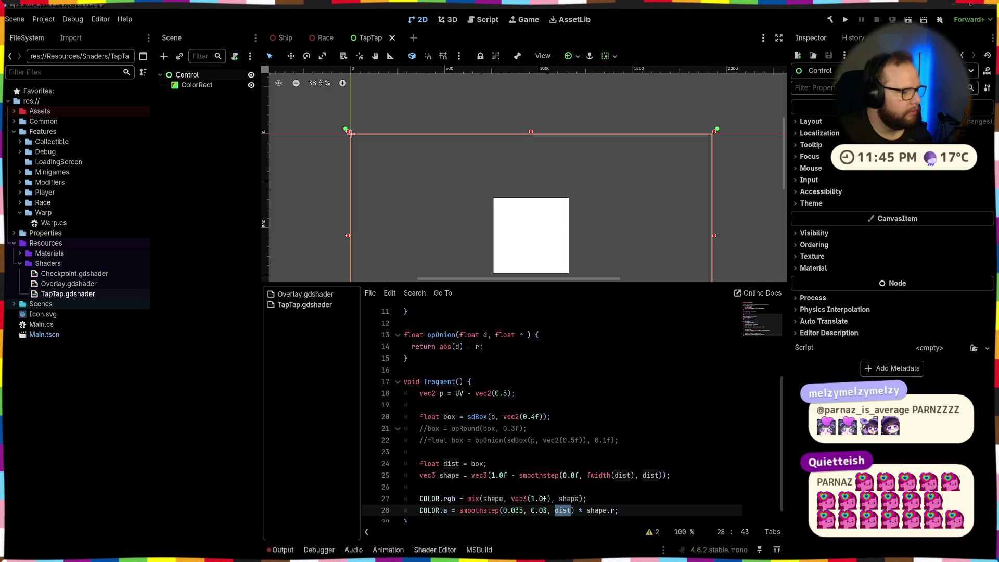
click(640, 473)
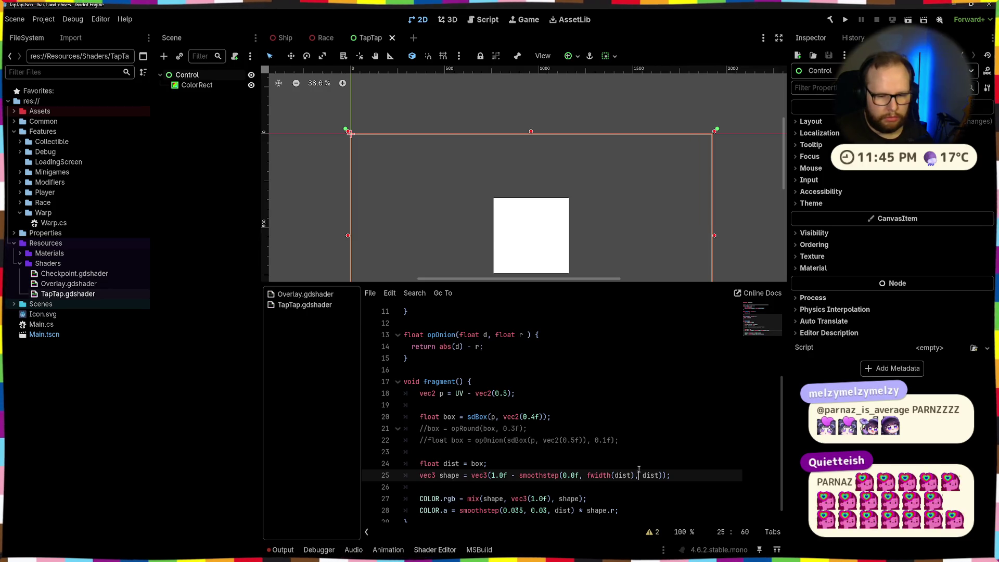
scroll(482, 450, down, 1)
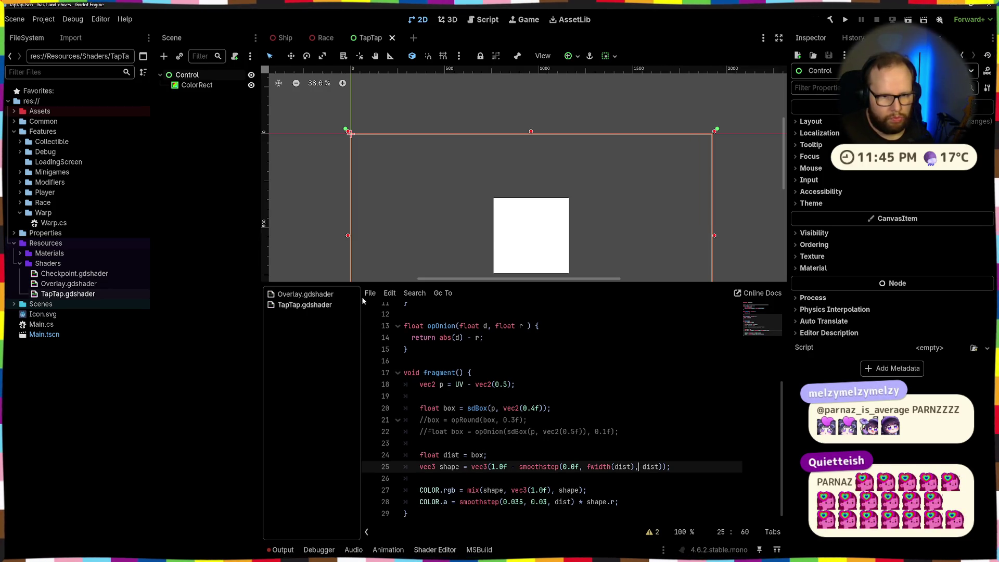
scroll(508, 217, up, 15)
scroll(435, 164, down, 4)
scroll(456, 195, down, 8)
click(542, 501)
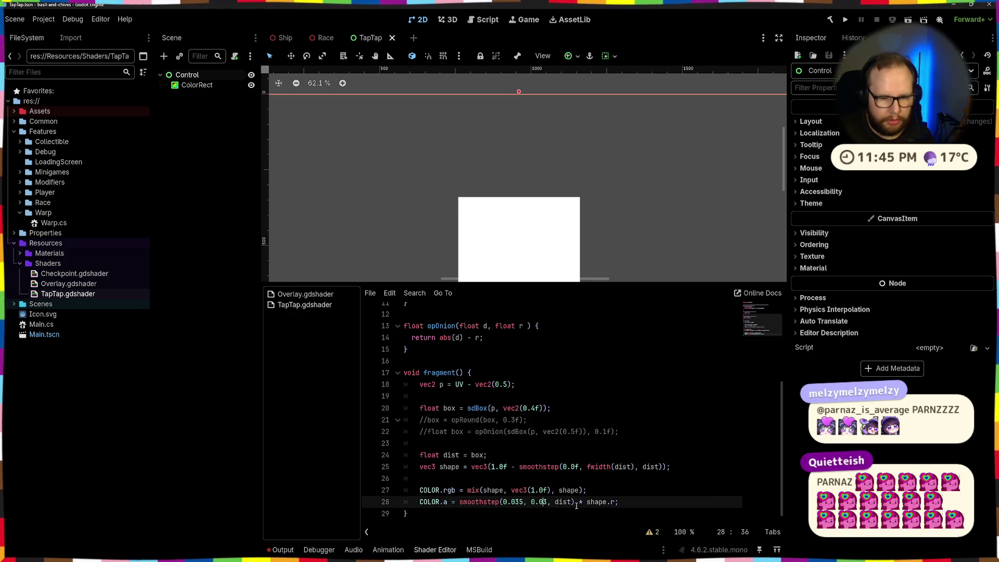
key(BackSpace)
scroll(574, 224, down, 5)
text(0)
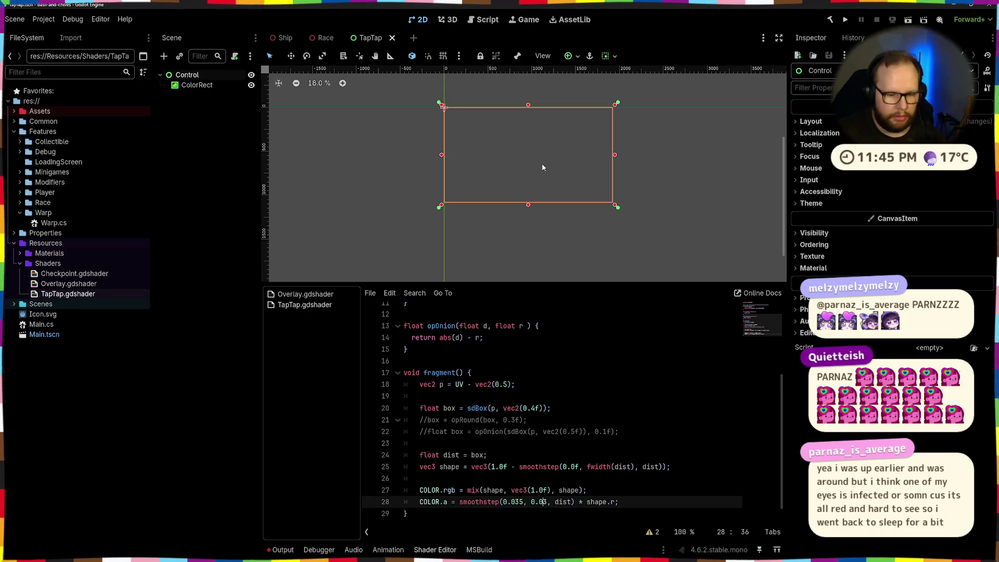
key(Up)
key(Up)
key(Up)
key(Left)
key(Left)
key(BackSpace)
text(5)
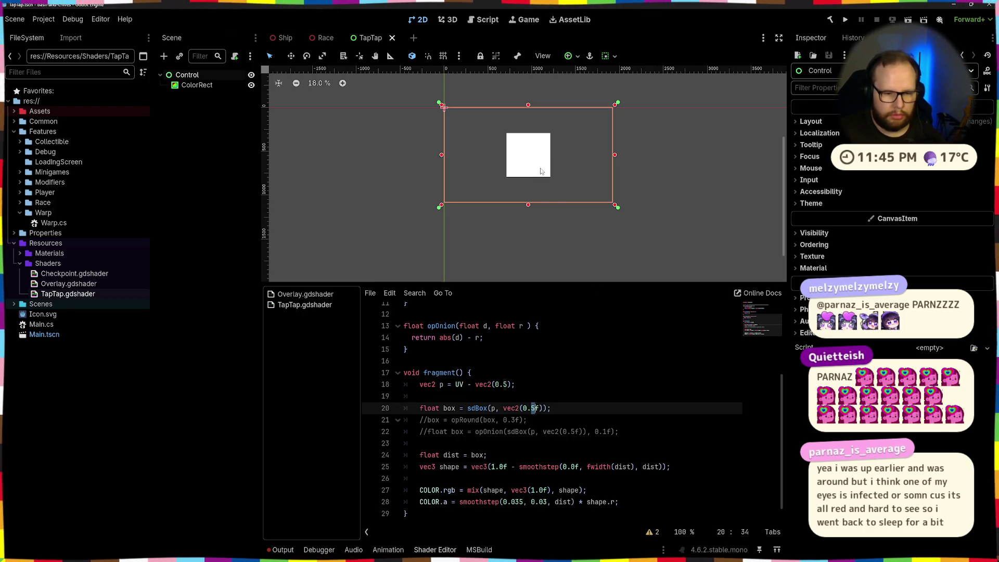
key(BackSpace)
text(4)
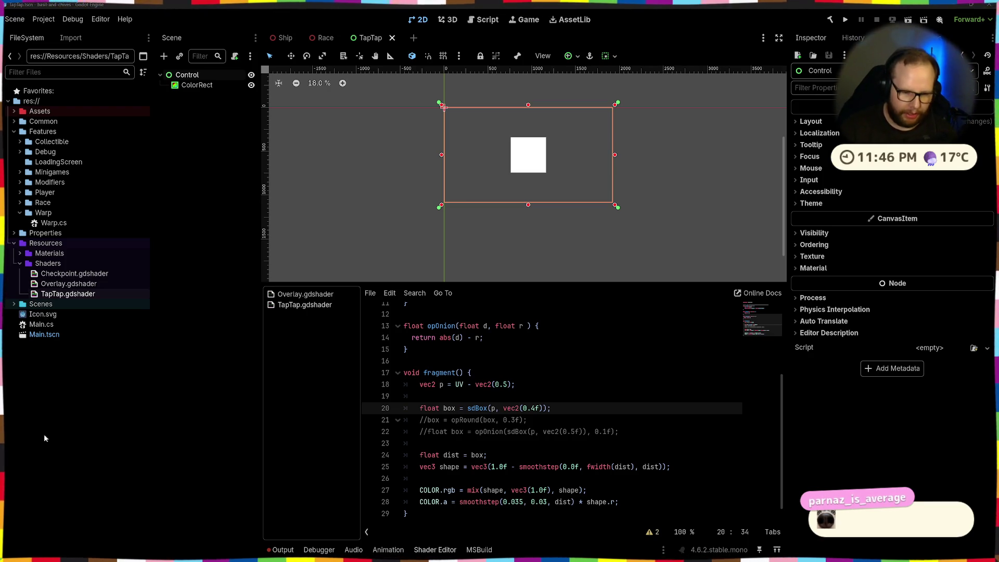
key(Down)
key(Down)
key(Down)
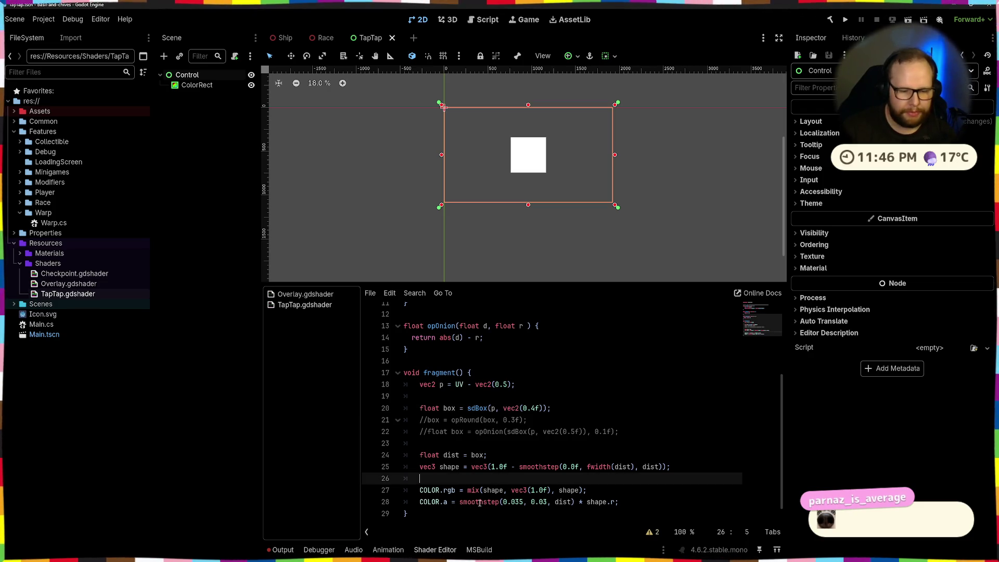
Step: Replace shape.r with 1.0 in the alpha line 28
click(479, 502)
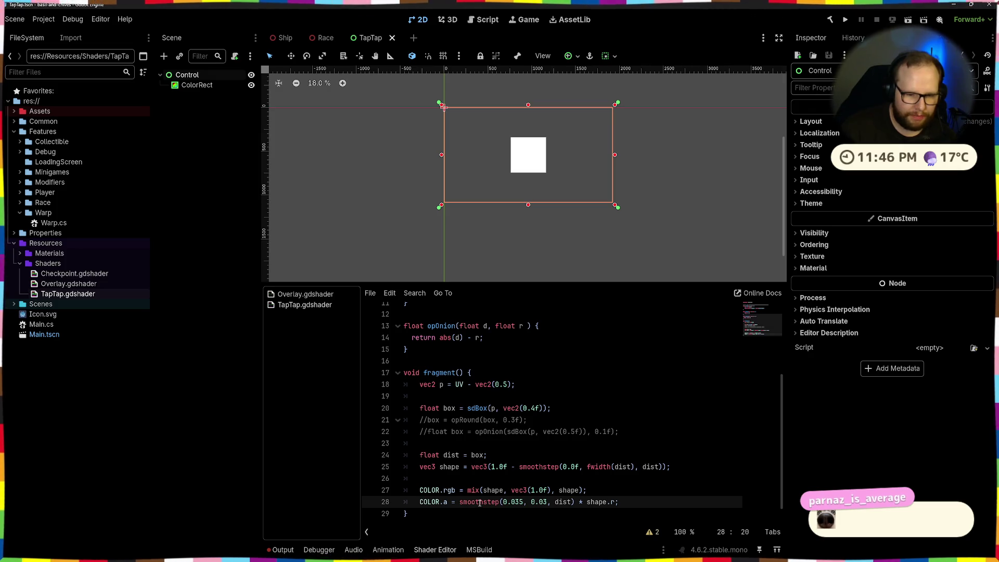
drag(508, 502, 564, 504)
click(563, 502)
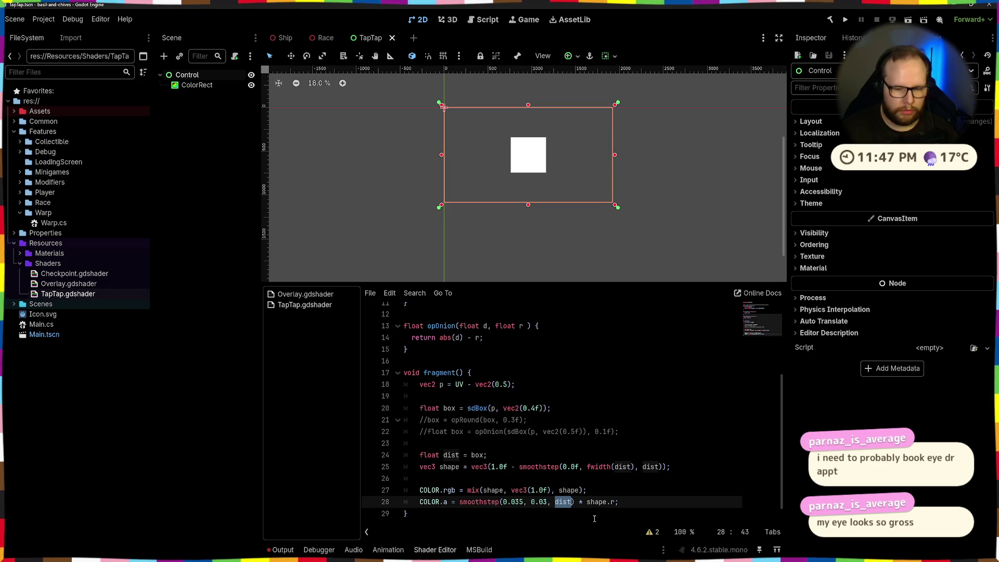
drag(586, 501, 615, 502)
text(1.0)
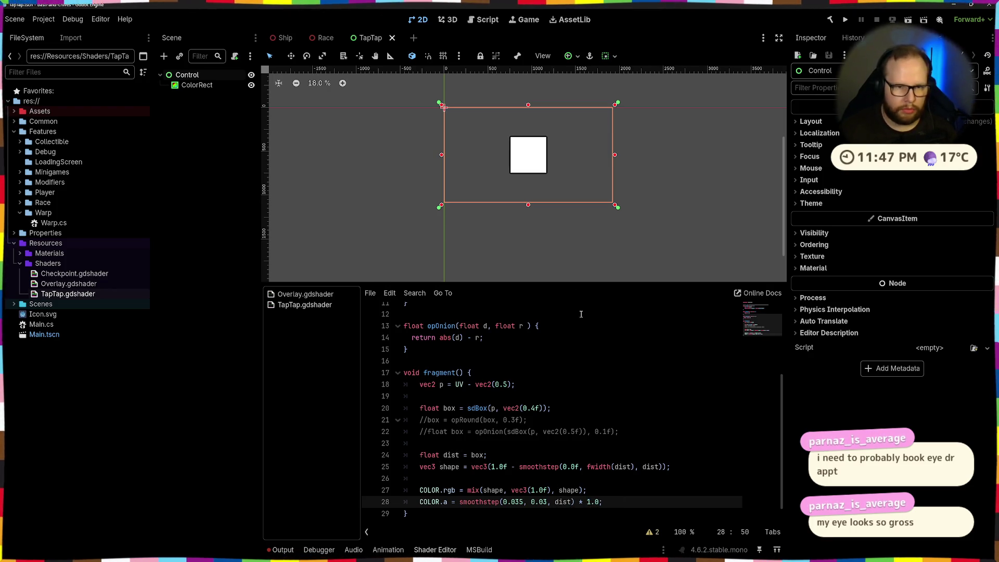
Step: Zoom the 2D view to inspect the square, then select the ColorRect to show its ShaderMaterial
scroll(533, 166, up, 3)
scroll(534, 165, up, 3)
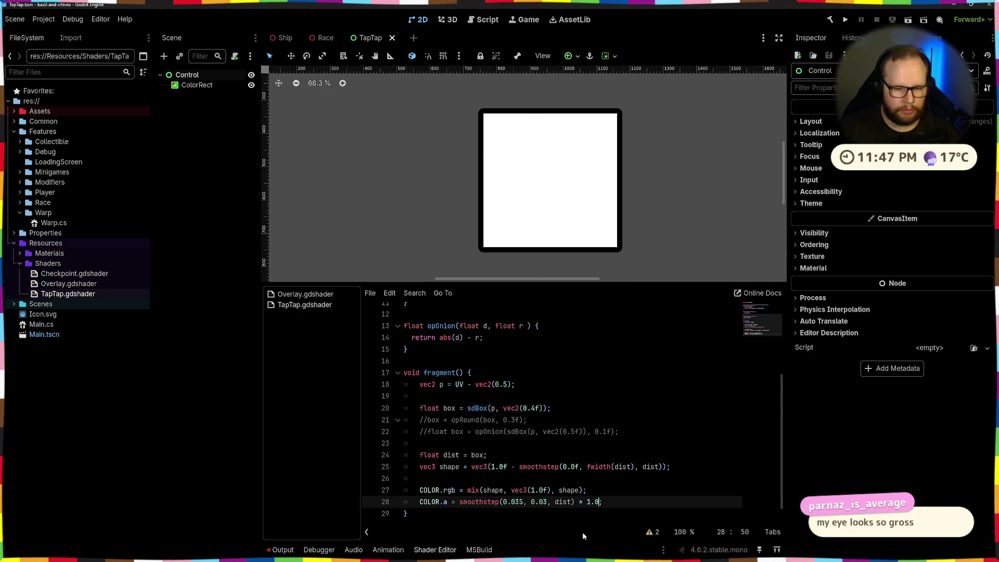
click(589, 503)
key(BackSpace)
scroll(598, 242, down, 4)
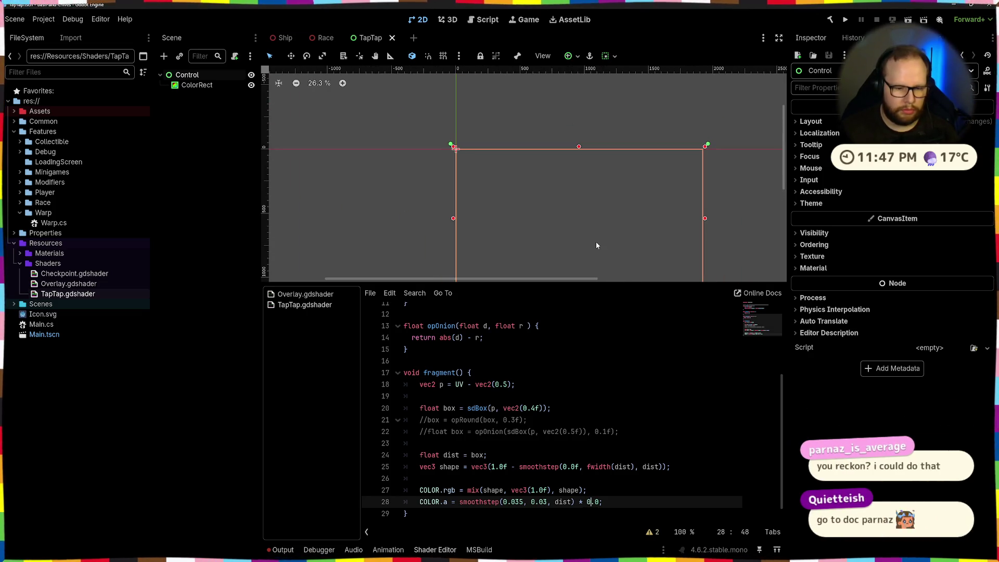
key(ctrl+z)
scroll(597, 244, up, 3)
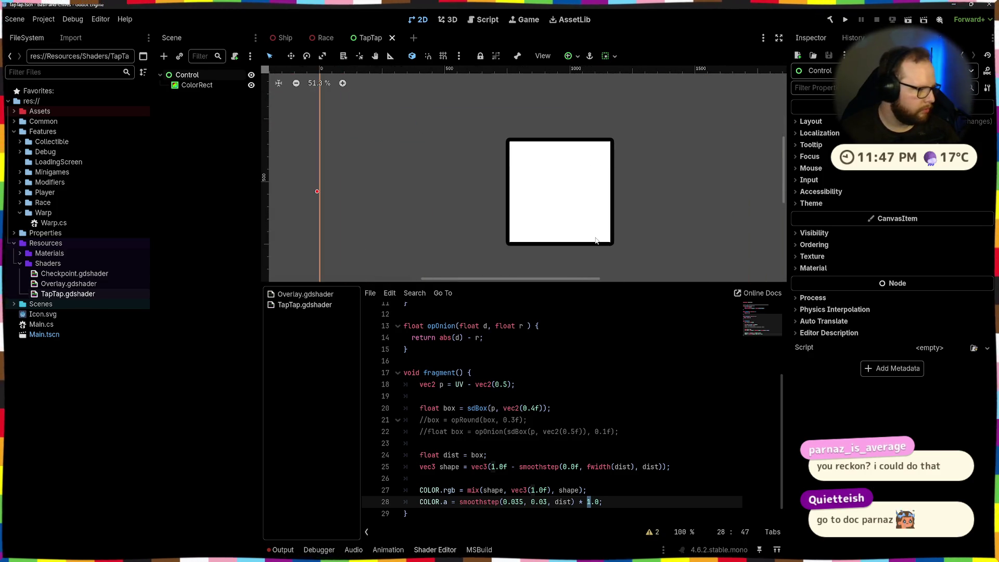
scroll(596, 241, up, 1)
scroll(619, 254, down, 2)
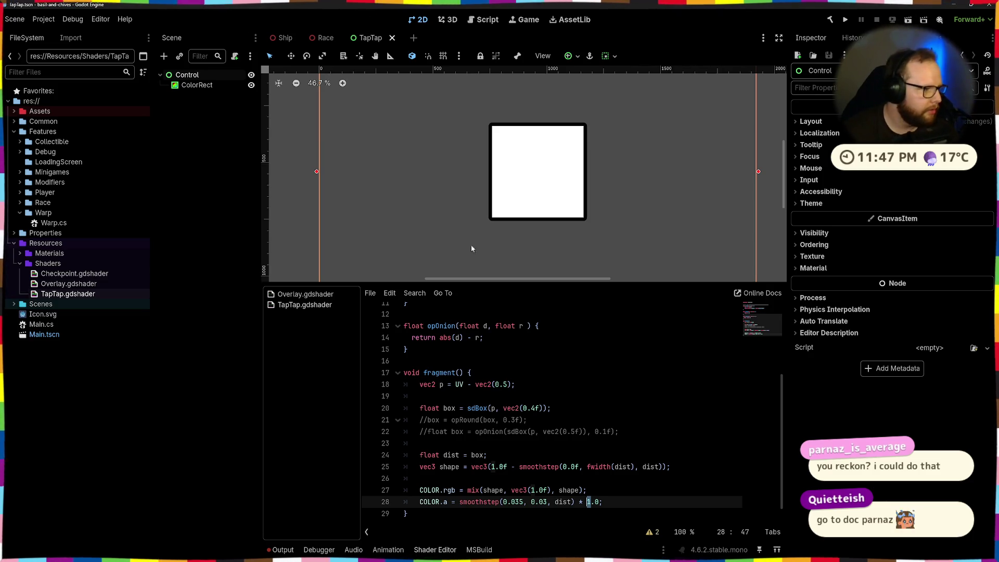
click(551, 167)
click(608, 138)
click(553, 171)
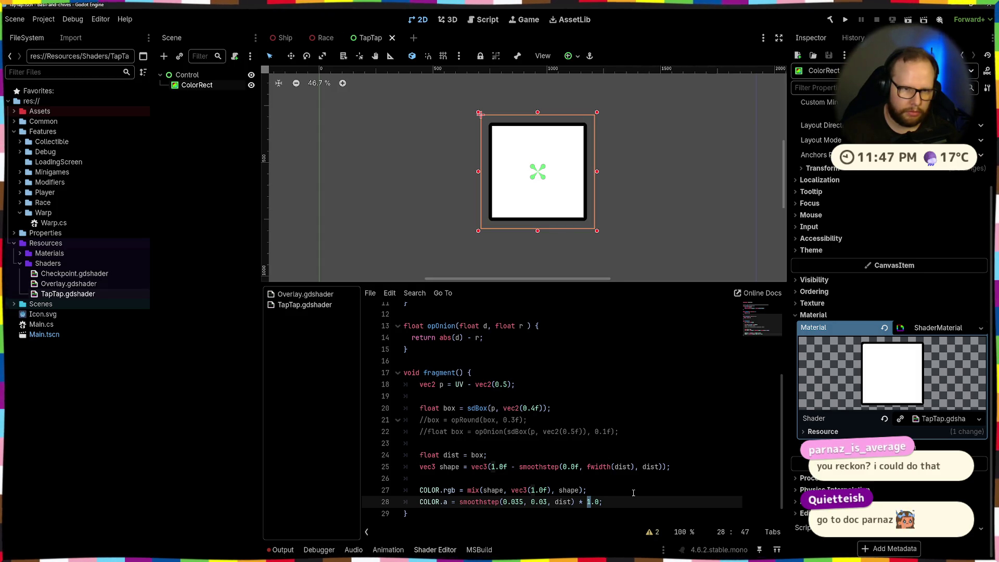
Step: Prefix the smoothstep on line 28 with '1.0 -' and check the preview on the ColorRect
click(579, 502)
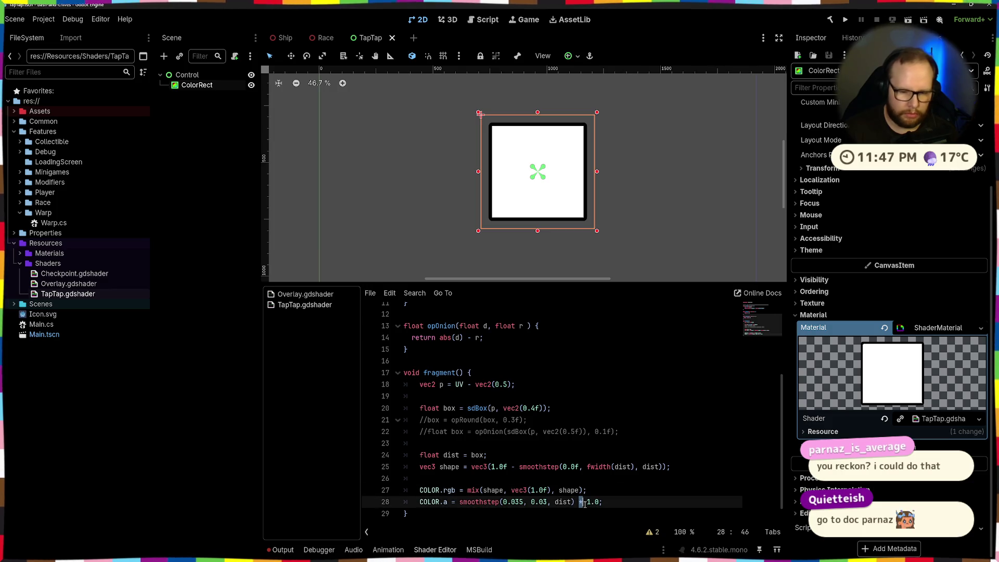
key(ctrl+Left)
key(ctrl+Left)
key(ctrl+Left)
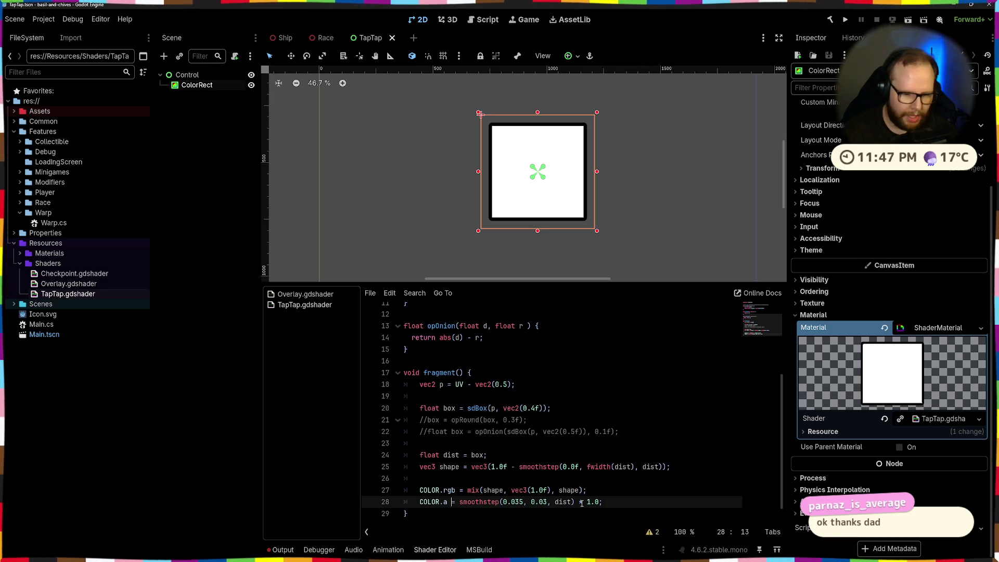
text(1.0 -)
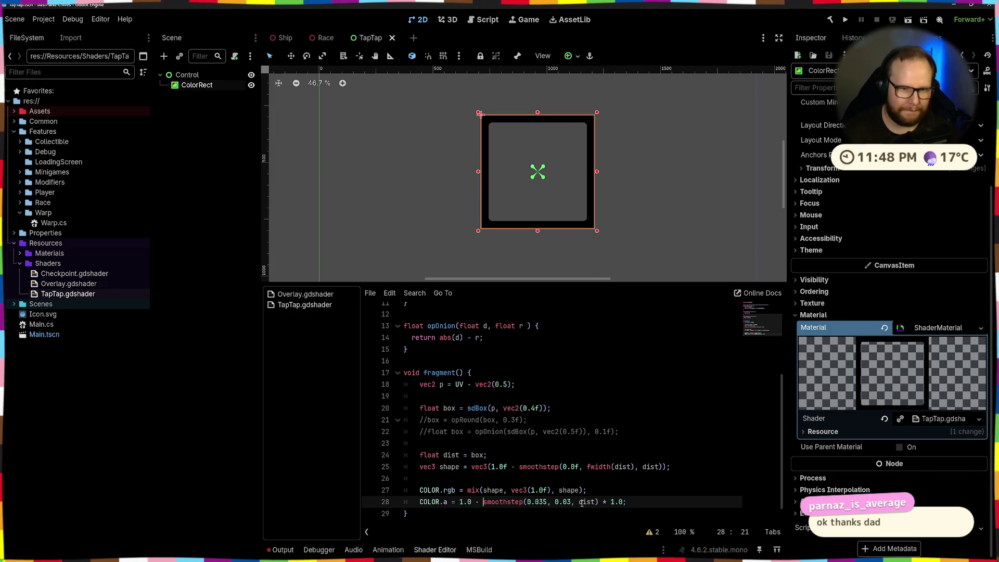
click(660, 166)
scroll(639, 181, down, 3)
scroll(627, 166, up, 3)
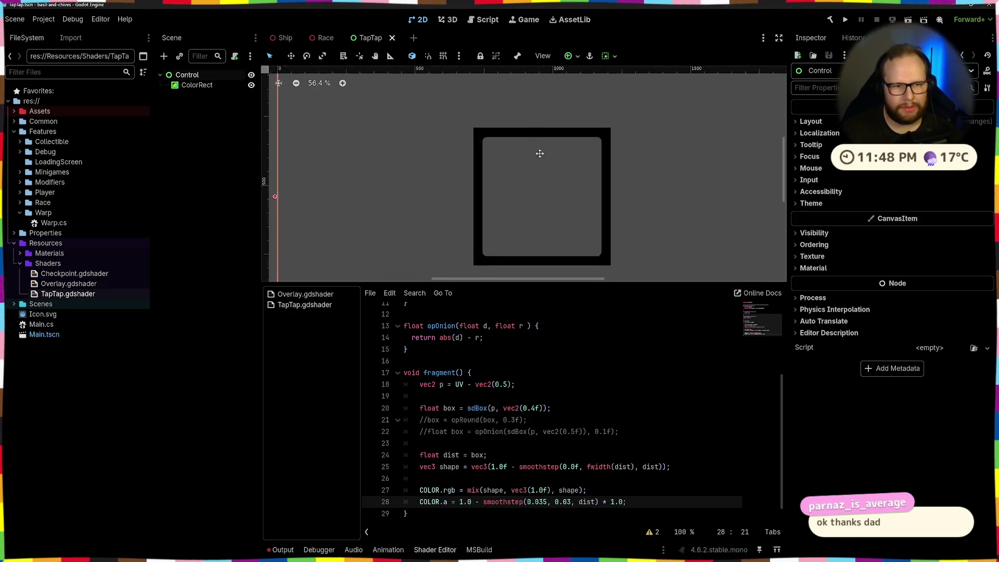
click(595, 224)
scroll(591, 175, up, 2)
scroll(520, 156, down, 2)
click(613, 208)
click(583, 209)
Step: Remove the '1.0 -' prefix from the alpha line again
click(604, 443)
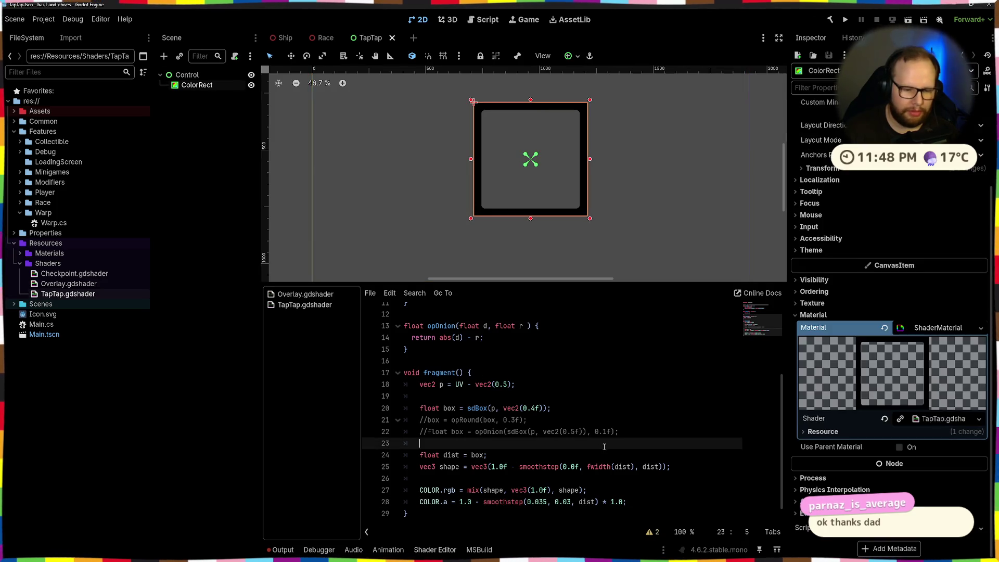
click(471, 503)
key(Delete)
key(Delete)
key(Delete)
key(BackSpace)
key(BackSpace)
key(BackSpace)
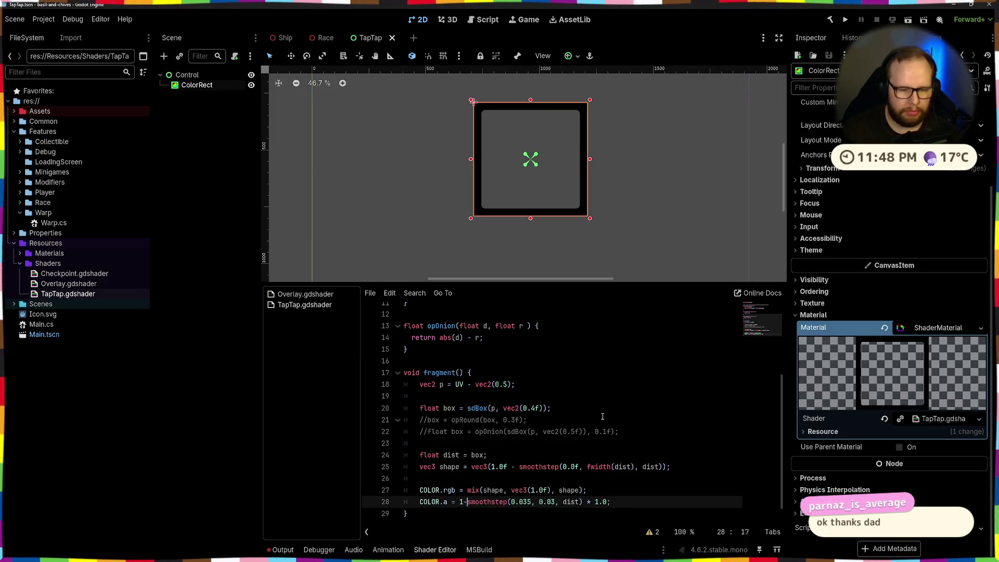
Step: Change the second smoothstep edge on line 28 from 0.03 to 0.3
scroll(516, 208, up, 3)
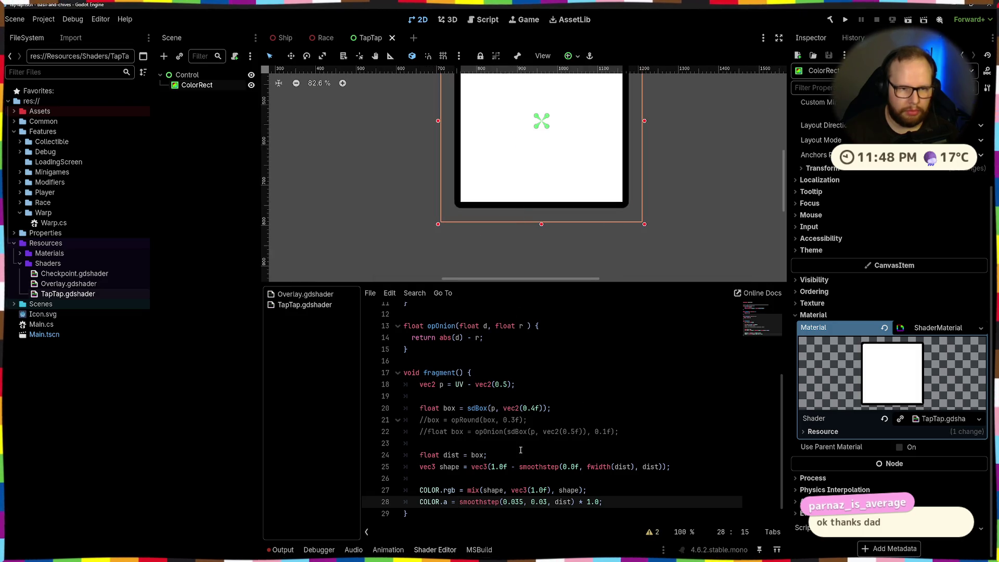
double_click(540, 500)
text(5)
key(BackSpace)
text(3)
Step: Inspect the now-transparent ColorRect in the 2D view and reselect it
scroll(593, 202, down, 2)
scroll(432, 147, up, 4)
click(484, 229)
scroll(484, 208, up, 10)
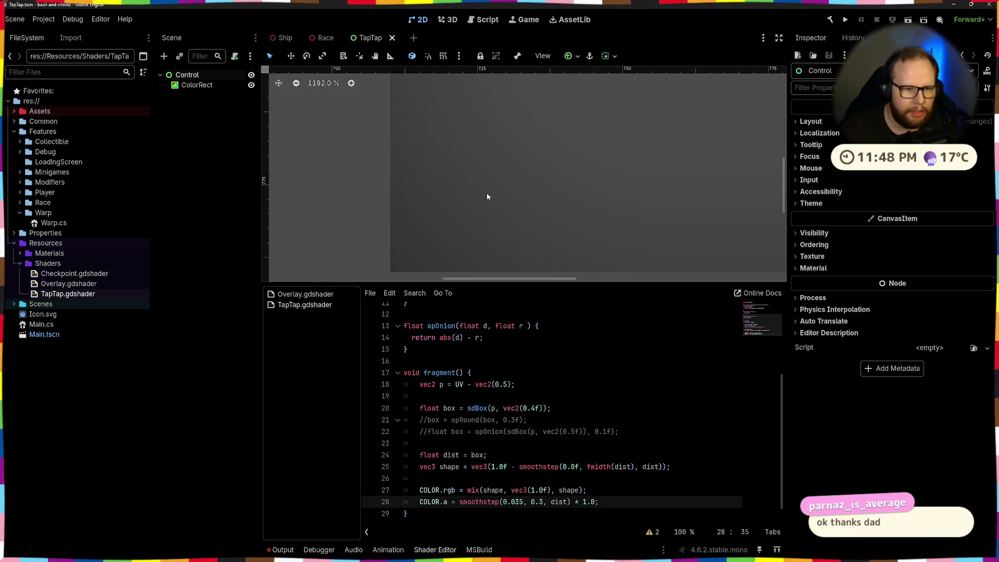
scroll(486, 192, down, 12)
scroll(600, 174, down, 5)
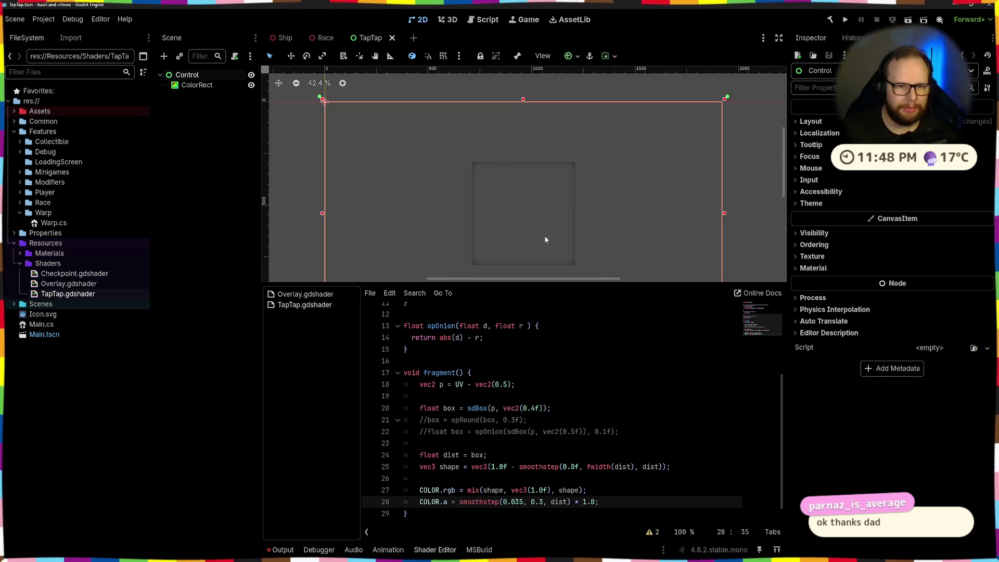
click(544, 241)
click(569, 56)
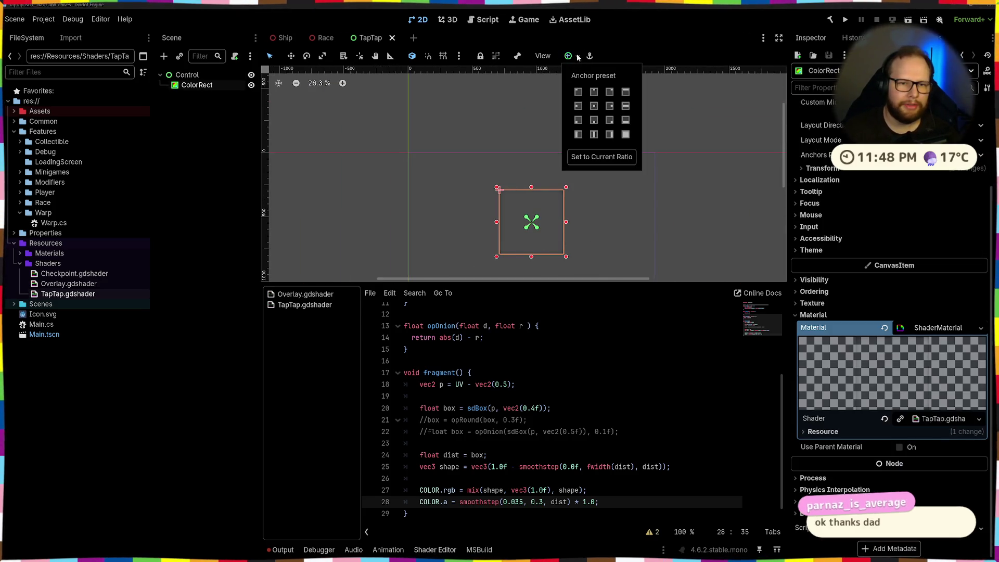
Step: Apply the Full Rect anchor preset to the ColorRect and save the TapTap scene
click(628, 142)
key(Escape)
scroll(604, 225, down, 2)
key(ctrl+s)
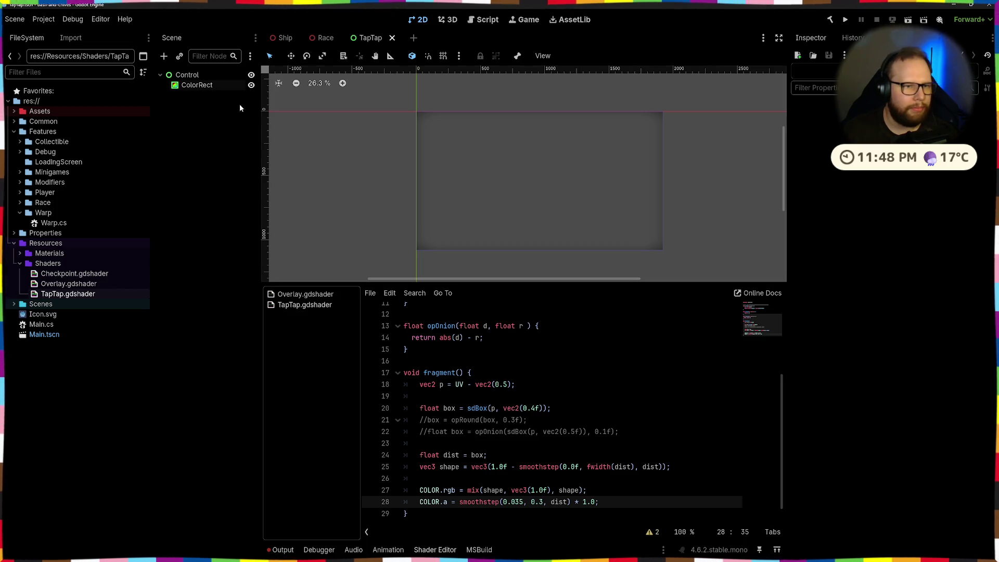
Step: Instance TapTap.tscn as a child of the Race root node and run the game
click(325, 37)
click(196, 74)
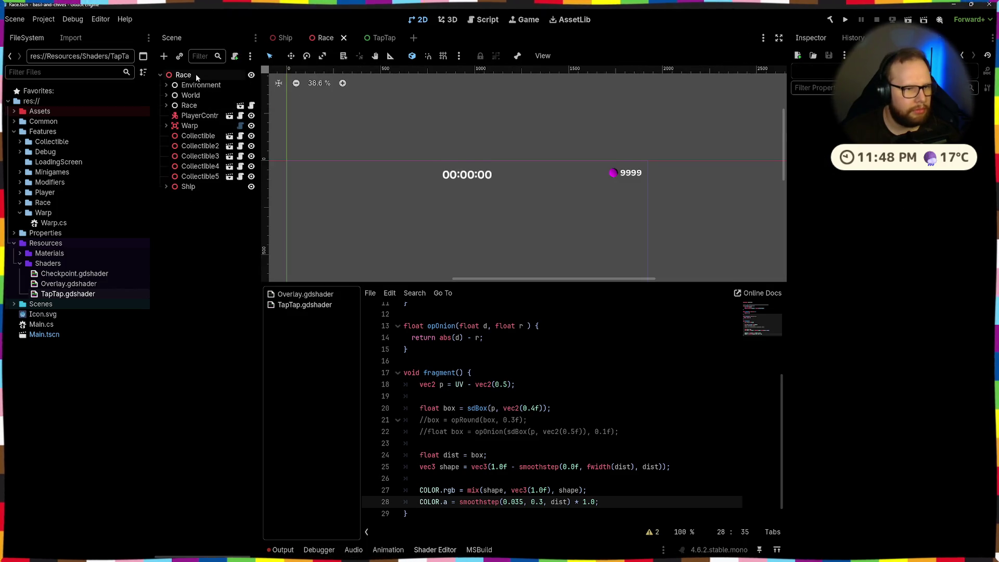
key(ctrl+shift+a)
text(tap)
key(Return)
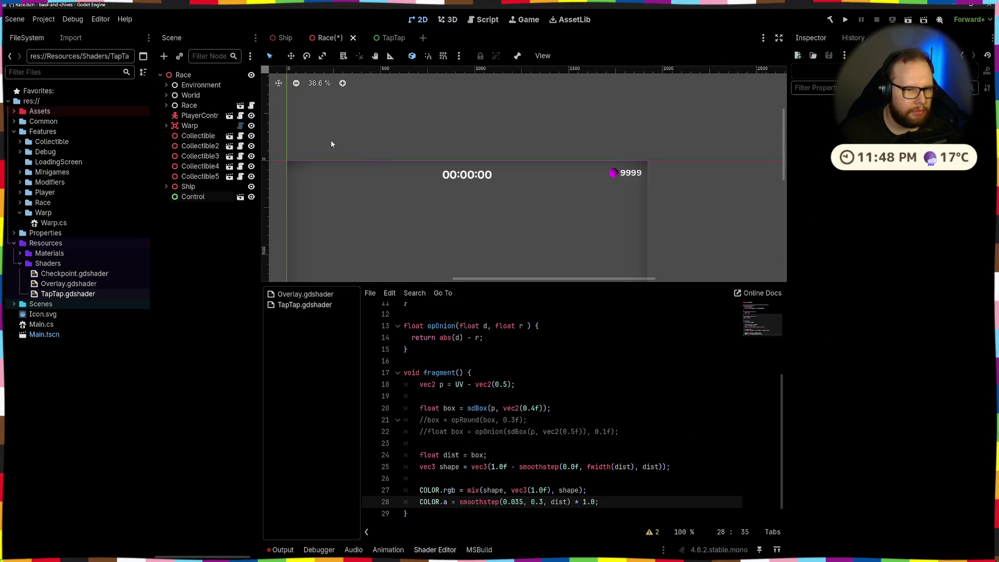
scroll(421, 104, down, 3)
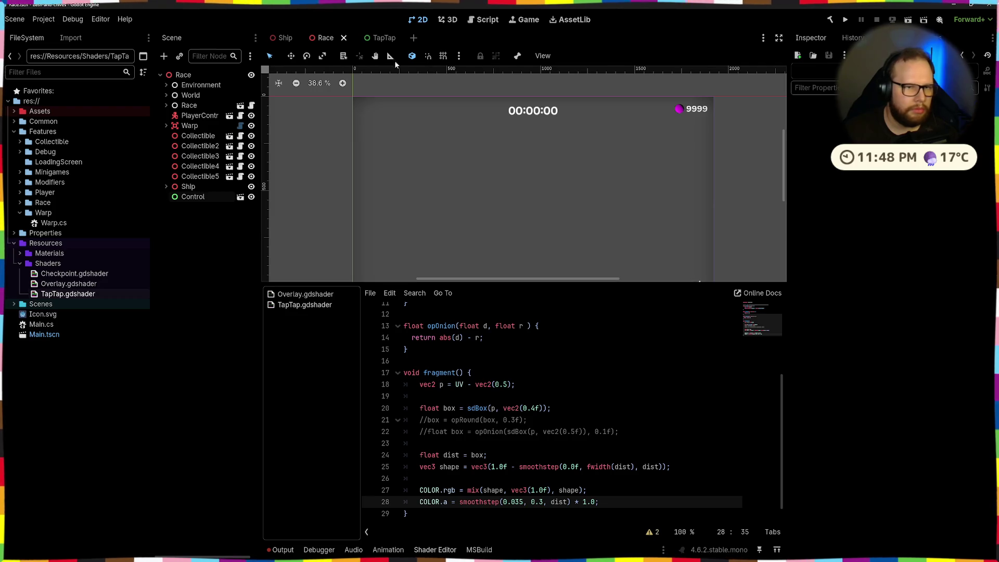
click(845, 19)
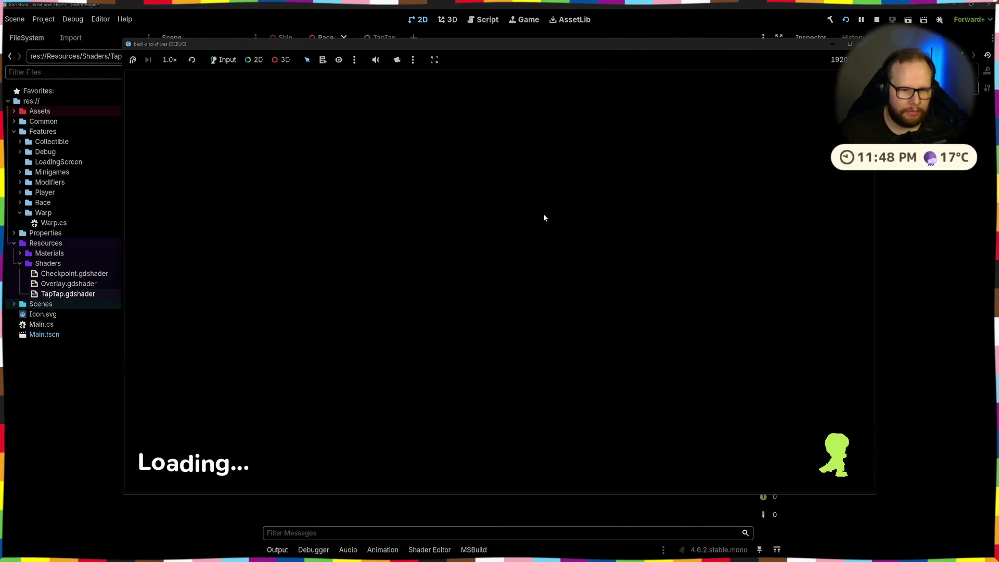
Step: Walk forward and double-jump across the first platforms onto the red platform
key(w)
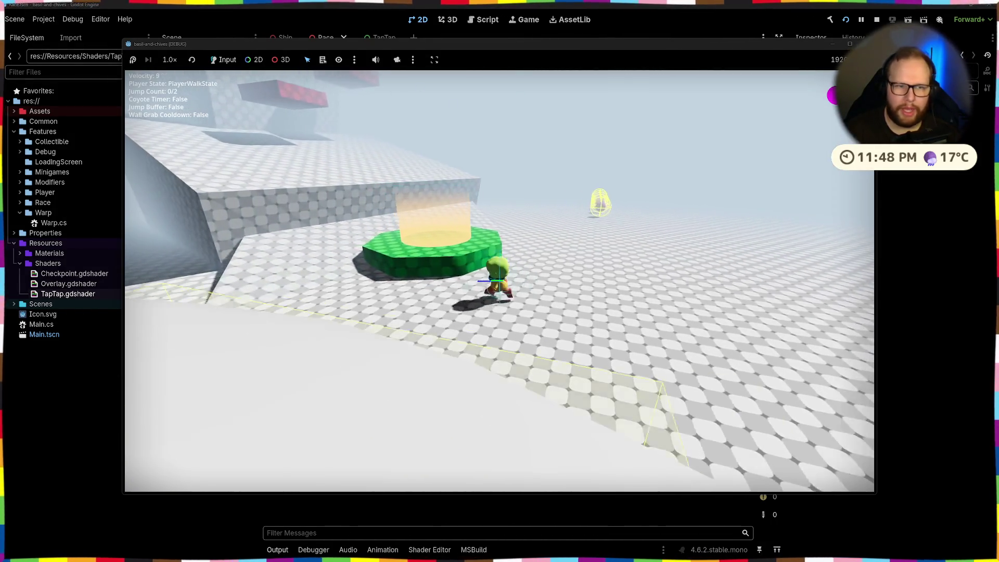
key(space)
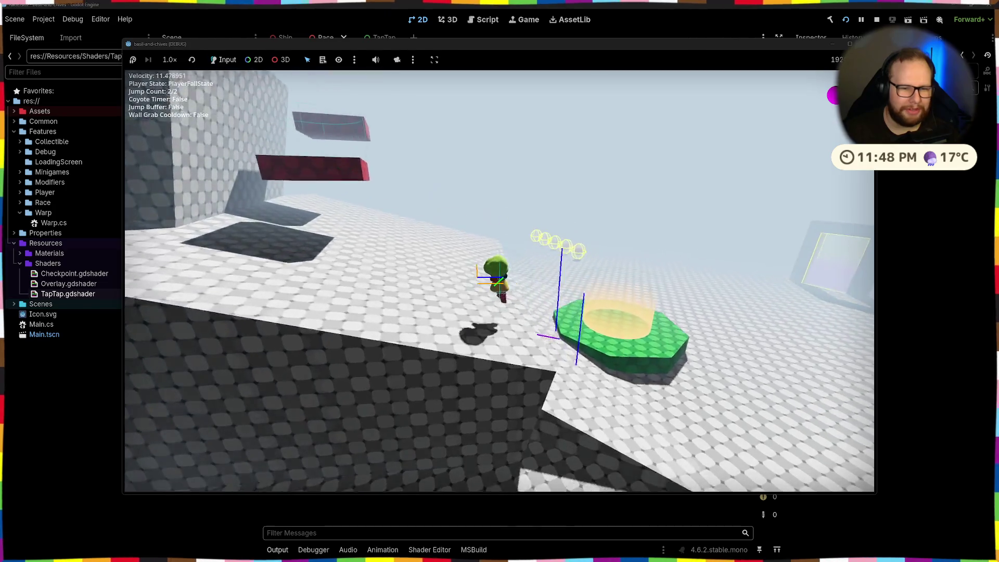
key(space)
key(w)
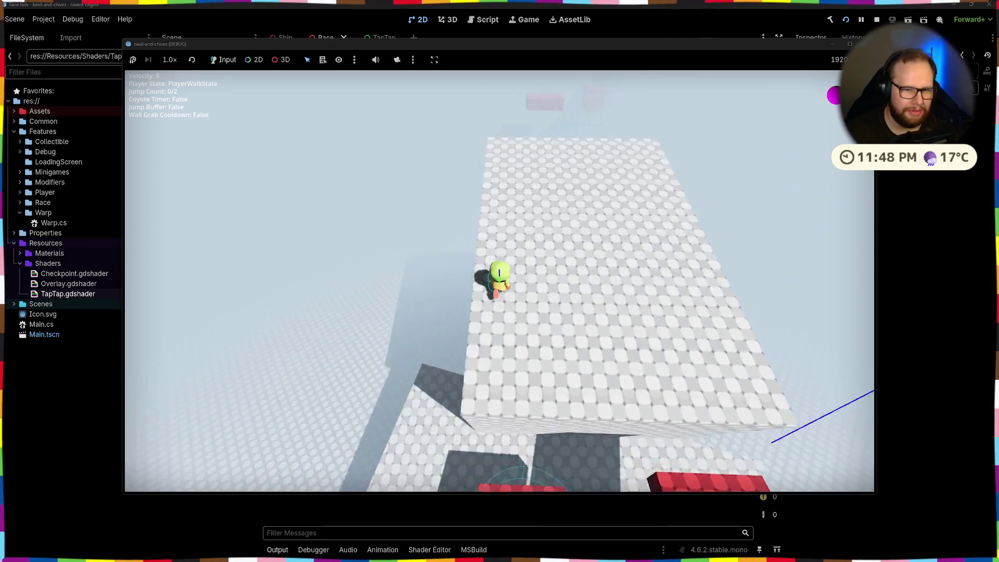
key(space)
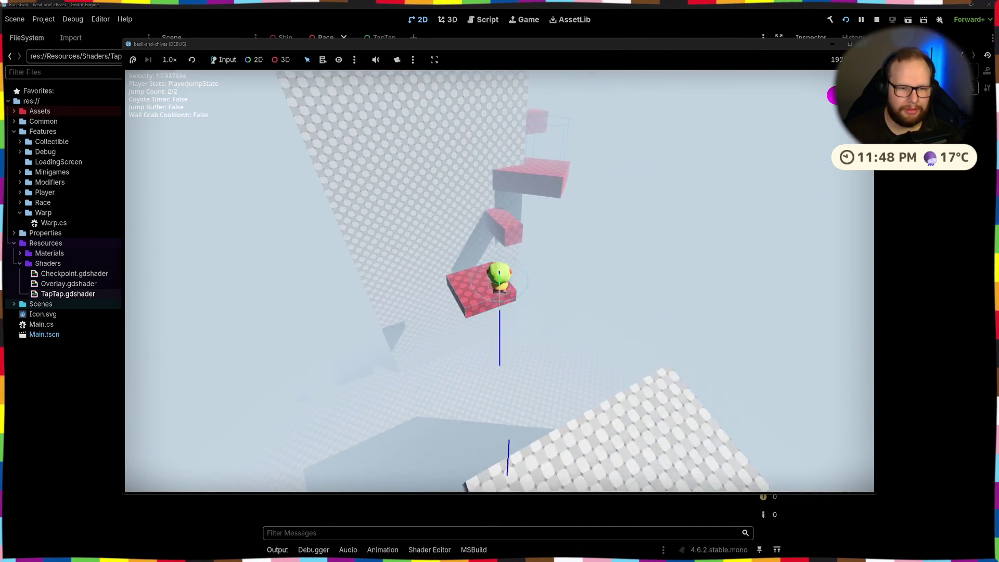
key(space)
key(w)
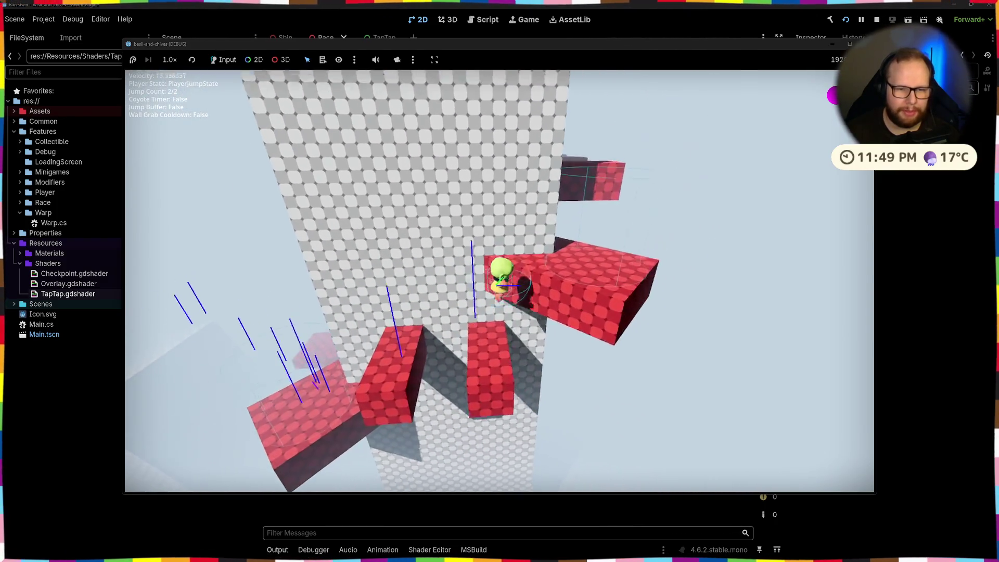
key(space)
key(space)
key(w)
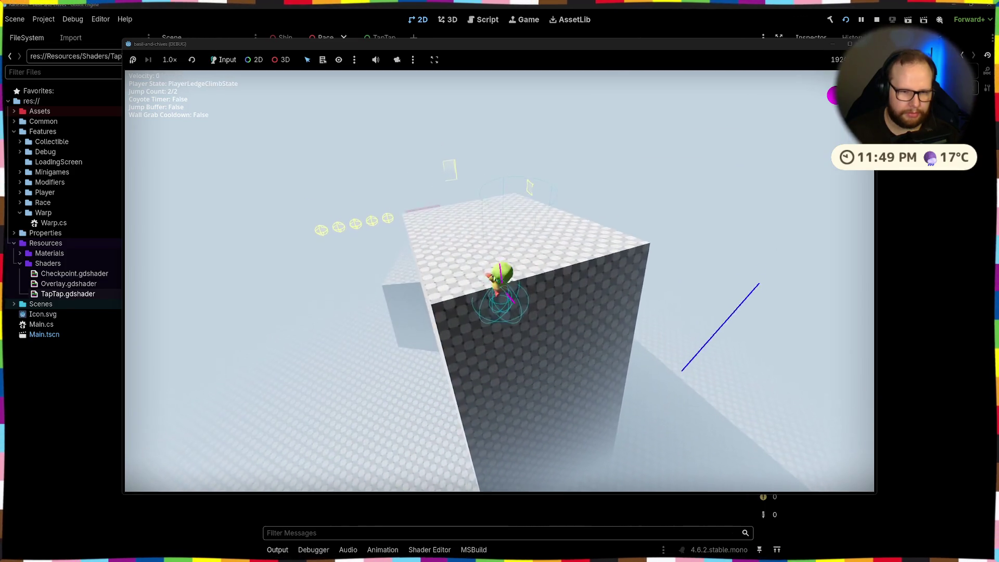
Step: Climb onto the block, collect the three orbs, and stop the game with F8
key(w)
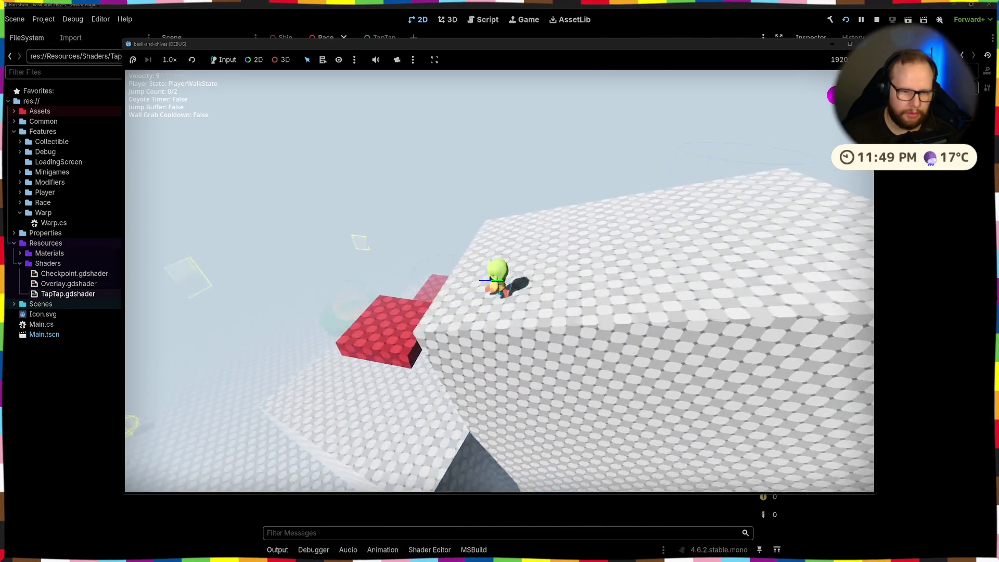
key(w)
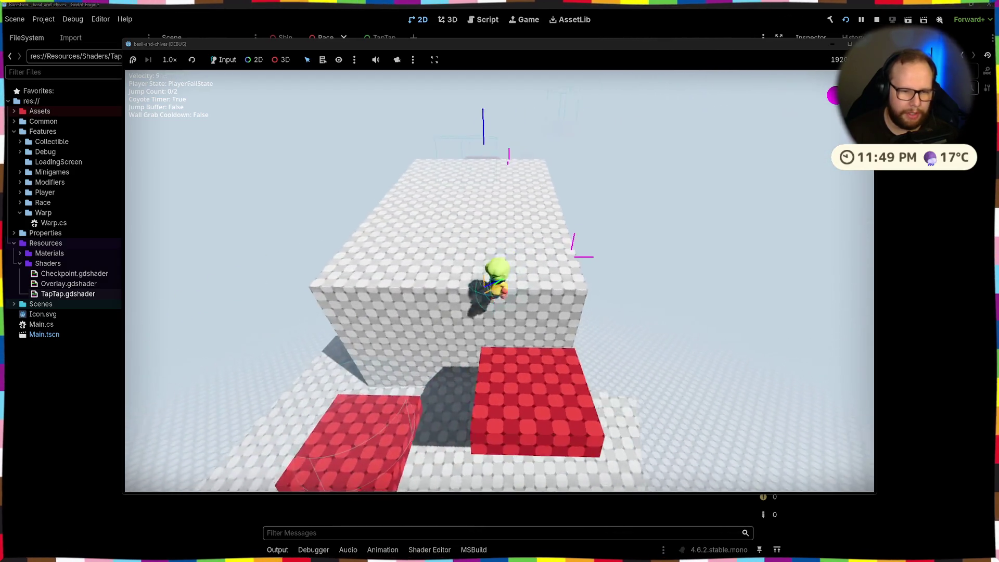
key(space)
key(space)
key(w)
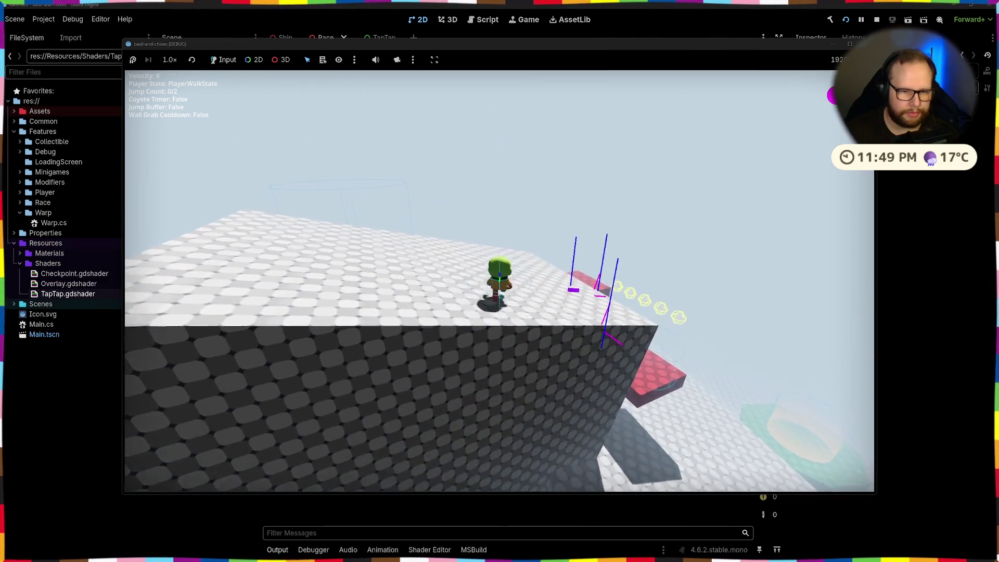
key(space)
key(space)
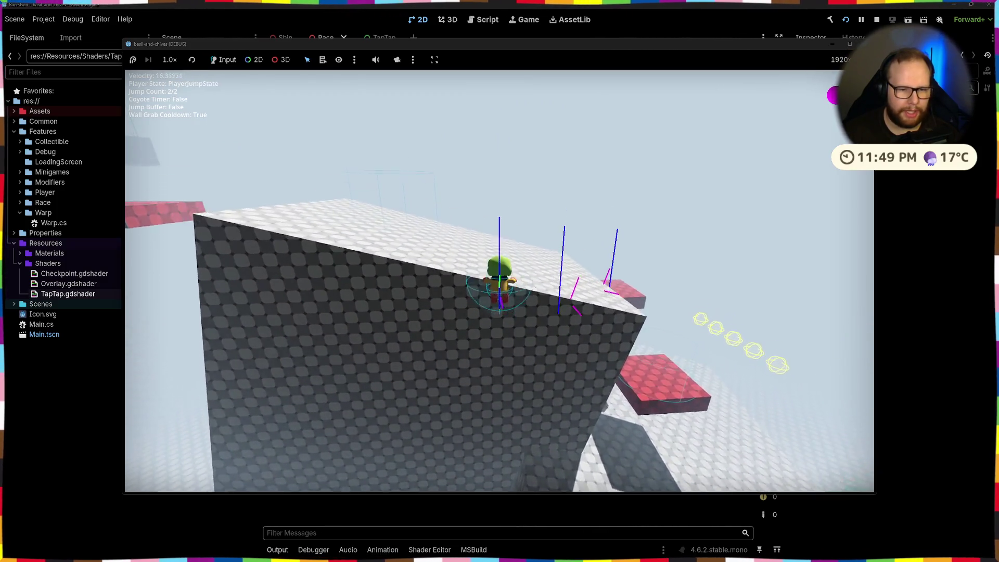
key(w)
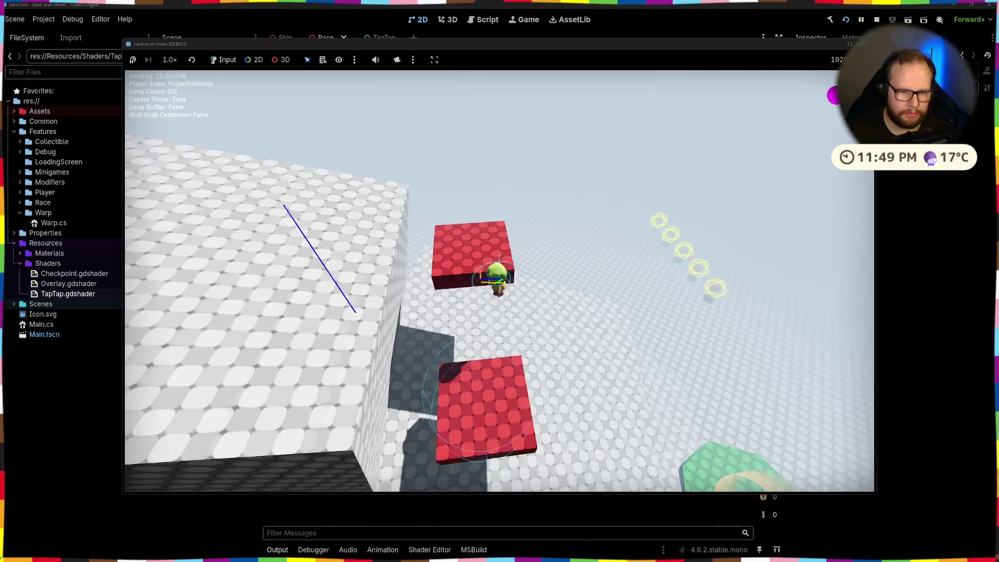
key(w)
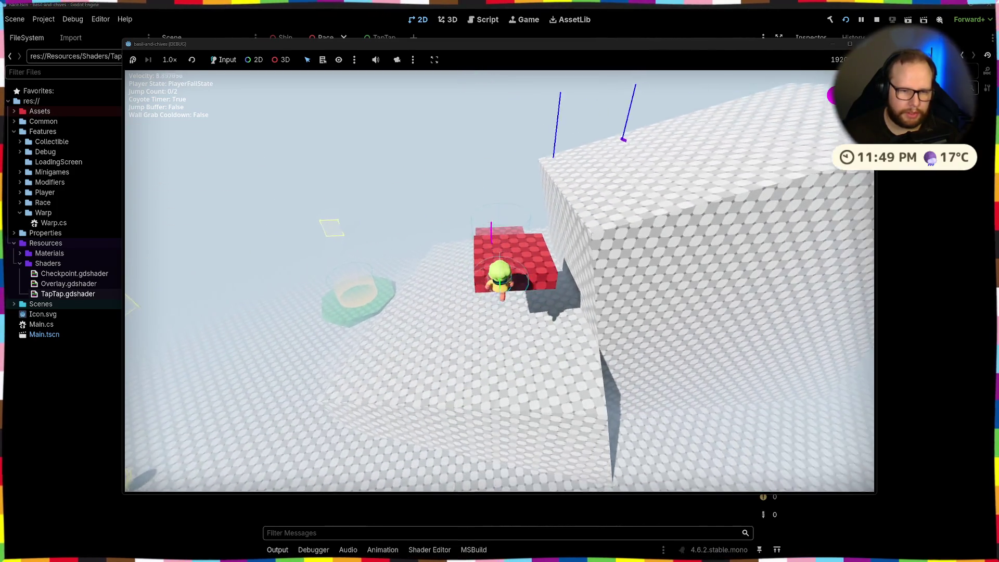
key(space)
key(space)
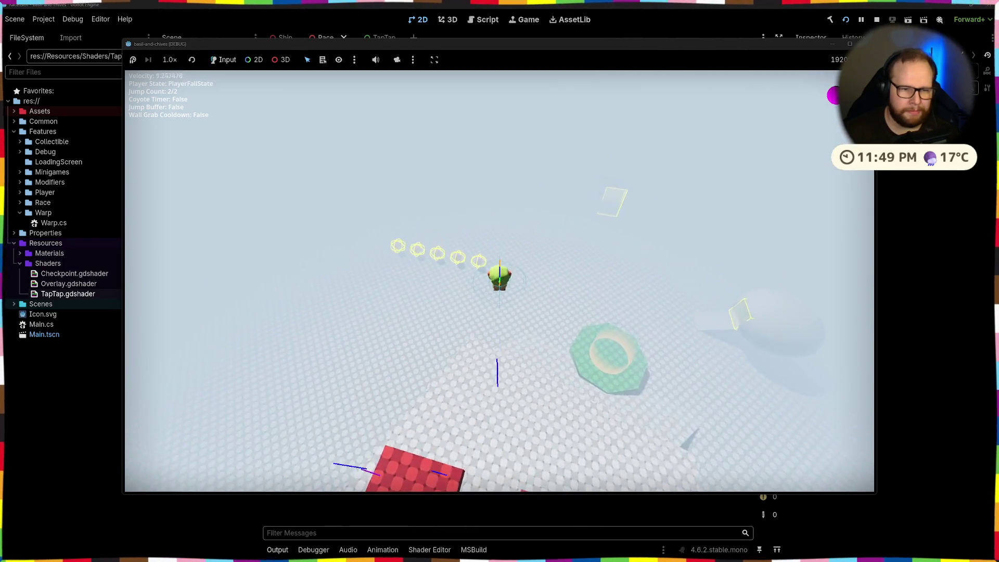
key(w)
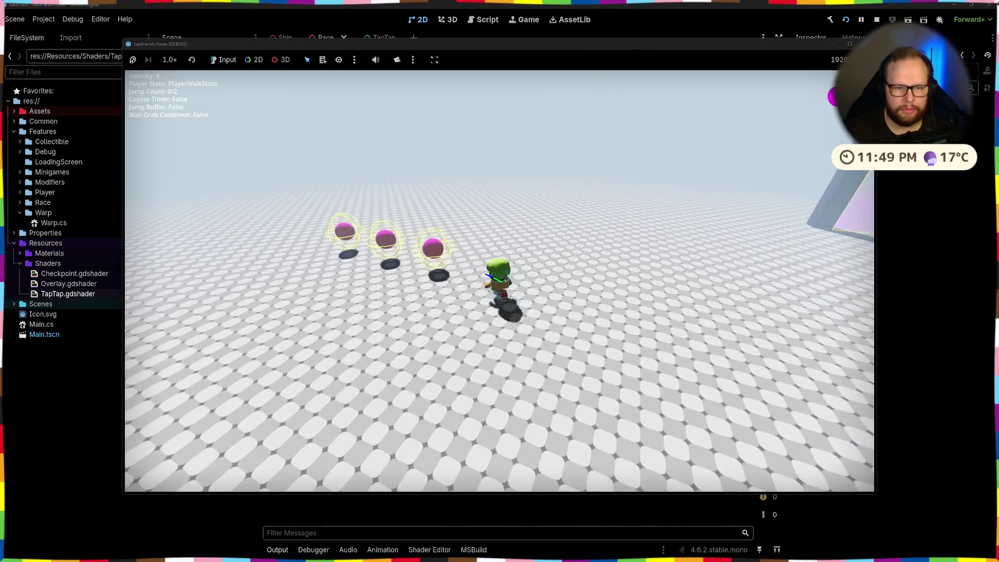
key(w)
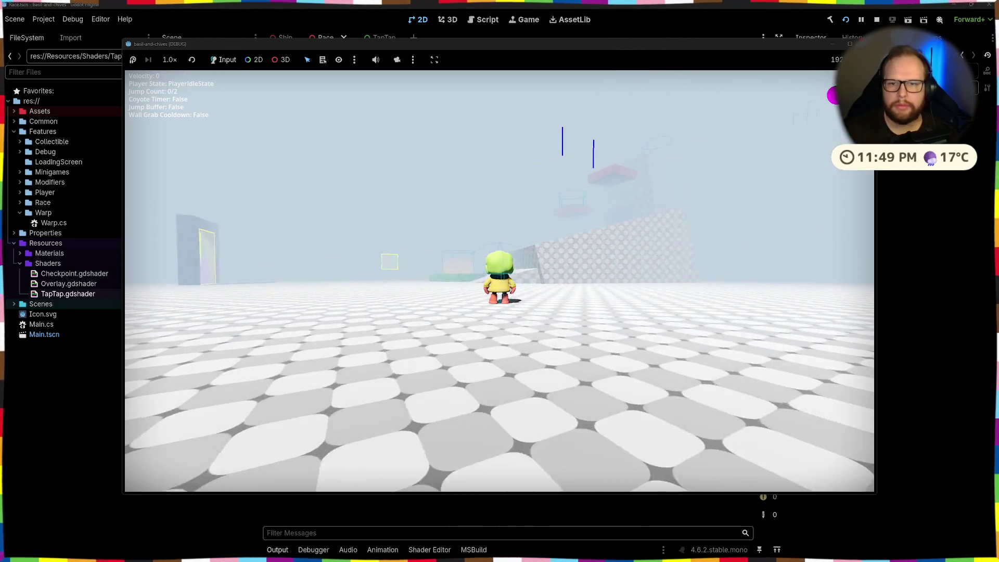
key(F8)
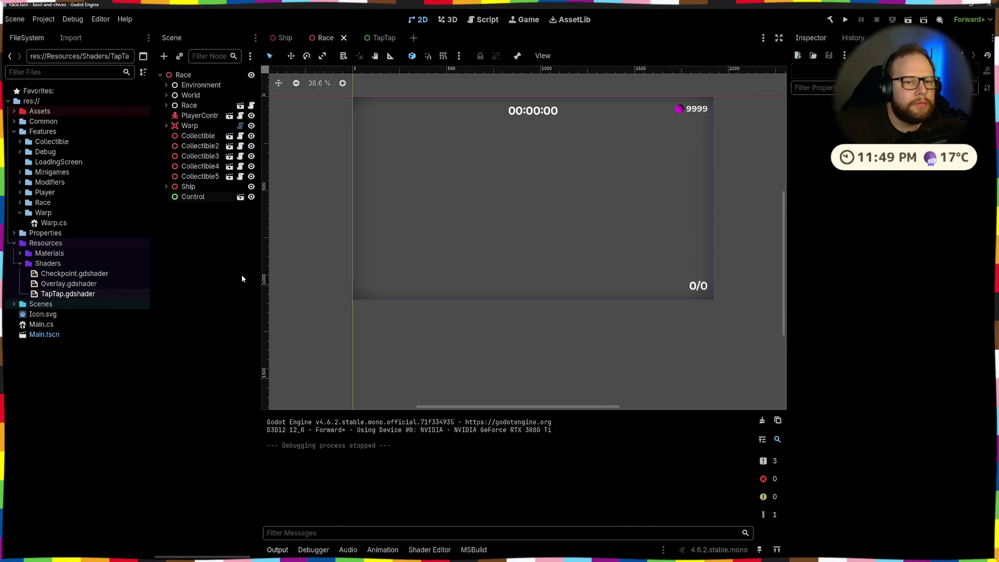
Step: Delete the Control node from Race, then undo TapTap's anchor change and open its shader
click(192, 197)
key(Delete)
click(391, 38)
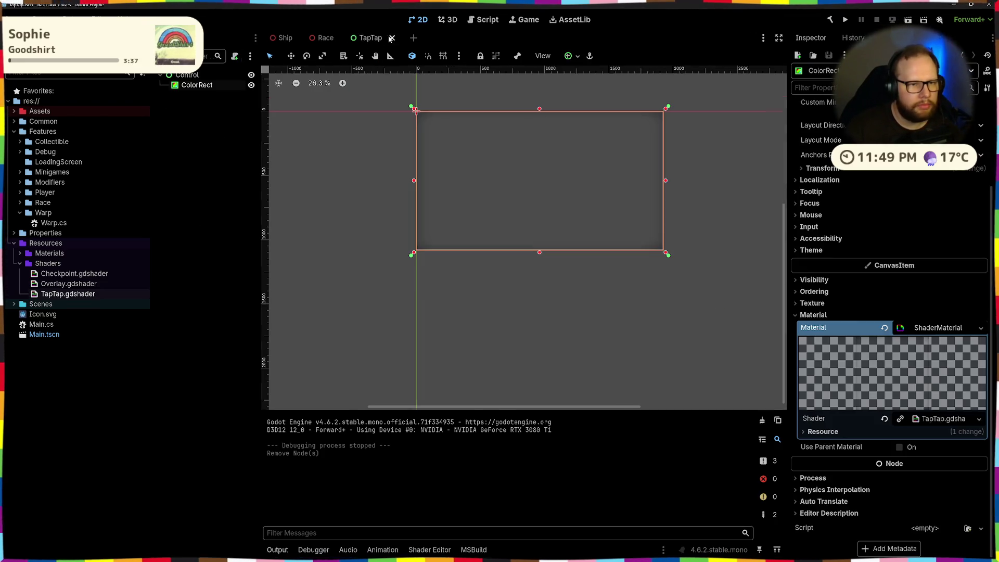
scroll(455, 129, up, 4)
key(ctrl+z)
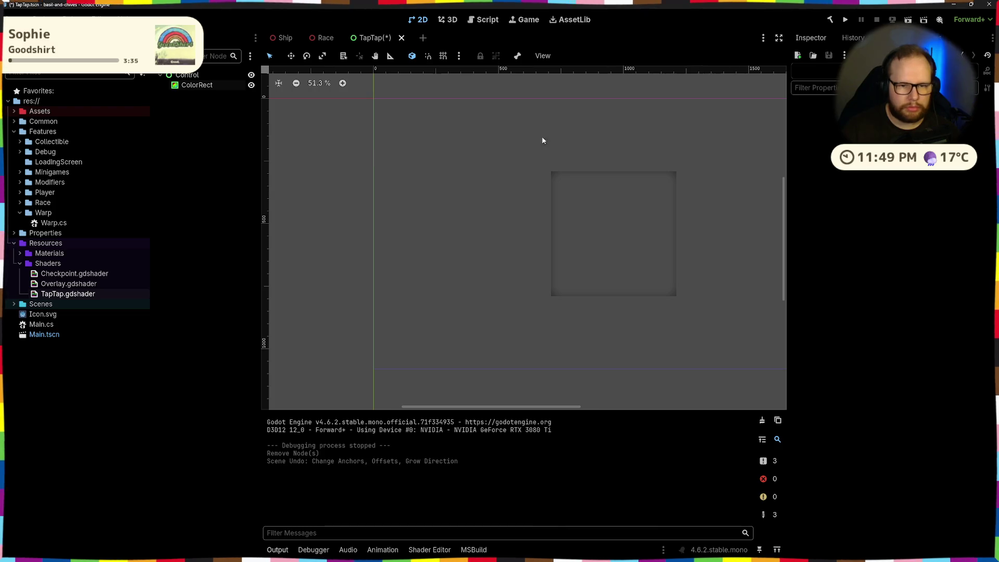
click(451, 227)
click(430, 549)
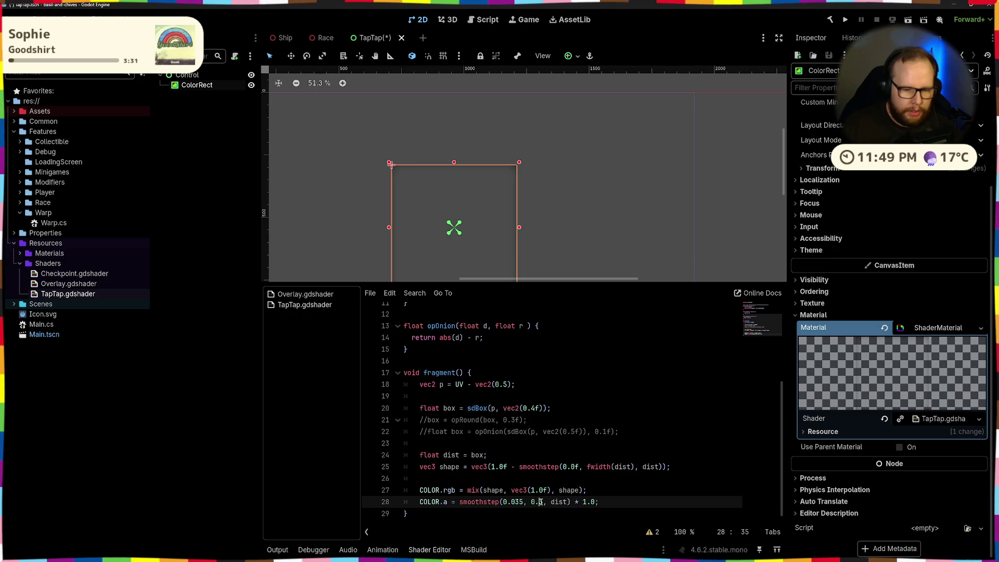
Step: Experiment on line 28 with a negated 1.0 multiplier and a 0.05 second edge, saving each
text(5)
key(ctrl+s)
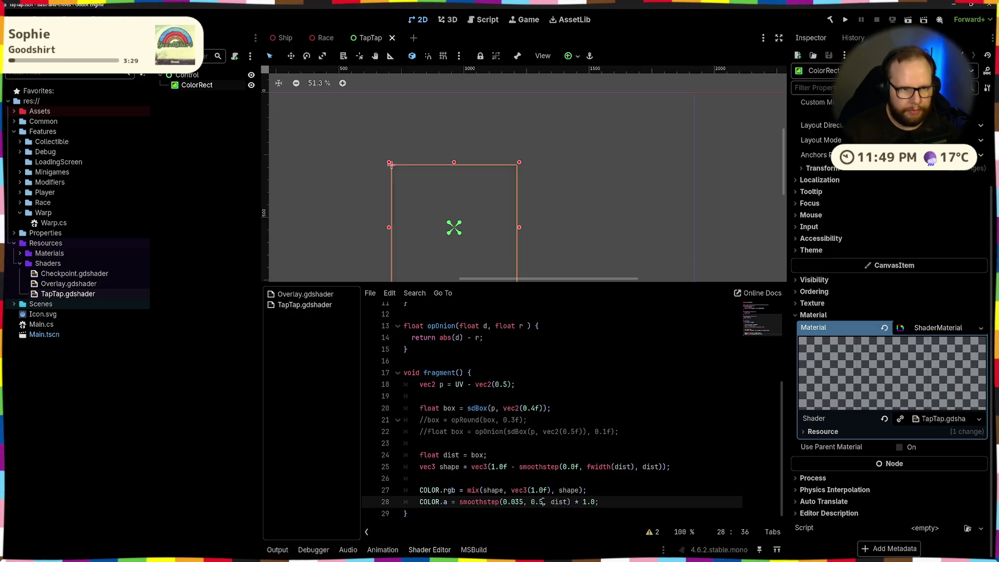
click(606, 142)
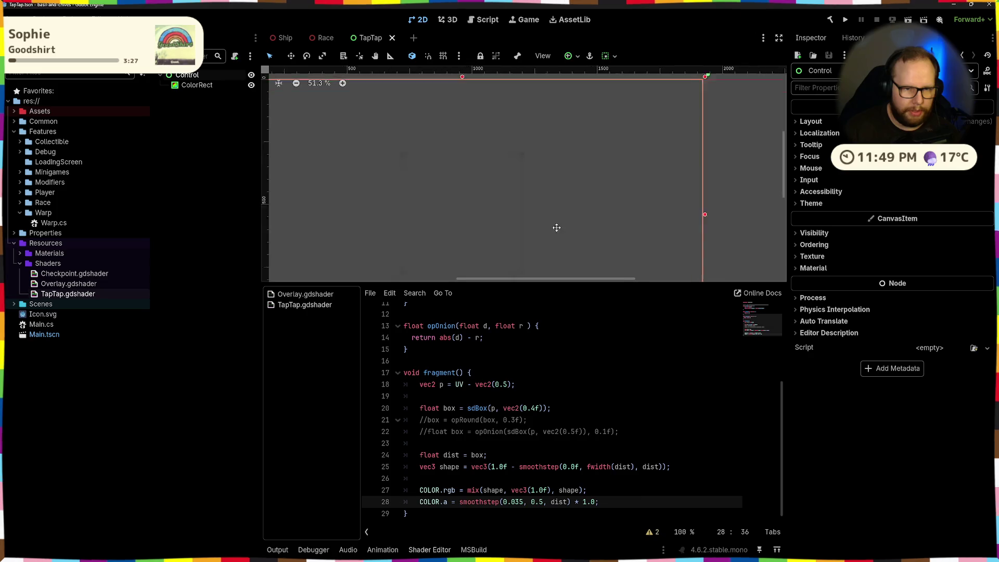
click(586, 503)
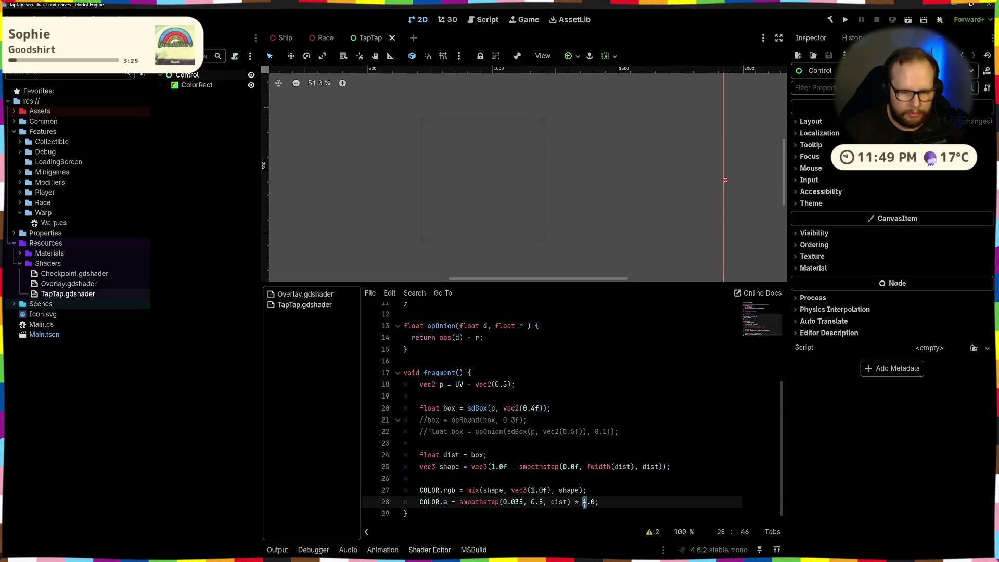
text(-)
key(ctrl+s)
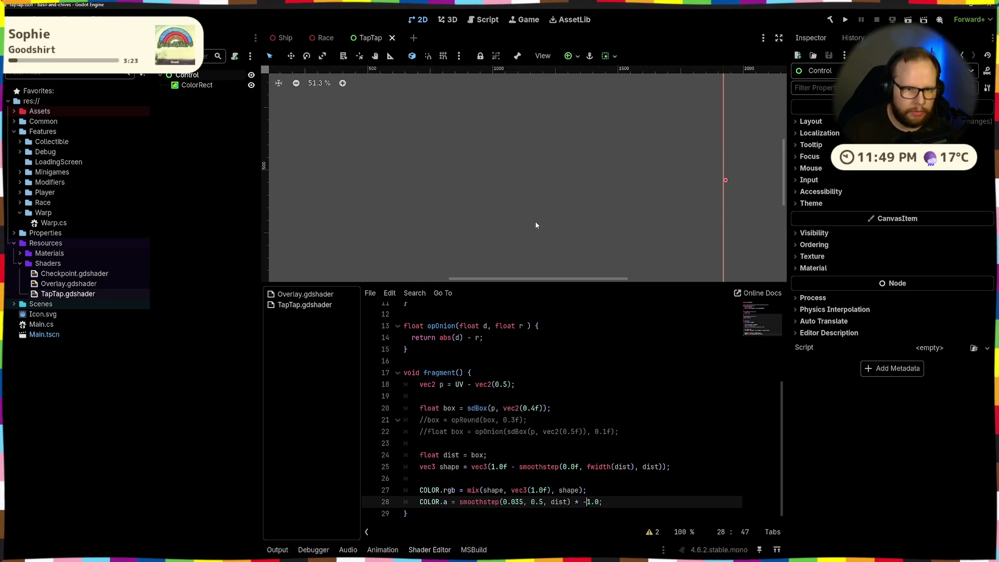
text(5)
key(ctrl+s)
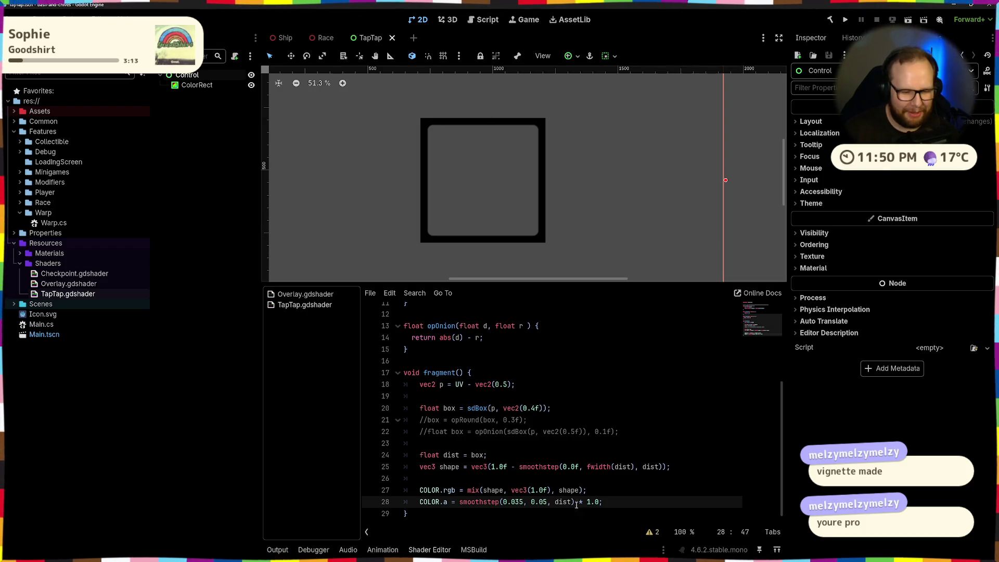
Step: Preview a 0.01 second smoothstep edge, then set it back to 0.05 and save
click(546, 502)
key(BackSpace)
text(1)
key(ctrl+s)
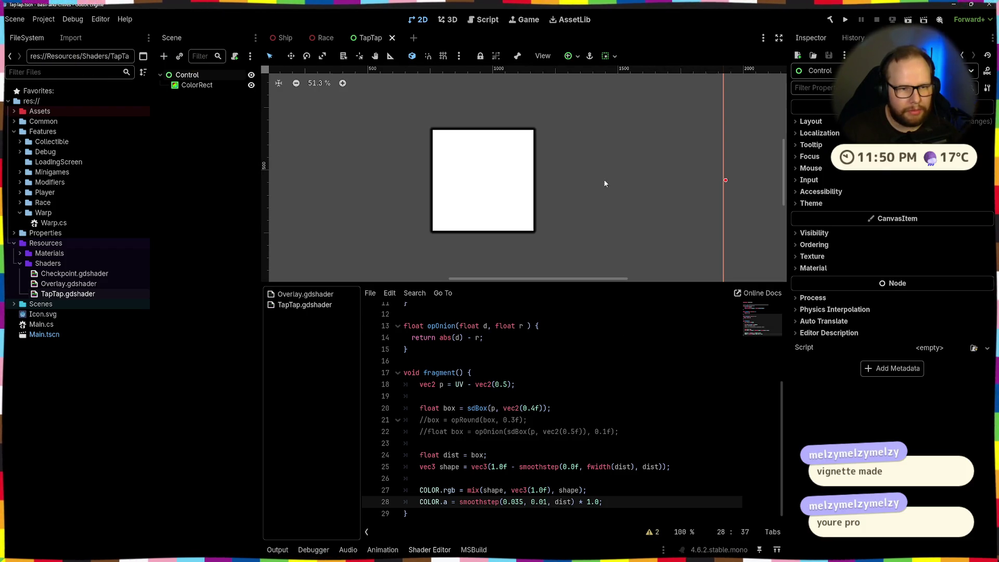
key(BackSpace)
text(5)
key(ctrl+s)
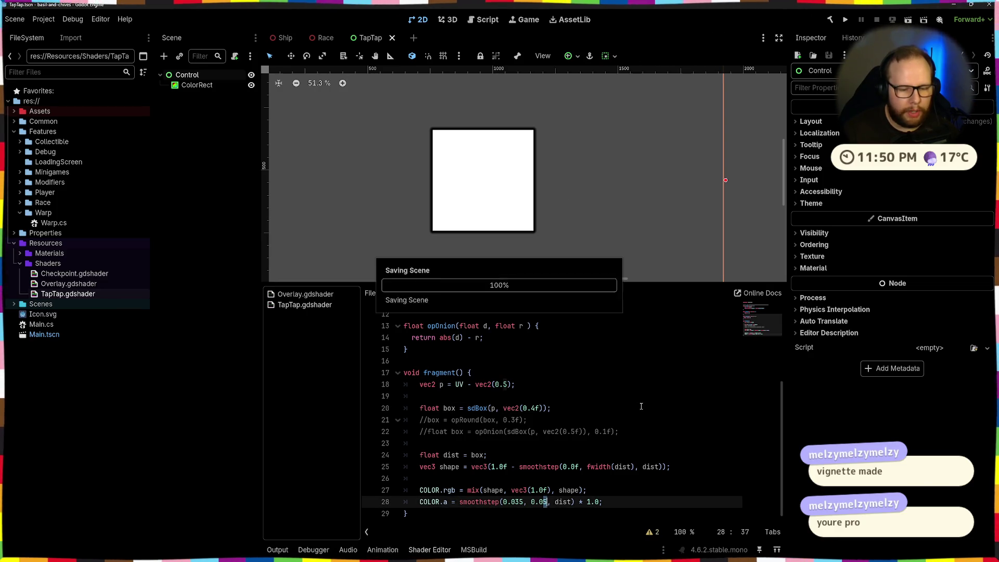
Step: Remove the redundant '* 1.0' from the alpha line 28
scroll(621, 226, down, 1)
scroll(621, 227, up, 1)
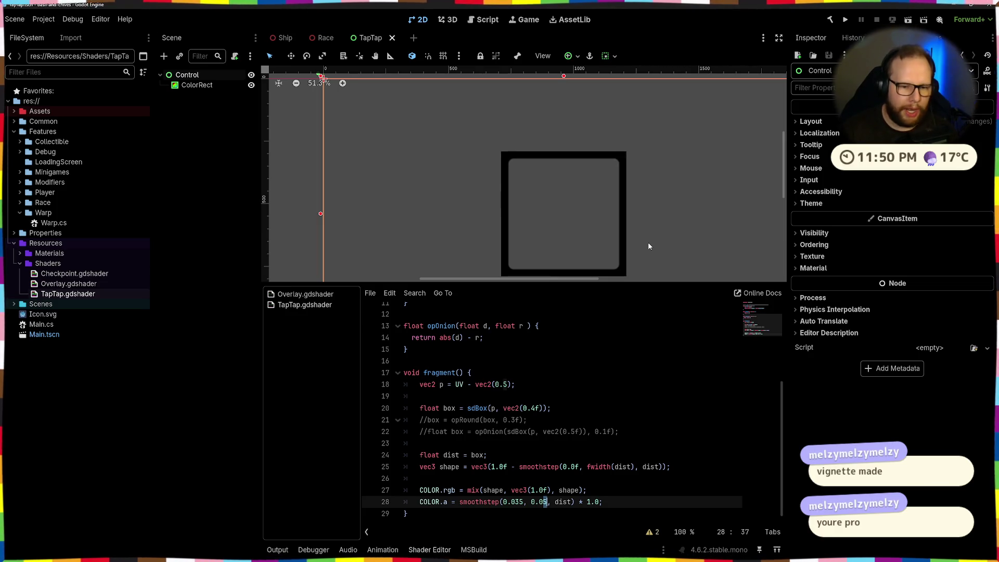
double_click(423, 503)
click(682, 501)
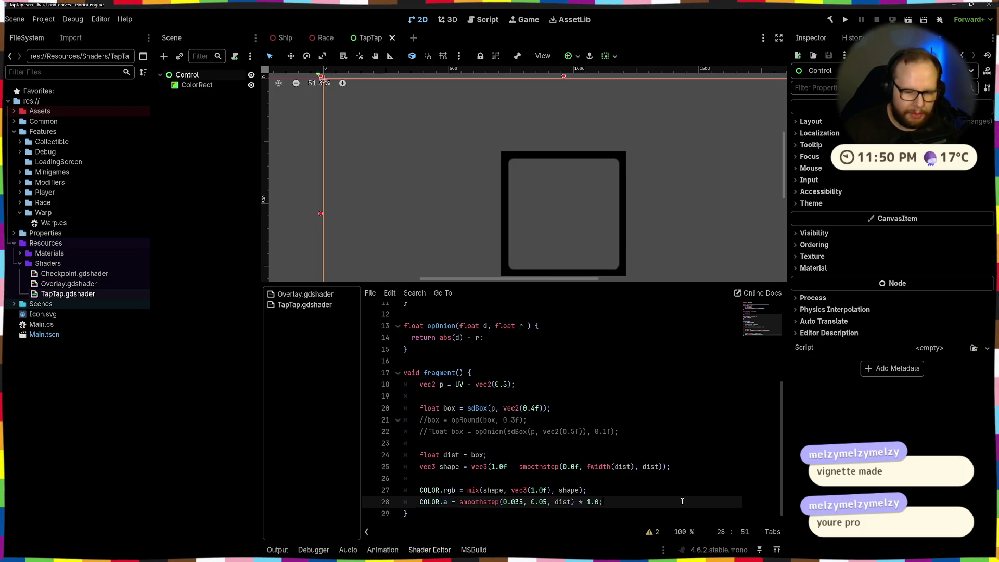
drag(459, 503, 581, 503)
click(578, 503)
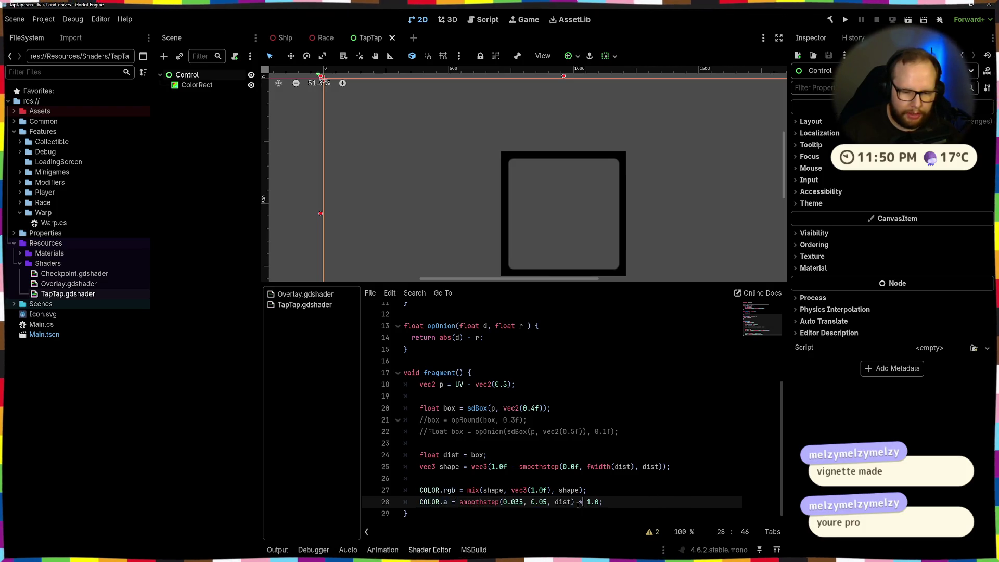
key(BackSpace)
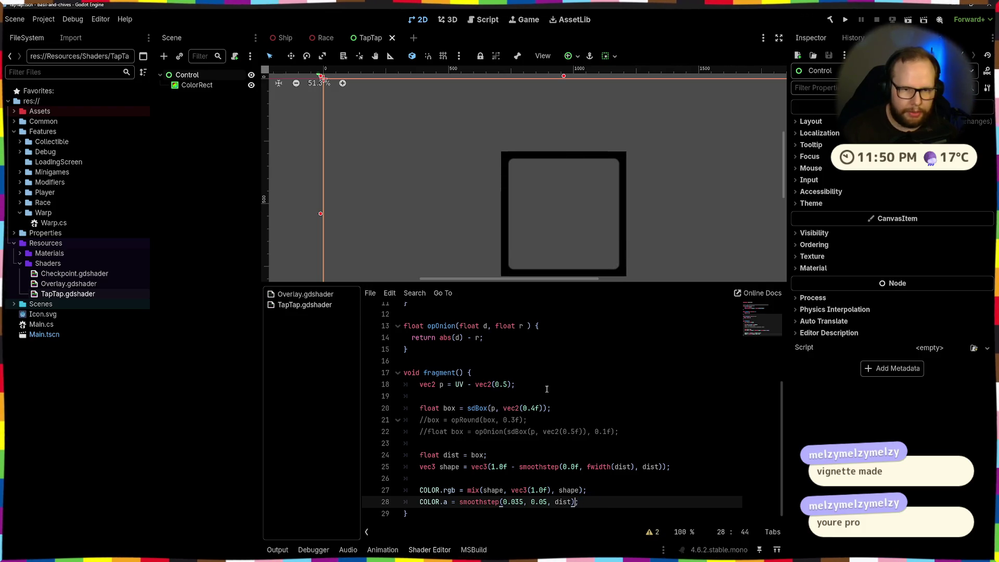
Step: Clear the node selection and recentre the TapTap box on the canvas
scroll(579, 152, down, 3)
scroll(619, 197, down, 2)
scroll(619, 196, up, 3)
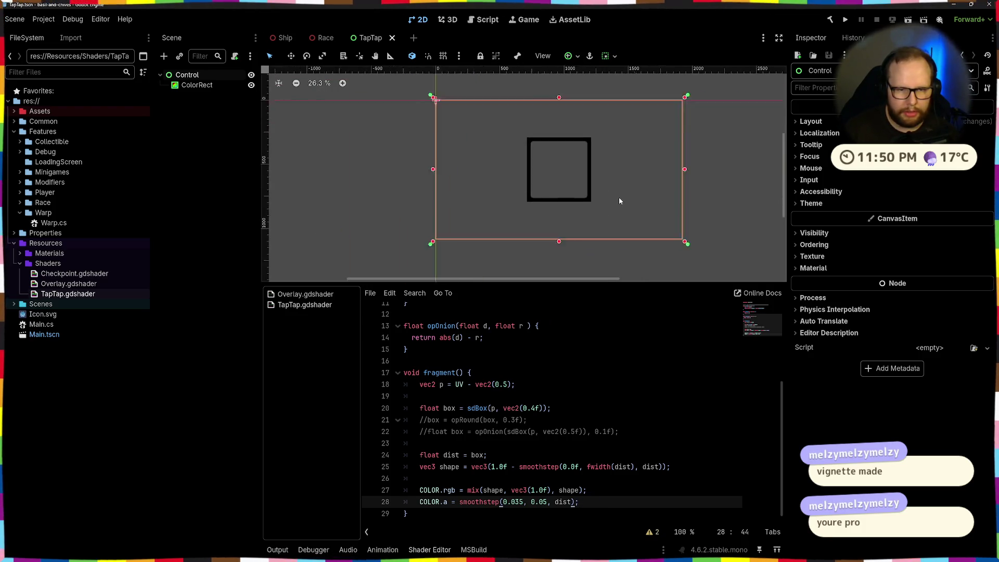
click(750, 138)
scroll(576, 163, up, 1)
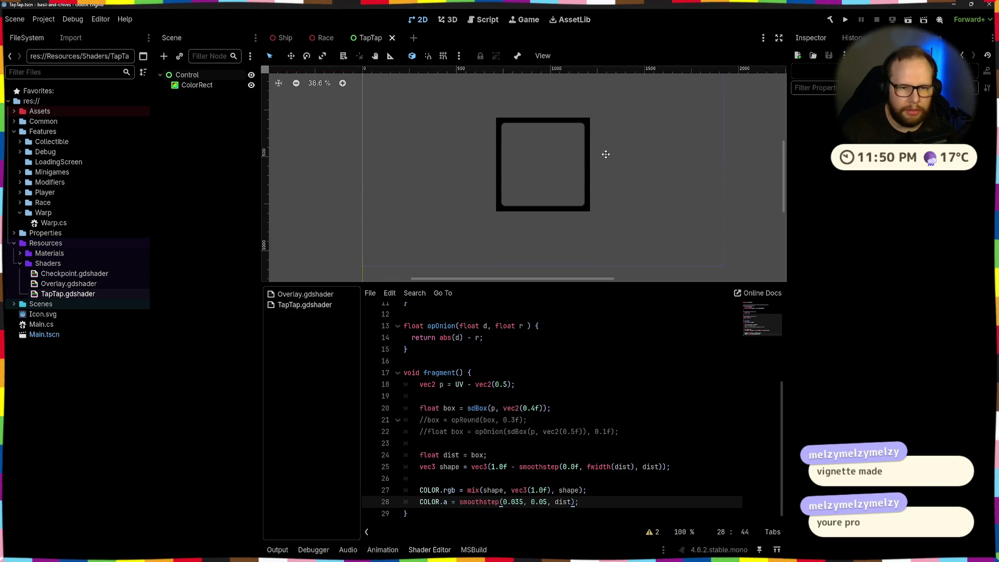
drag(606, 154, 603, 185)
Step: Try negating dist in line 28's smoothstep, then delete the multiplier to restore plain dist
click(611, 493)
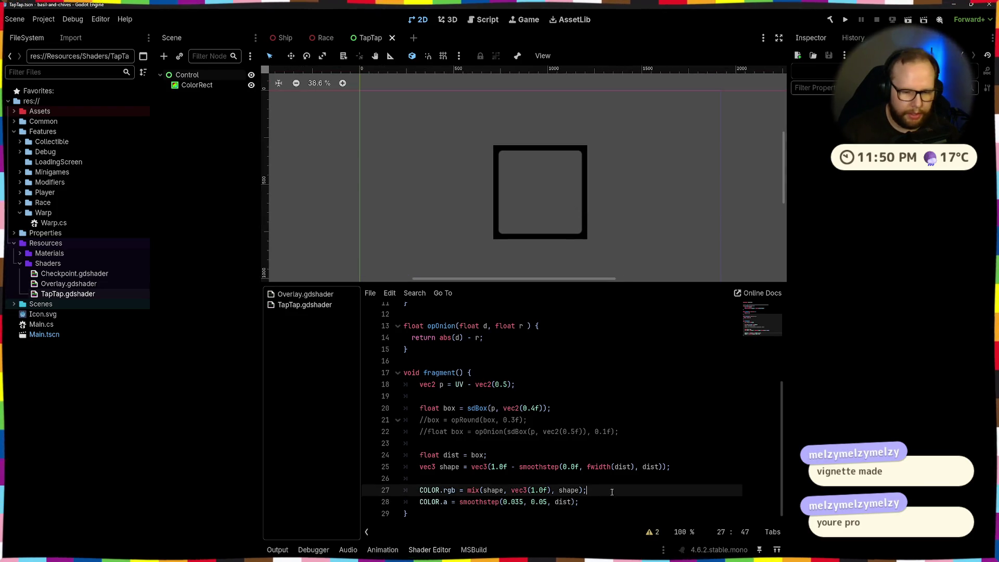
click(555, 502)
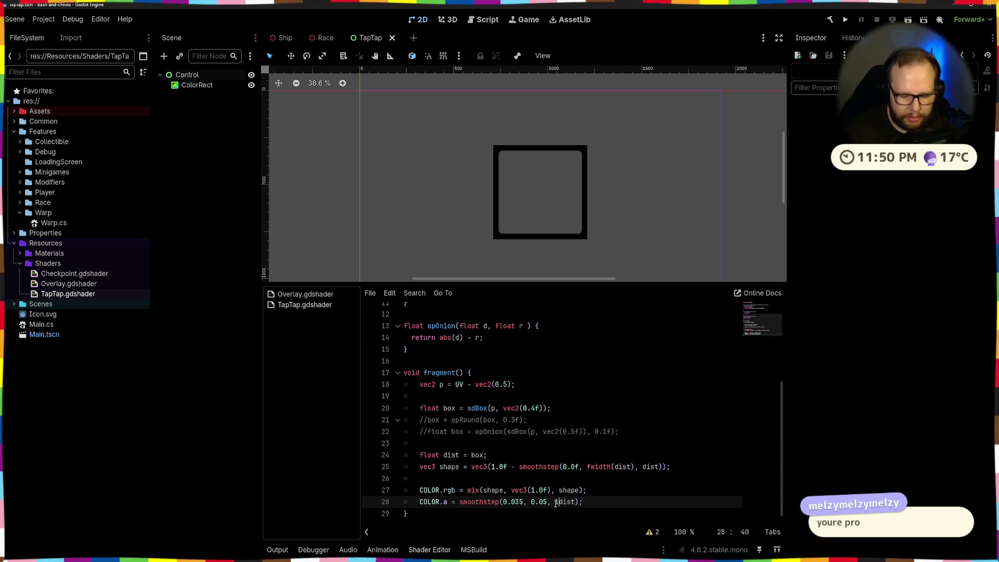
text(-)
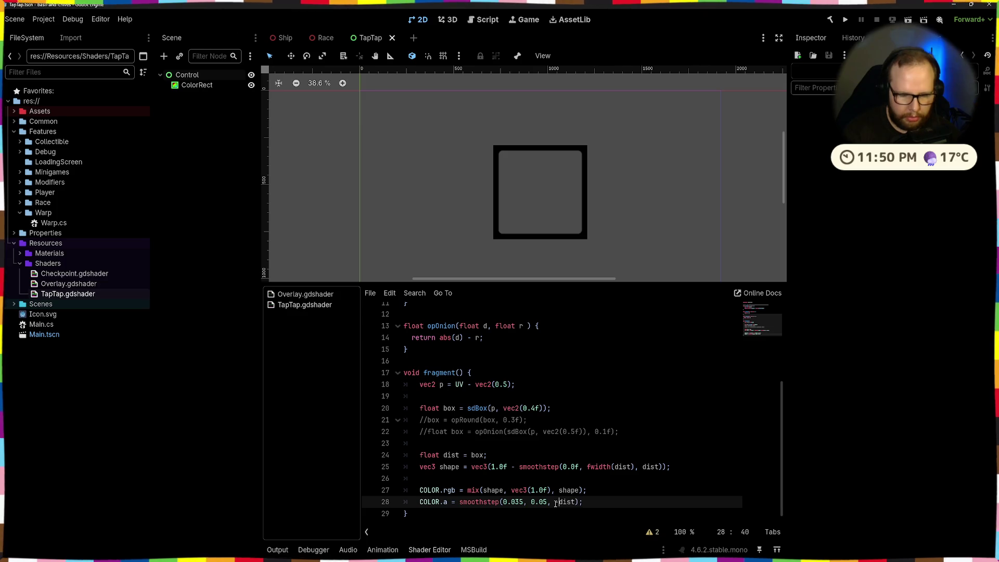
scroll(556, 197, up, 5)
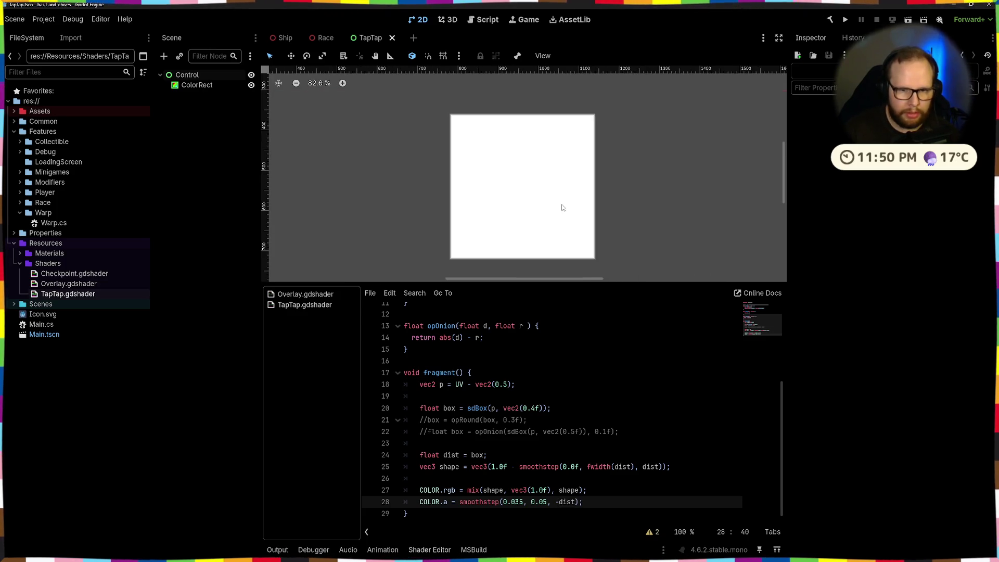
scroll(564, 186, down, 1)
text(1.0 *)
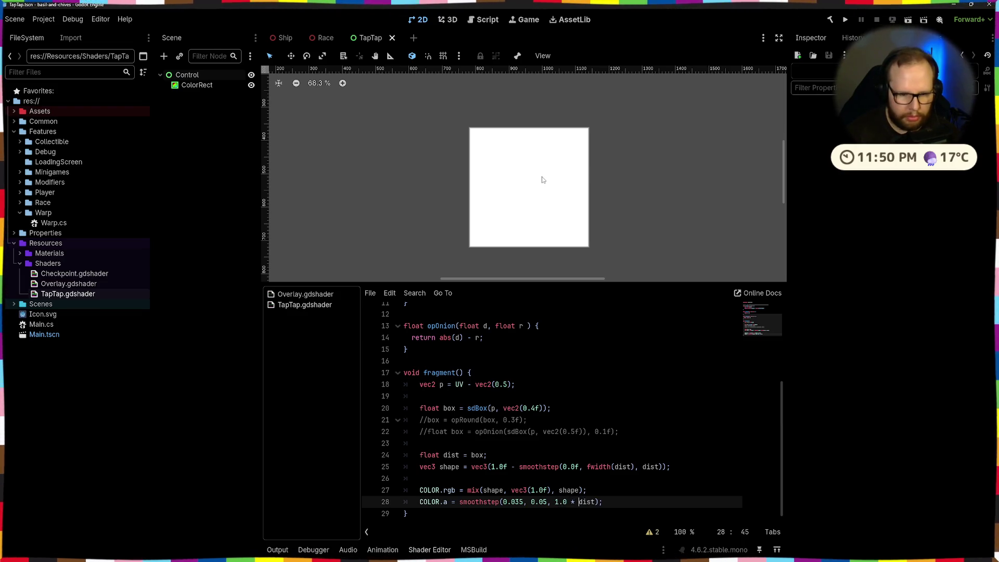
text(-)
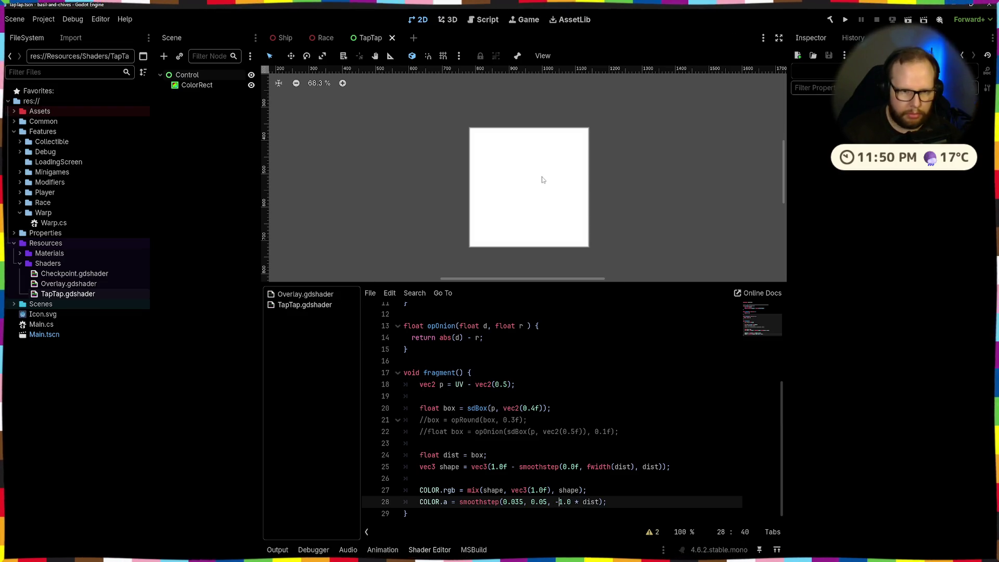
drag(584, 502, 547, 502)
key(BackSpace)
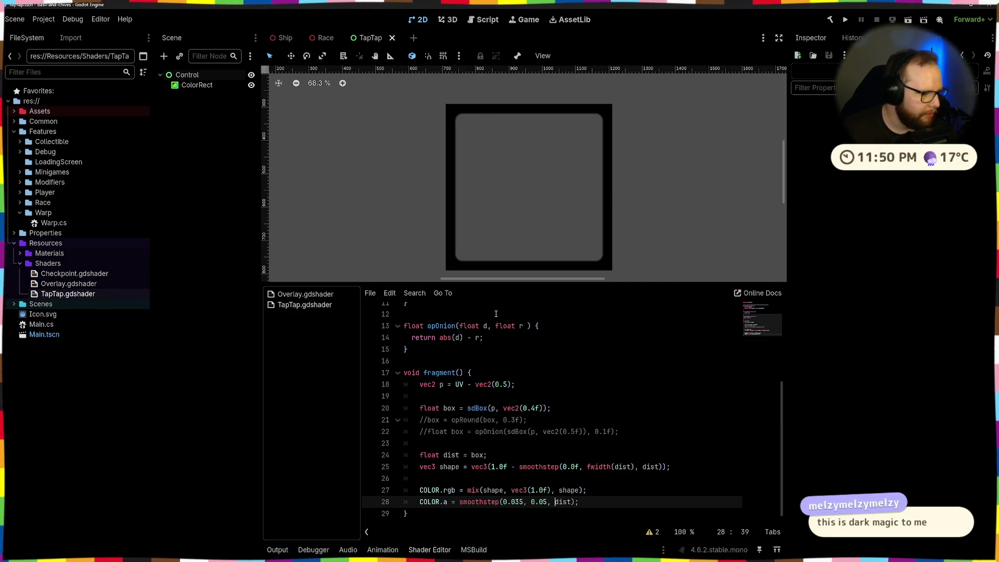
Step: Prefix line 28's smoothstep with 1.0 -, check the ColorRect's material, then remove the prefix
text(1.)
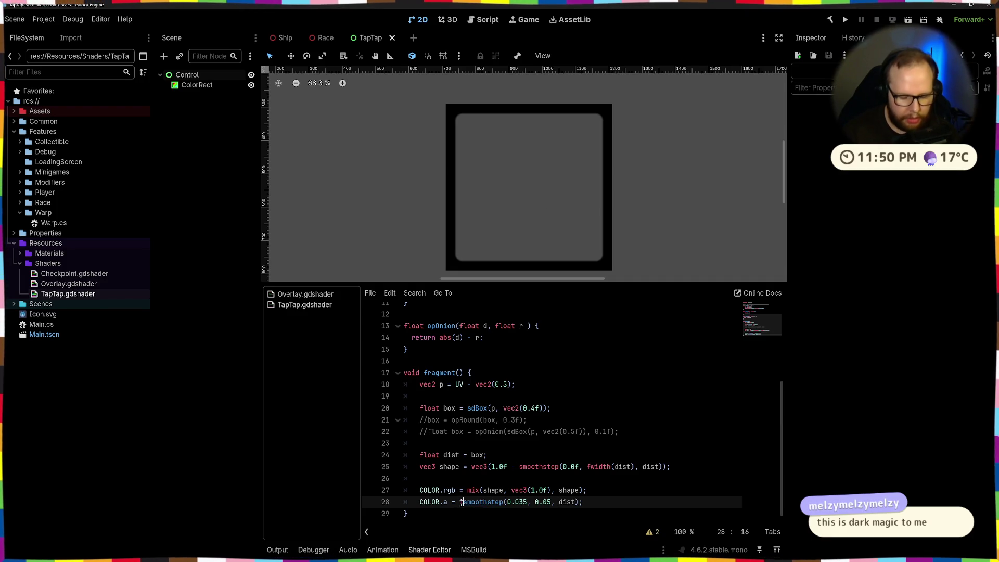
text(0 -)
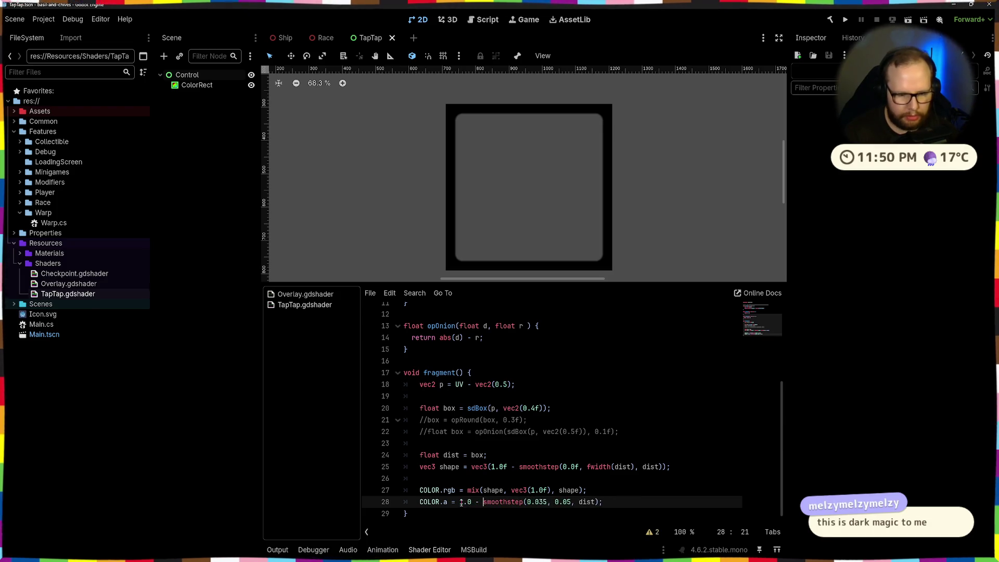
scroll(438, 126, up, 3)
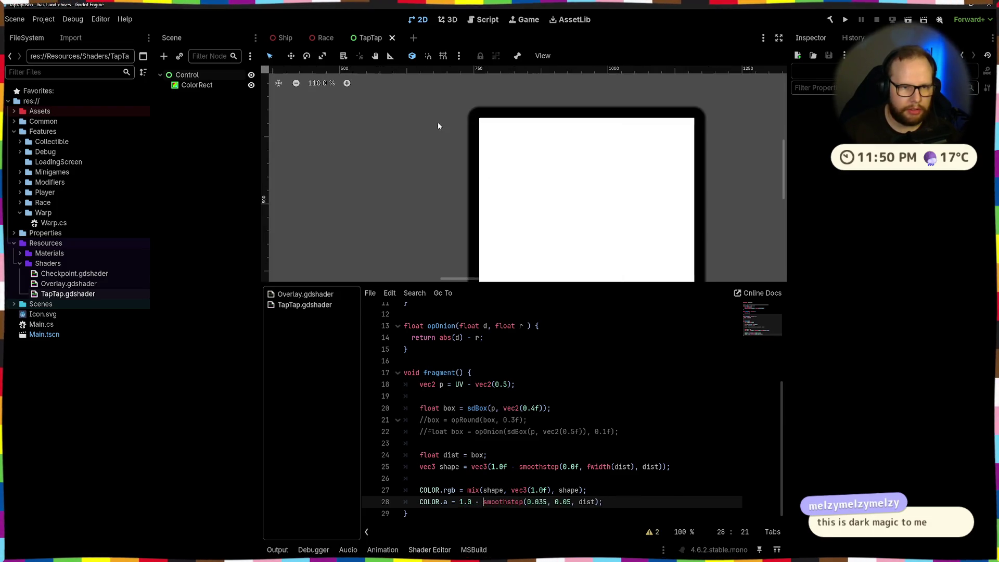
click(473, 136)
scroll(479, 189, down, 4)
click(532, 229)
key(BackSpace)
key(BackSpace)
key(BackSpace)
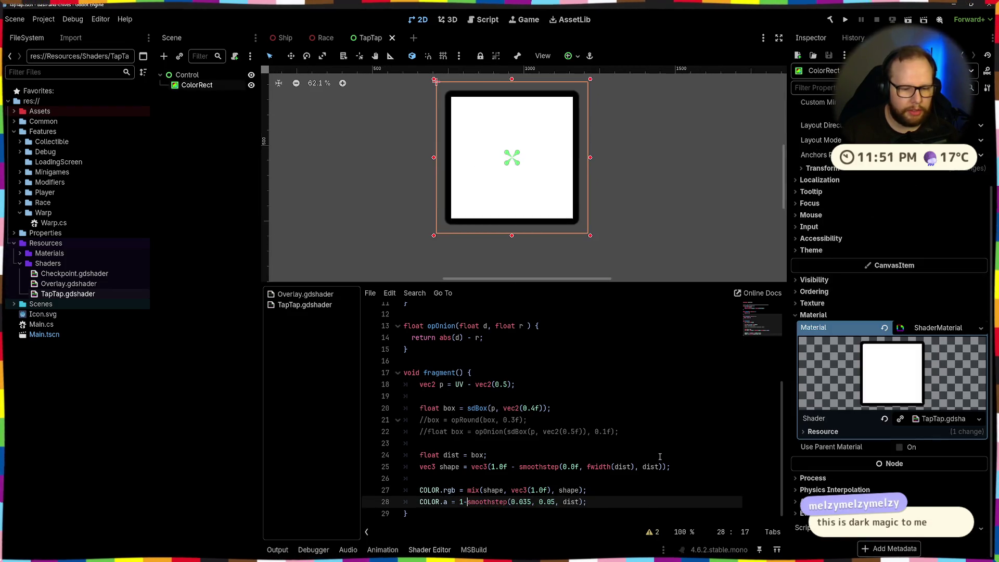
Step: Undo the negated dist and set line 28's alpha to 1.0 - smoothstep, saving the shader
key(ctrl+s)
text(1-)
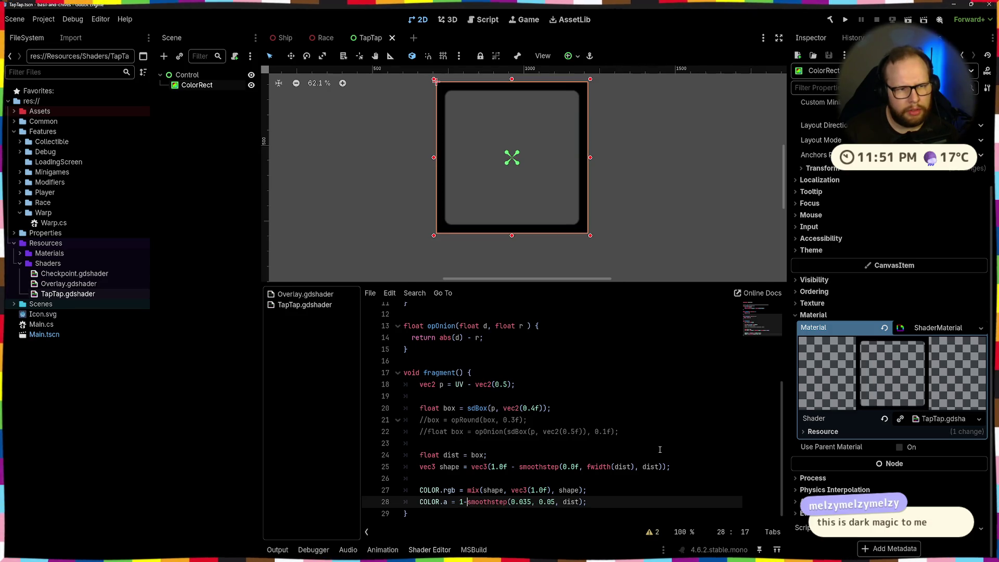
key(ctrl+z)
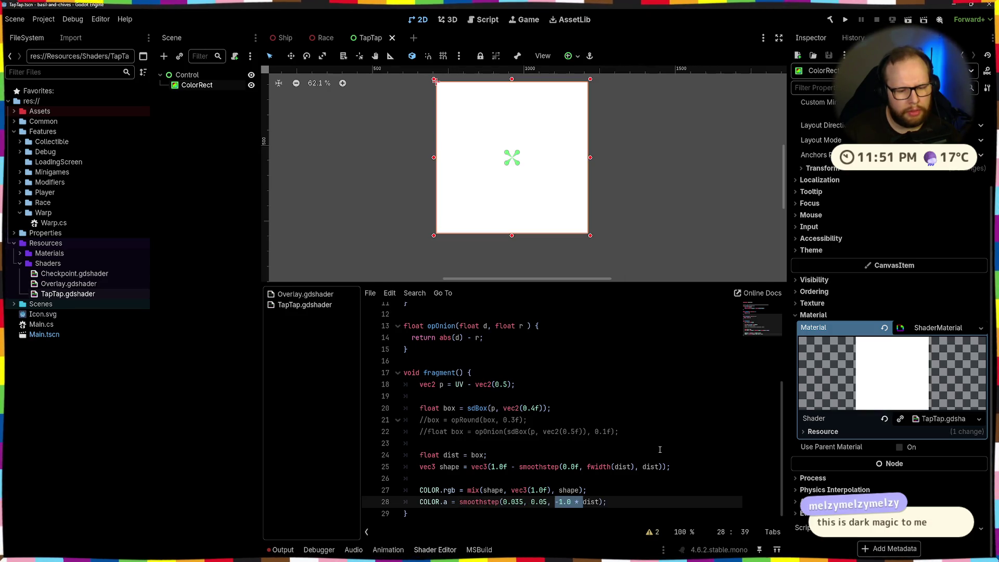
key(ctrl+z)
click(460, 503)
text(1.0 -)
key(ctrl+a)
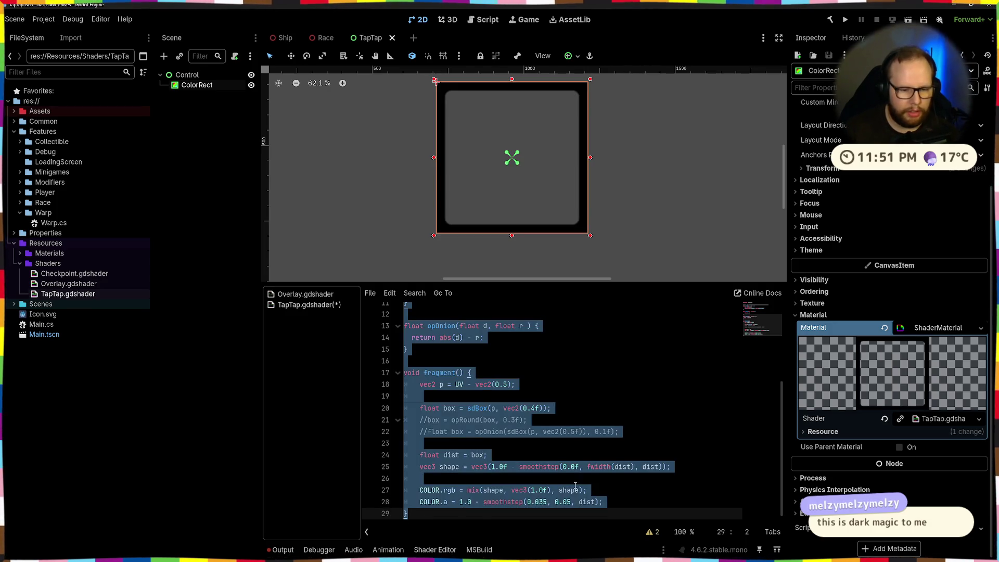
click(597, 486)
key(ctrl+s)
Step: Duplicate the alpha line as a plain smoothstep copy and save to compare results
triple_click(637, 506)
key(ctrl+c)
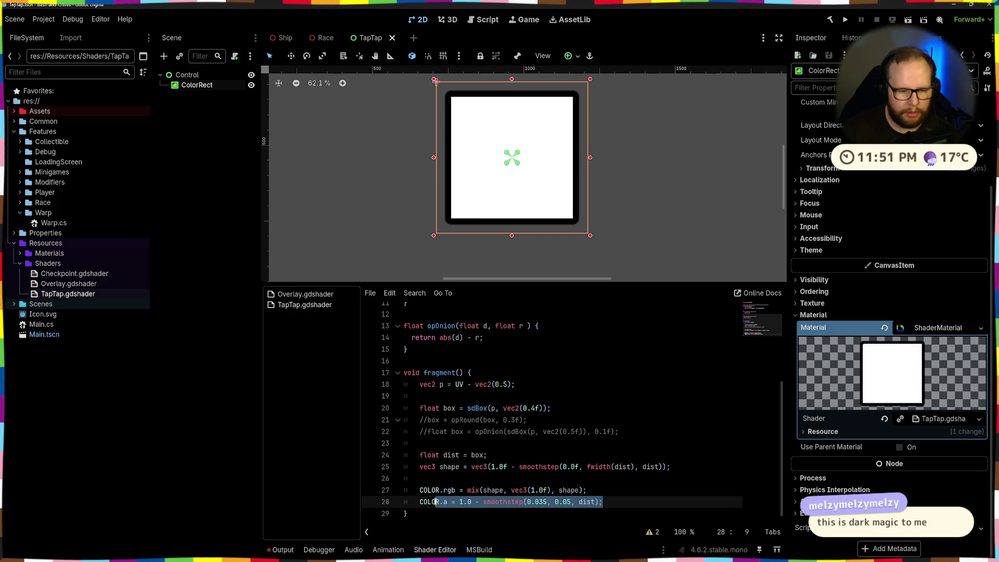
click(630, 502)
key(Return)
key(ctrl+v)
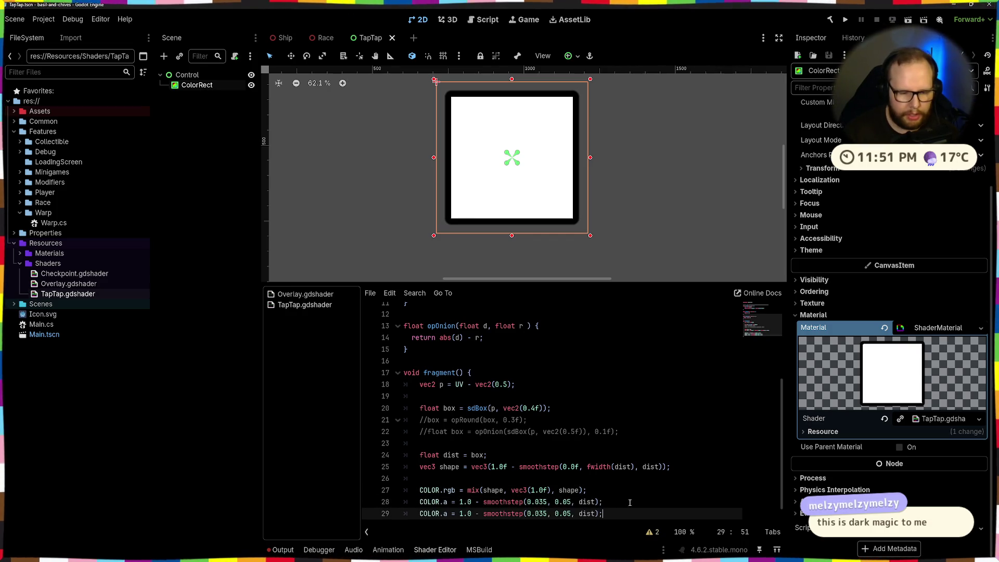
key(BackSpace)
key(BackSpace)
key(BackSpace)
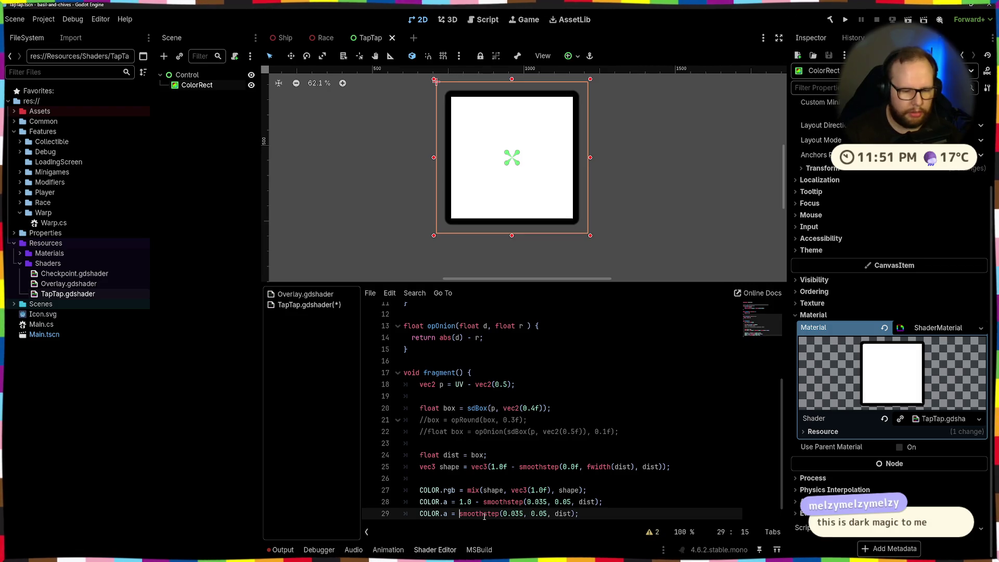
key(ctrl+s)
Step: Comment out and then uncomment the plain smoothstep copy on line 29
click(620, 501)
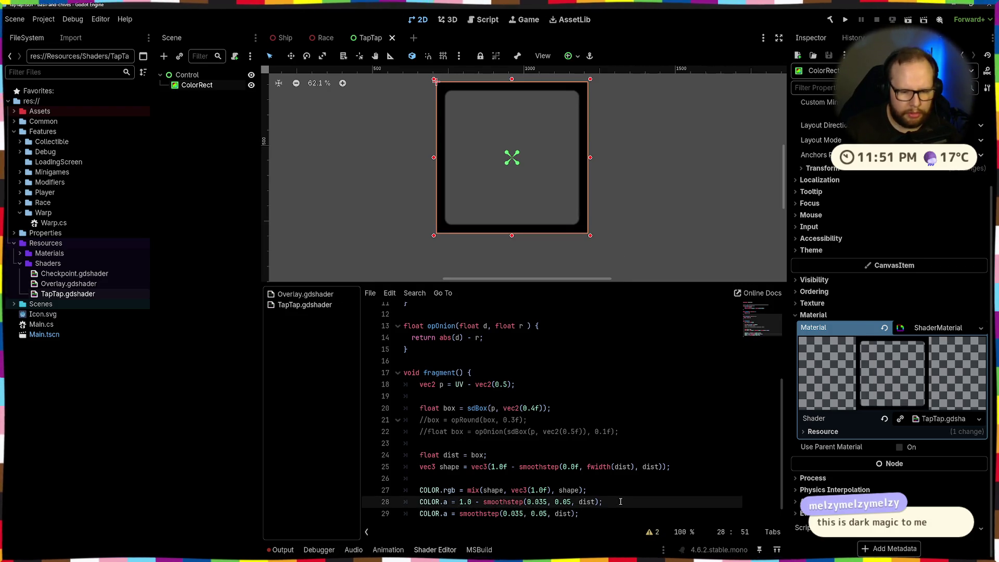
key(Down)
key(ctrl+k)
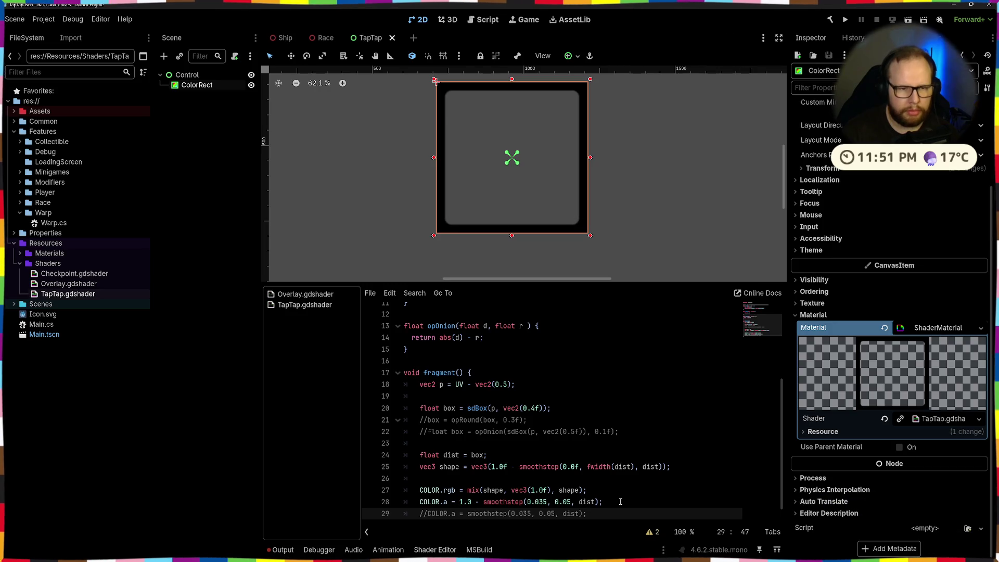
key(Return)
key(BackSpace)
key(BackSpace)
key(ctrl+k)
Step: Delete the duplicate line 29, keeping the single alpha line 1.0 - smoothstep(0.035, 0.05, dist)
text(1.0 -)
key(End)
key(shift+Home)
key(BackSpace)
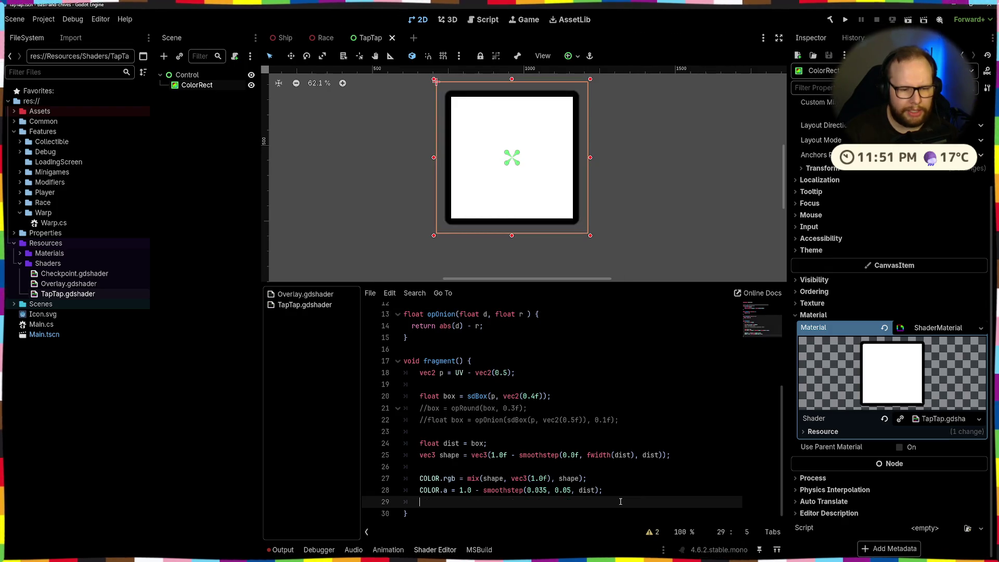
key(BackSpace)
key(BackSpace)
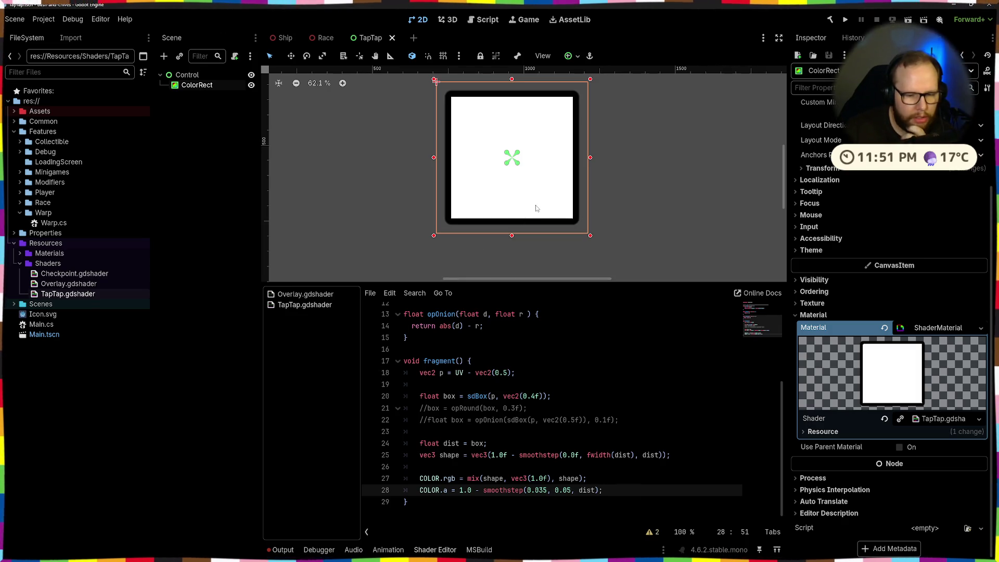
drag(532, 482, 546, 479)
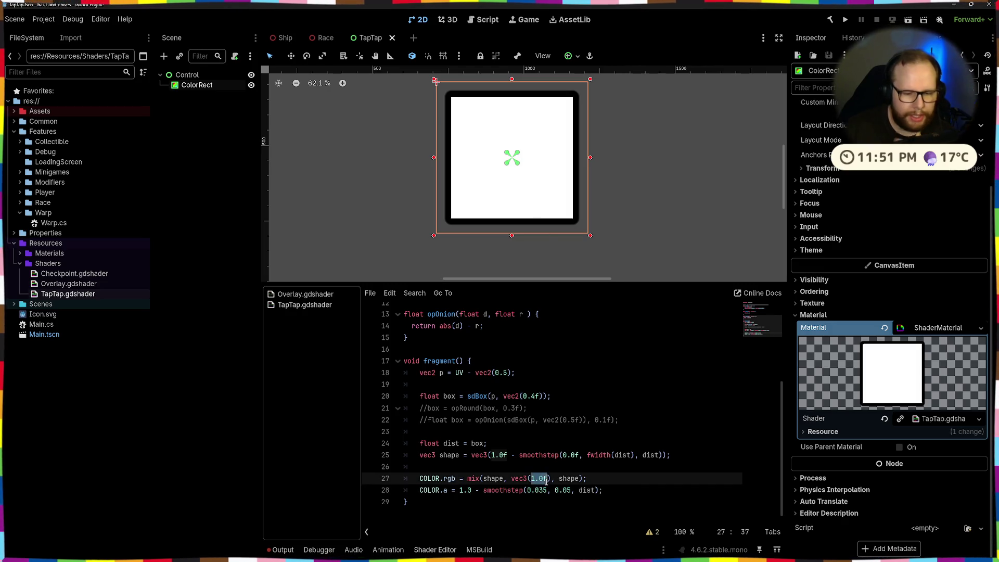
Step: Replace vec3(1.0f) with vec3(0.0) in line 27's mix call and zoom in on the box edge
text(0.0)
scroll(485, 141, up, 15)
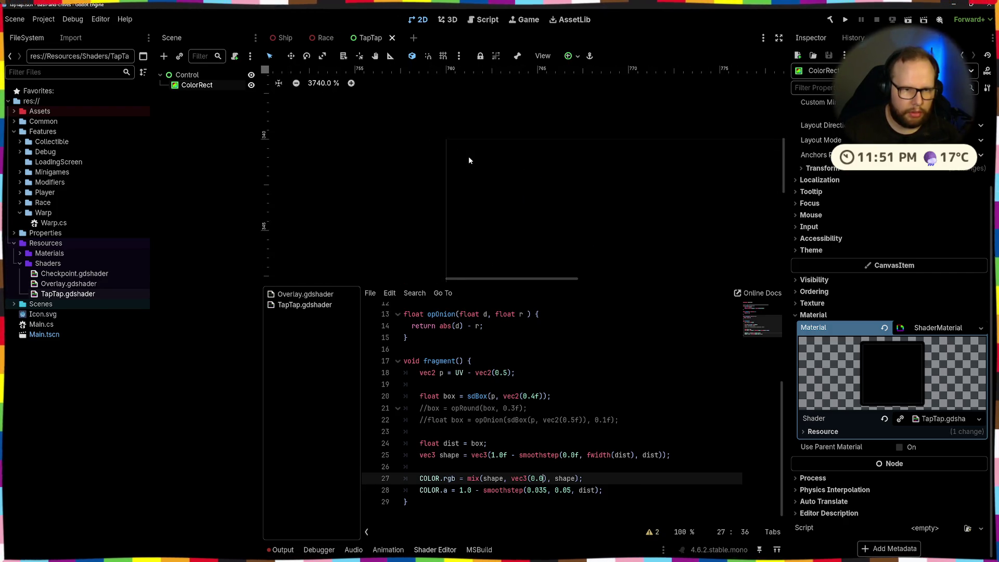
scroll(507, 167, down, 4)
scroll(541, 182, down, 11)
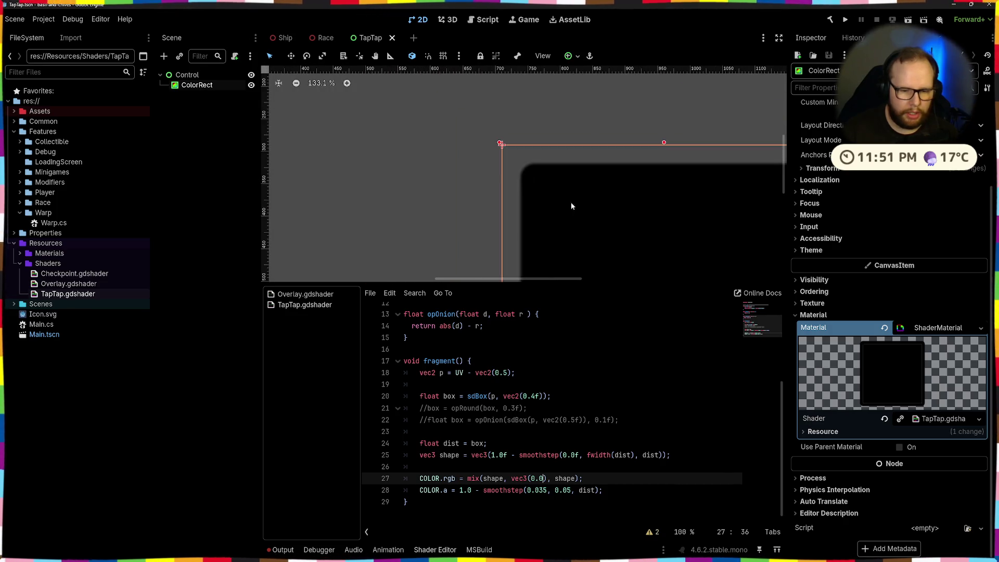
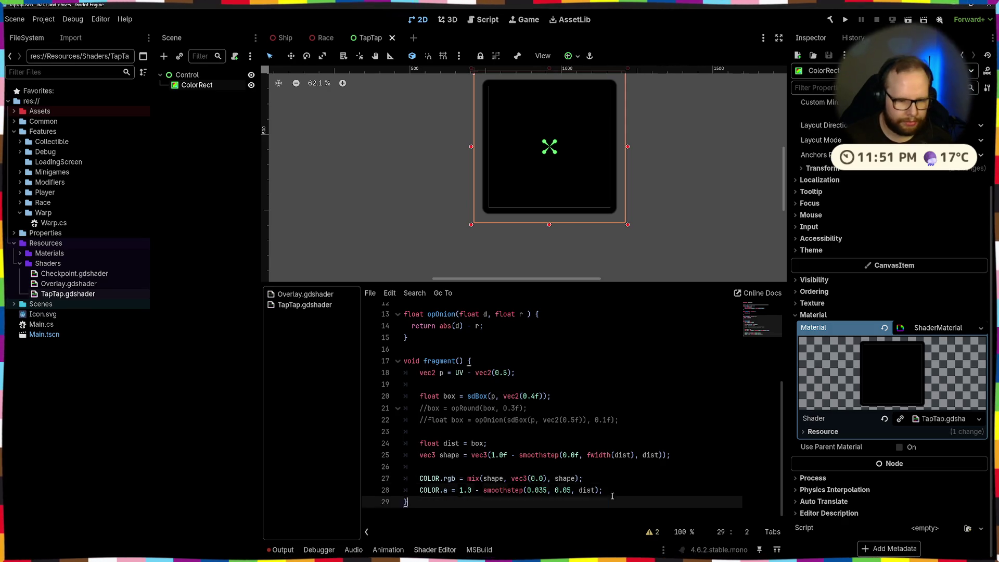
Step: Replace the colour line's mix arguments with vec3(1.0f), shape, dist
drag(483, 478, 576, 478)
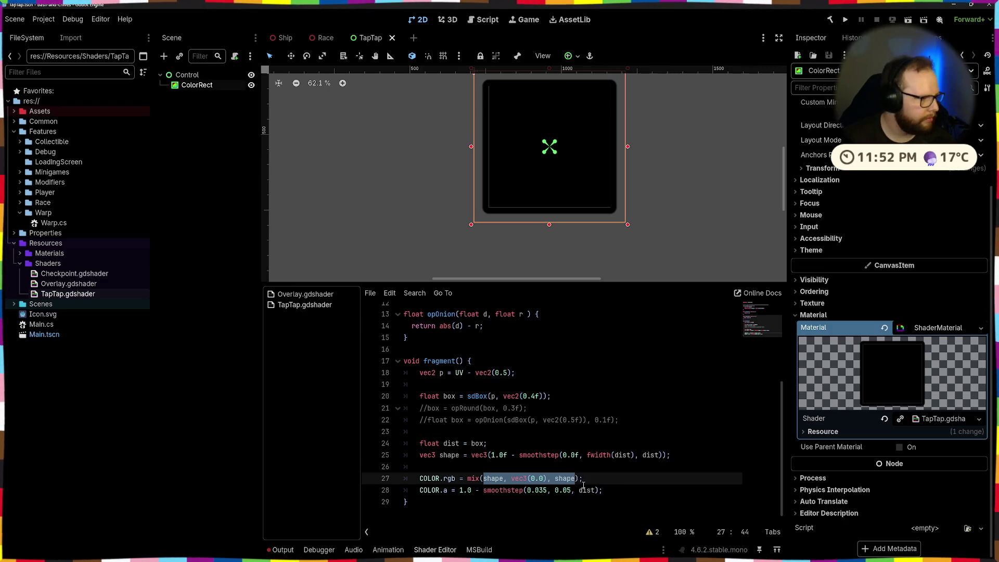
key(BackSpace)
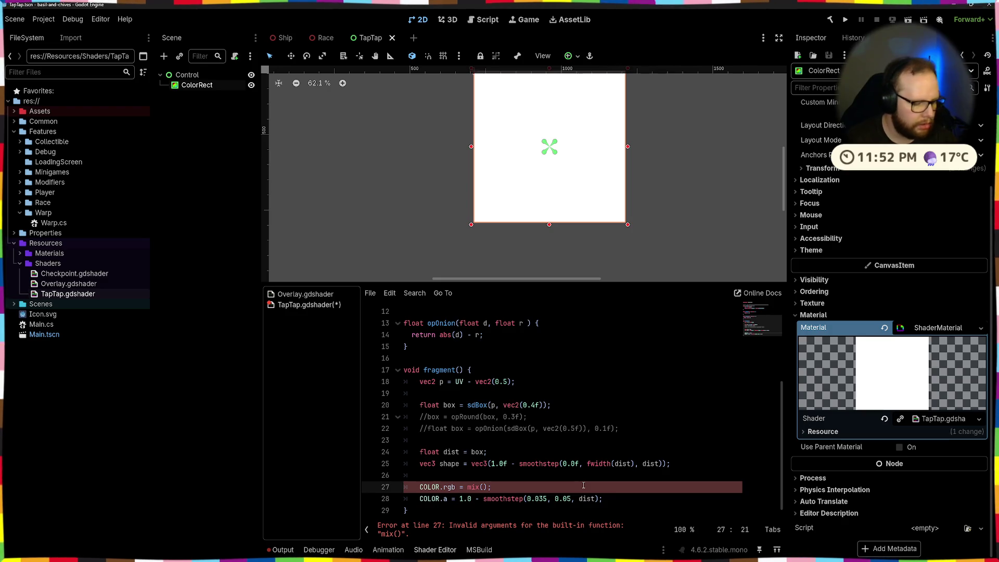
text(ec)
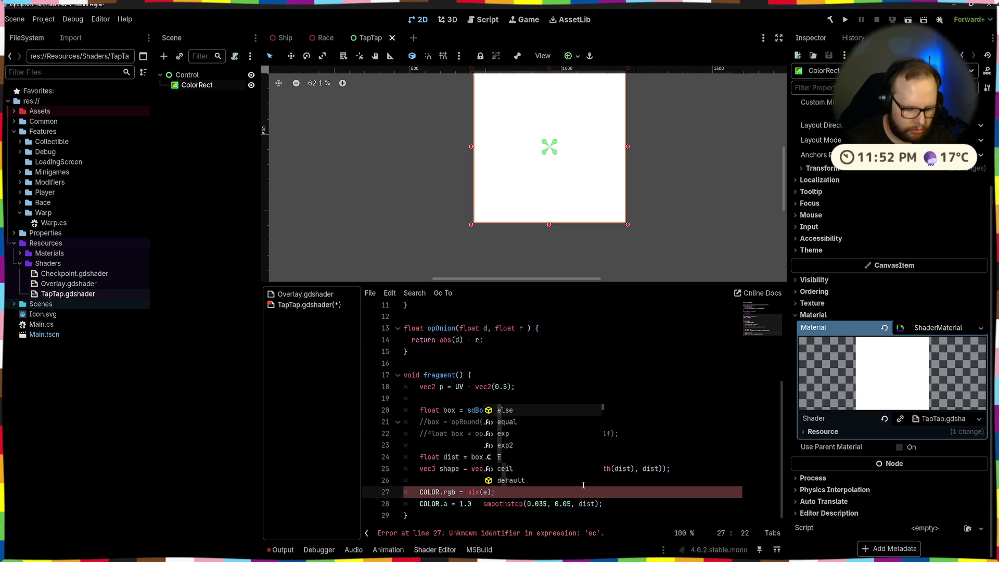
key(BackSpace)
key(BackSpace)
text(color.)
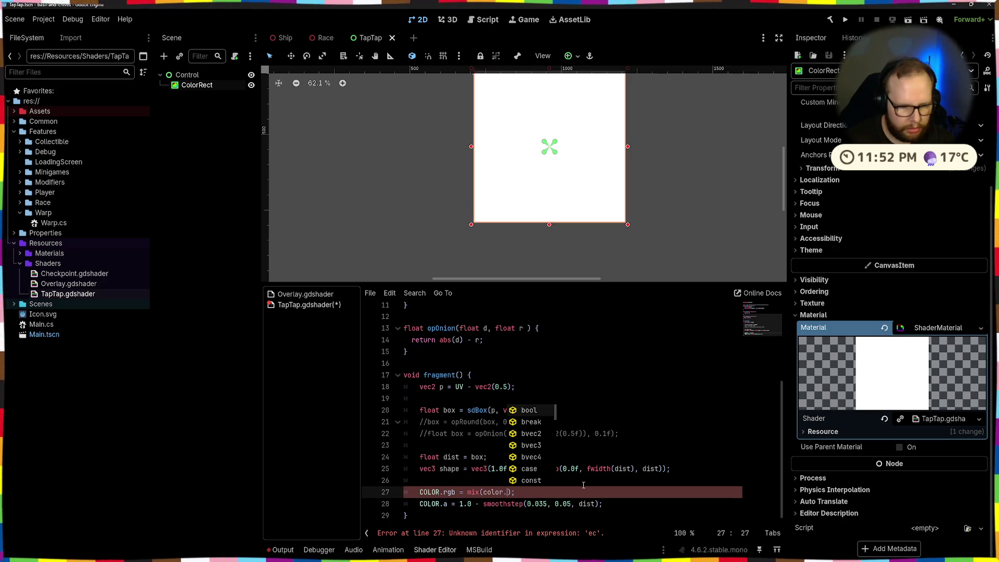
key(BackSpace)
key(BackSpace)
key(BackSpace)
text(vec3(1.0)
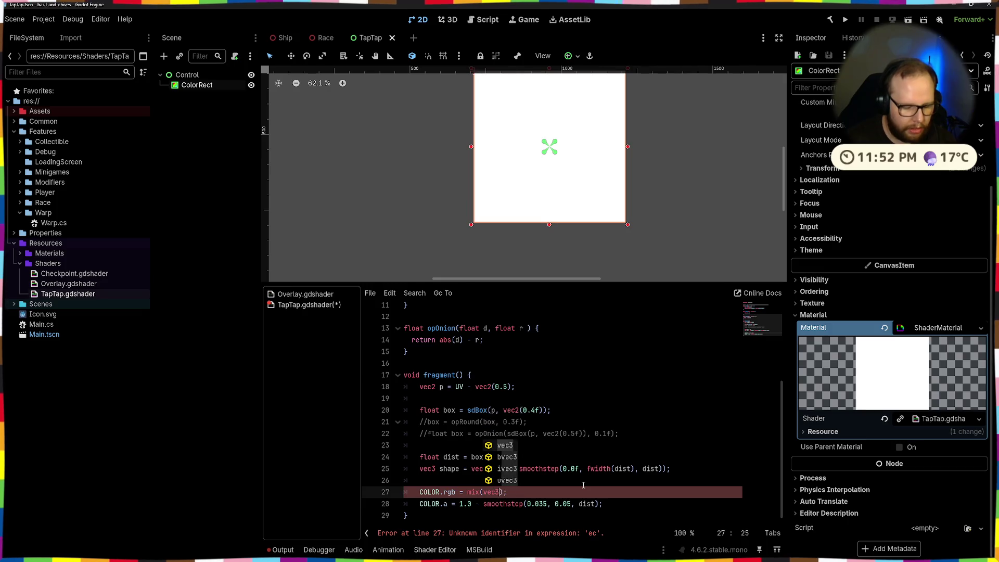
text(f), )
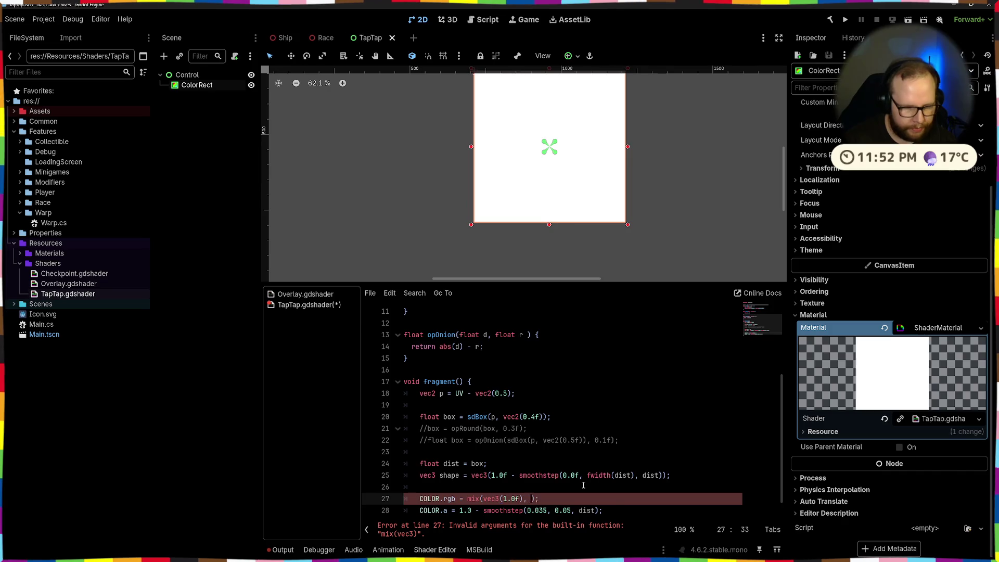
text(shape,)
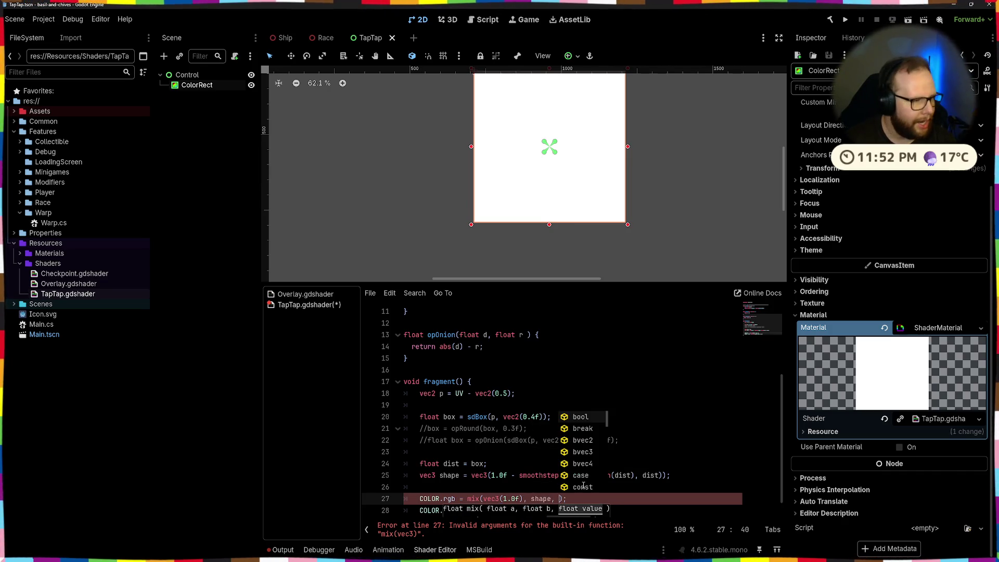
key(BackSpace)
key(BackSpace)
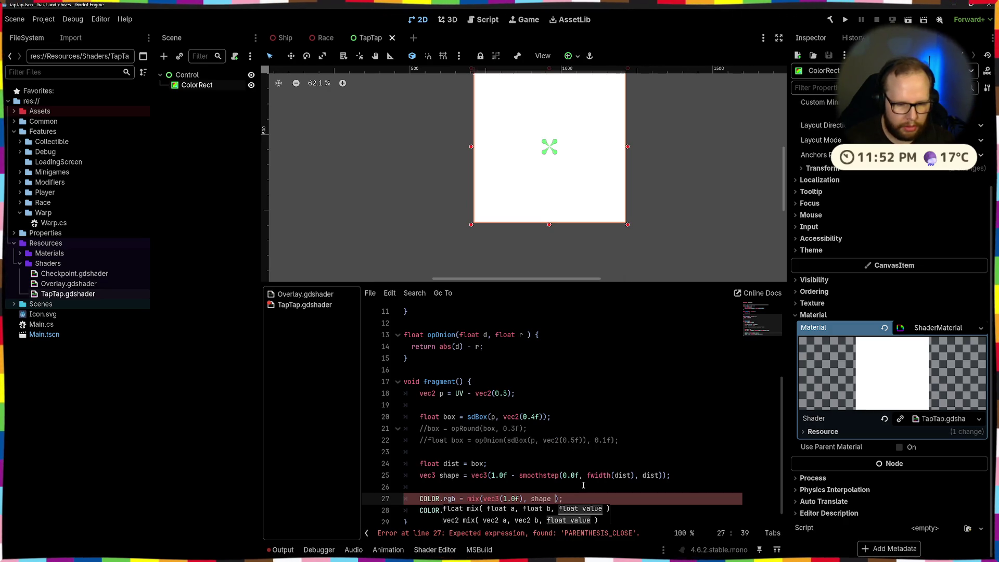
key(BackSpace)
text(, dist)
Step: Save the scene and select the Control node on the canvas to inspect the box
key(ctrl+s)
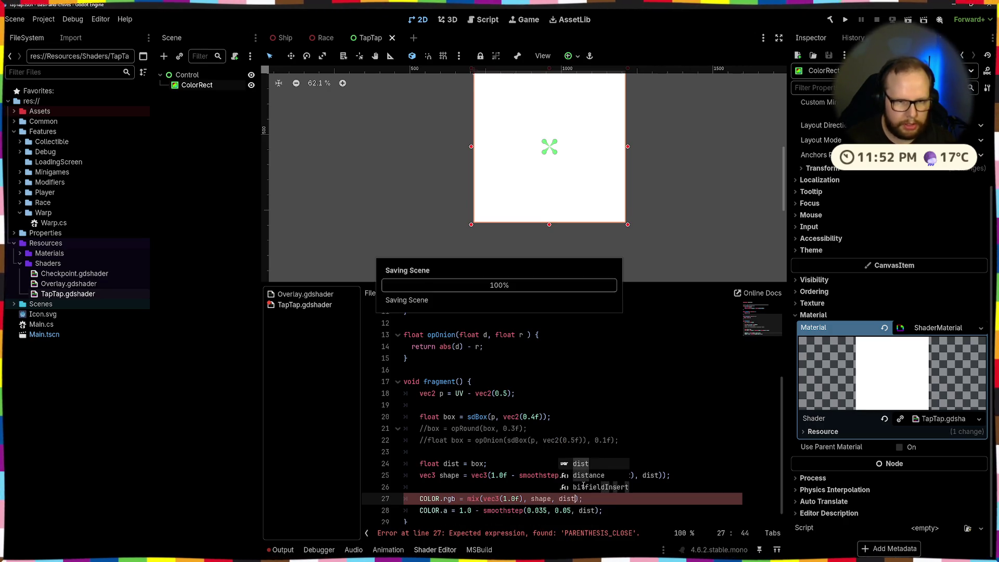
click(638, 118)
scroll(627, 225, down, 3)
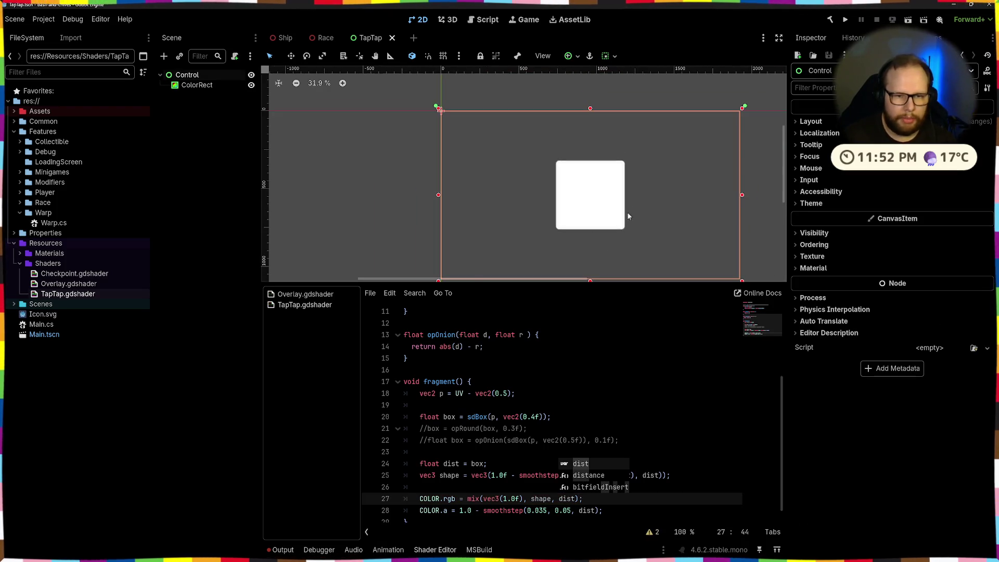
Step: Zoom in on the box and lower the alpha edge value from 0.05 to 0.03
scroll(630, 194, down, 5)
scroll(576, 207, up, 8)
scroll(562, 198, up, 15)
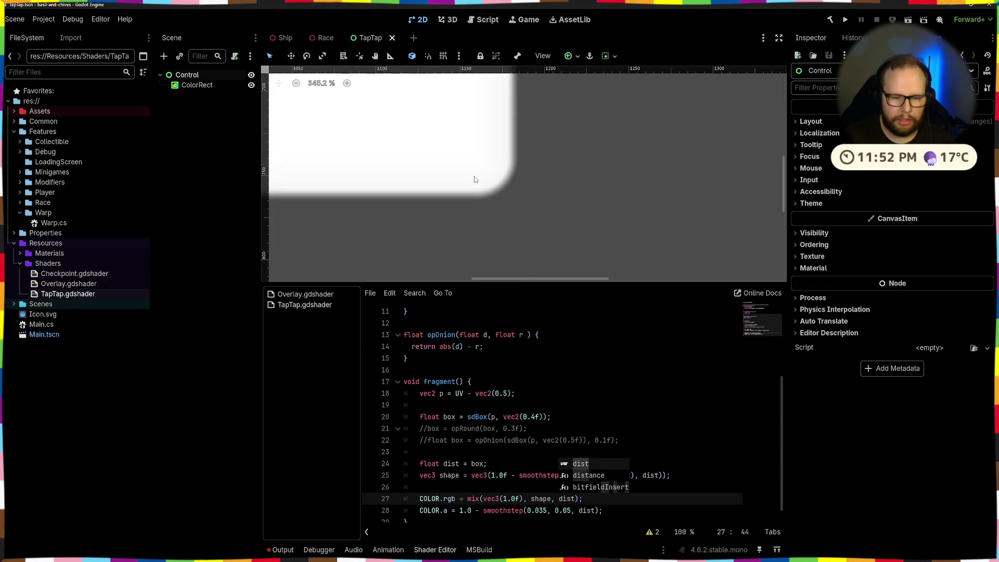
scroll(474, 179, down, 10)
click(567, 511)
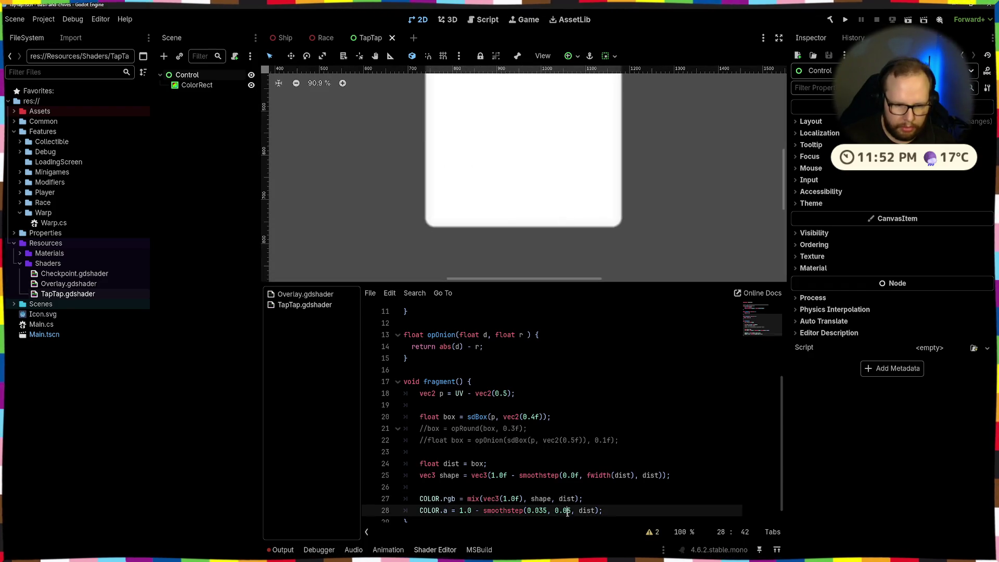
key(Delete)
text(3)
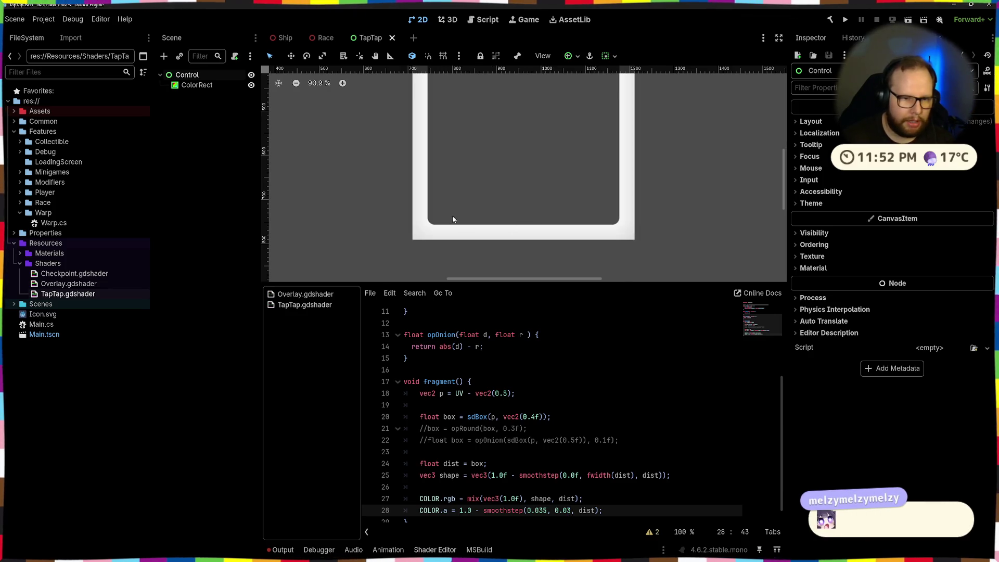
Step: Undo the edge value back to 0.05 and re-inspect the filled box
click(641, 452)
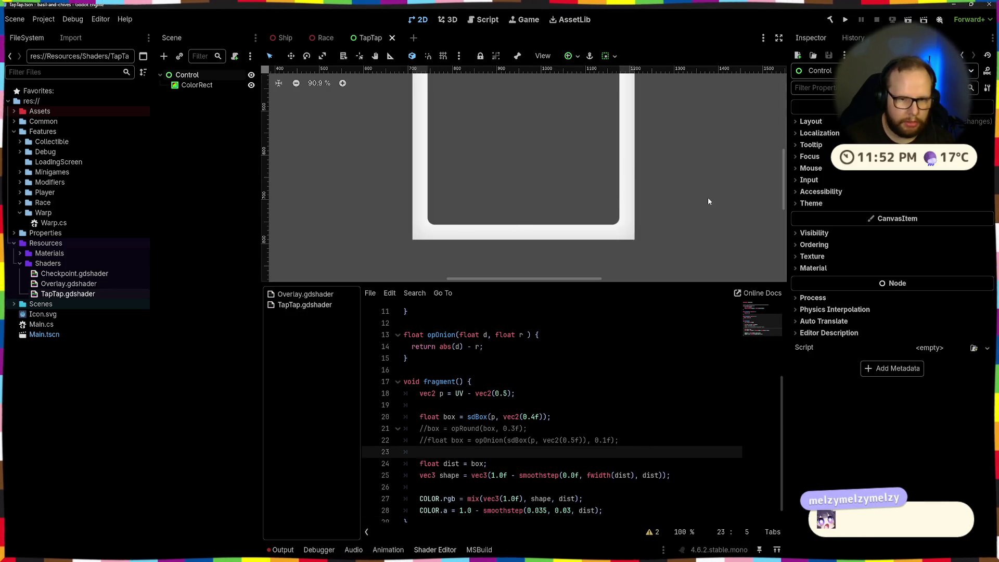
key(ctrl+z)
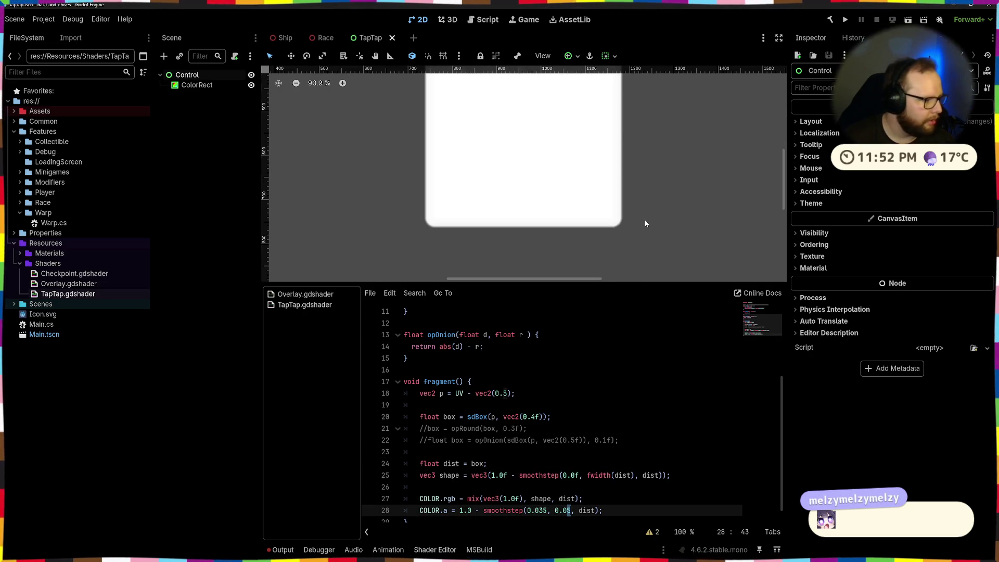
scroll(568, 348, up, 1)
scroll(568, 348, down, 2)
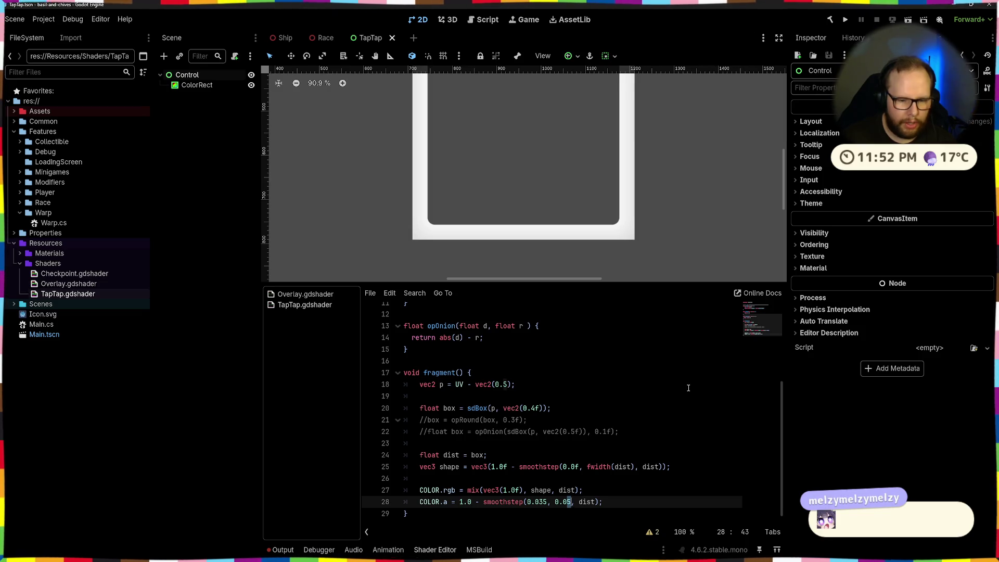
scroll(492, 241, down, 4)
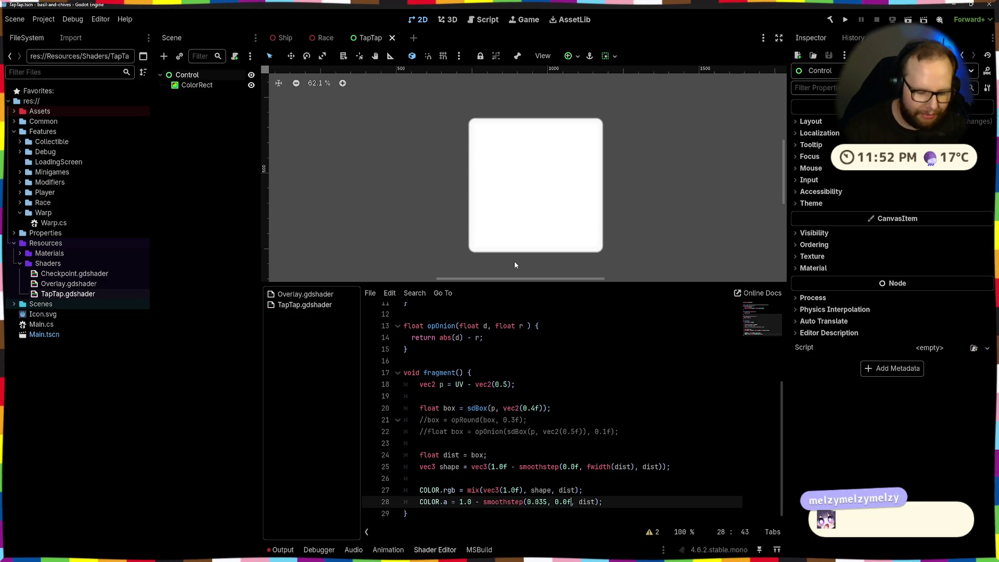
Step: Try alpha edge values 0.06, 0.07, 0.1 and 1.0, saving each to preview the glow
key(ctrl+s)
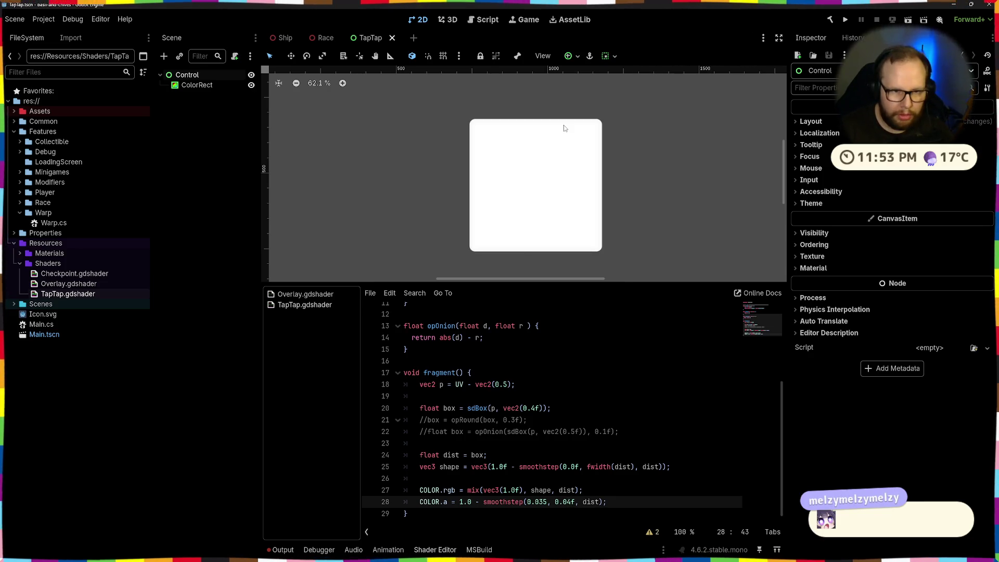
key(BackSpace)
text(6)
key(ctrl+s)
text(7)
key(ctrl+s)
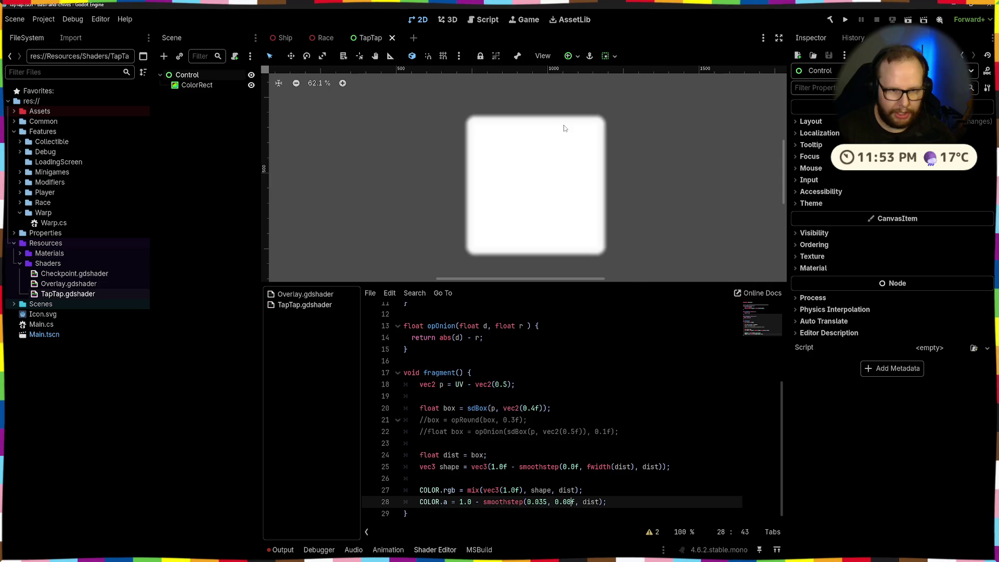
key(BackSpace)
key(BackSpace)
text(1)
key(ctrl+s)
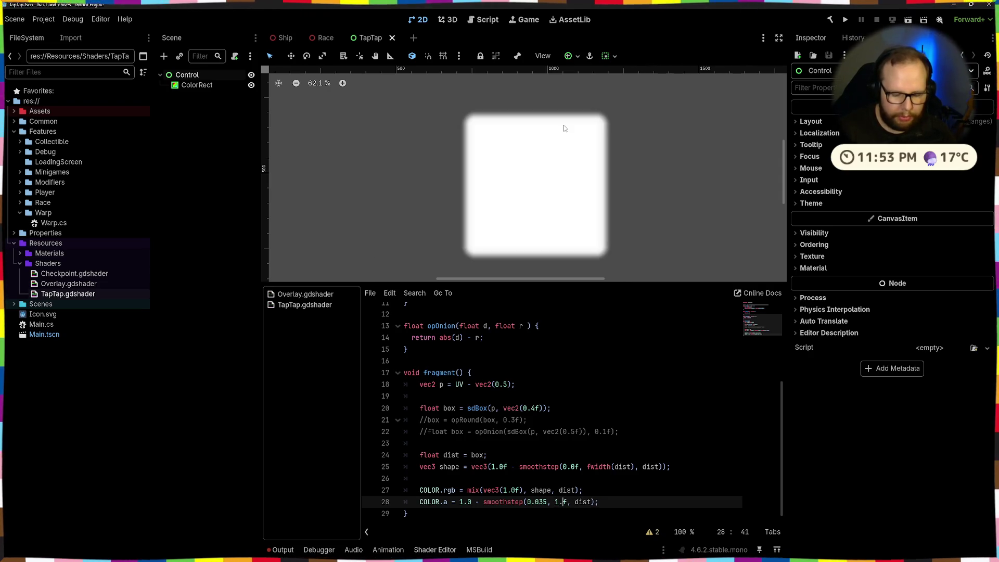
text(0)
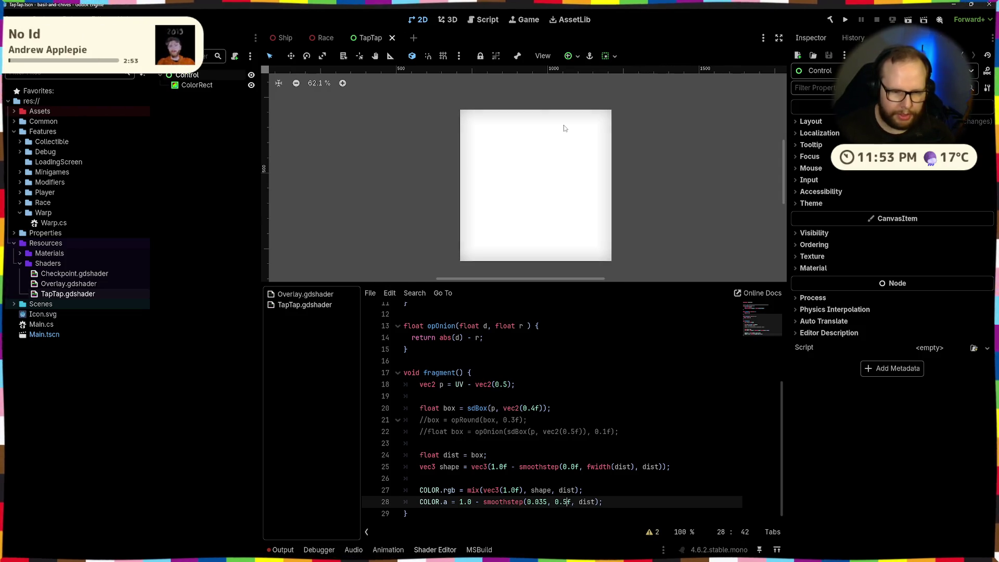
click(536, 409)
text(25)
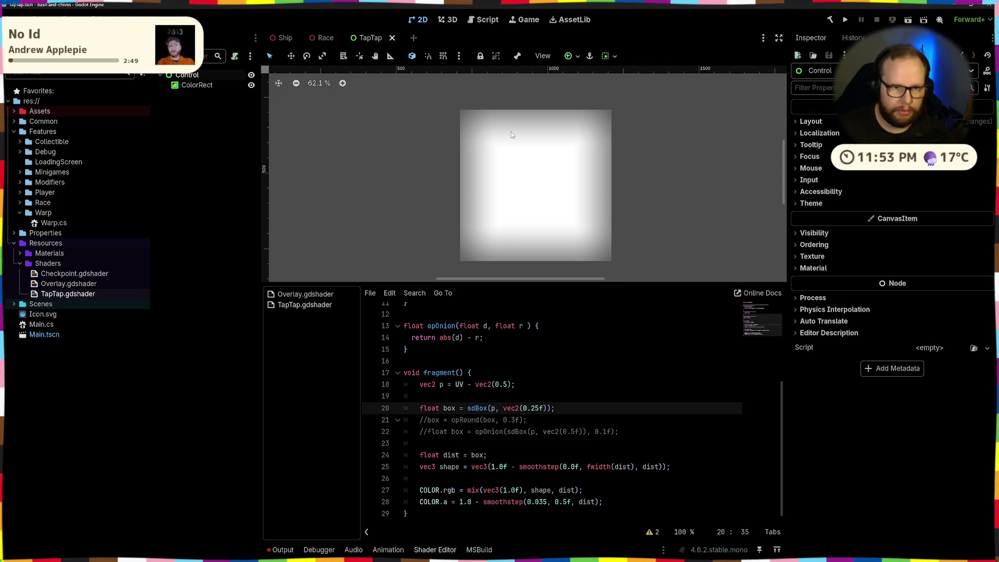
Step: Try alpha edge values 0.01, 0.02 and 0.045, then save with 0.04
click(563, 501)
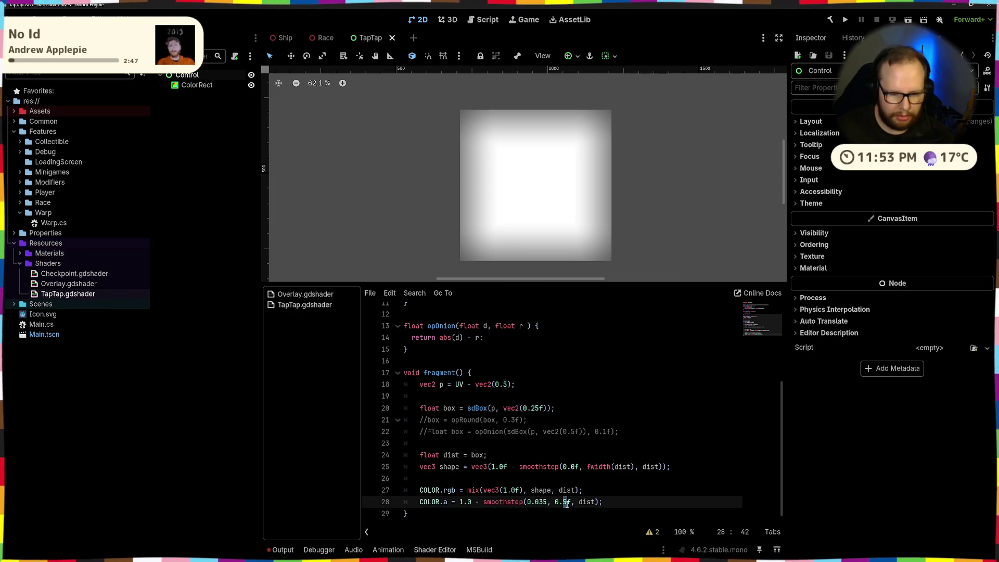
text(1)
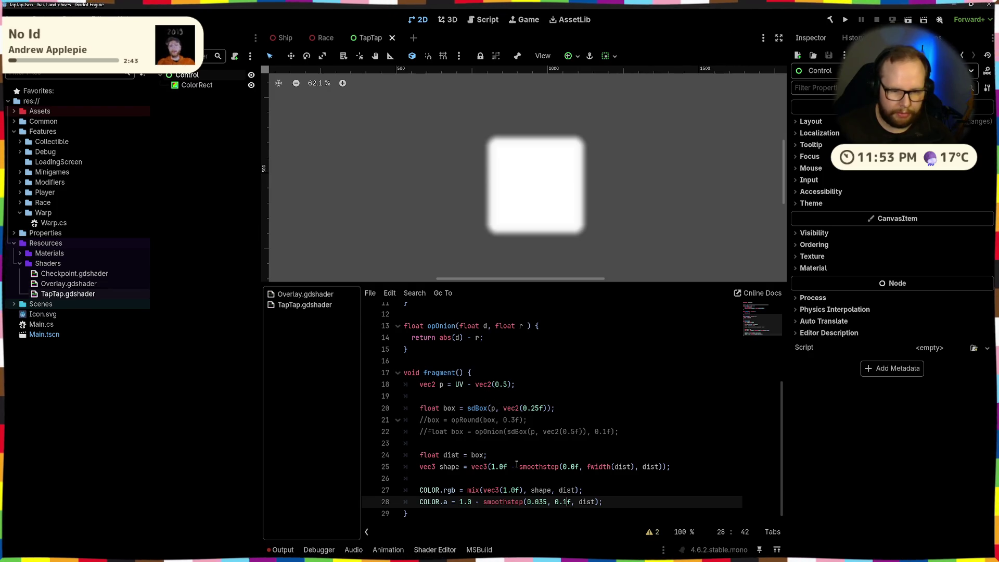
key(BackSpace)
text(01)
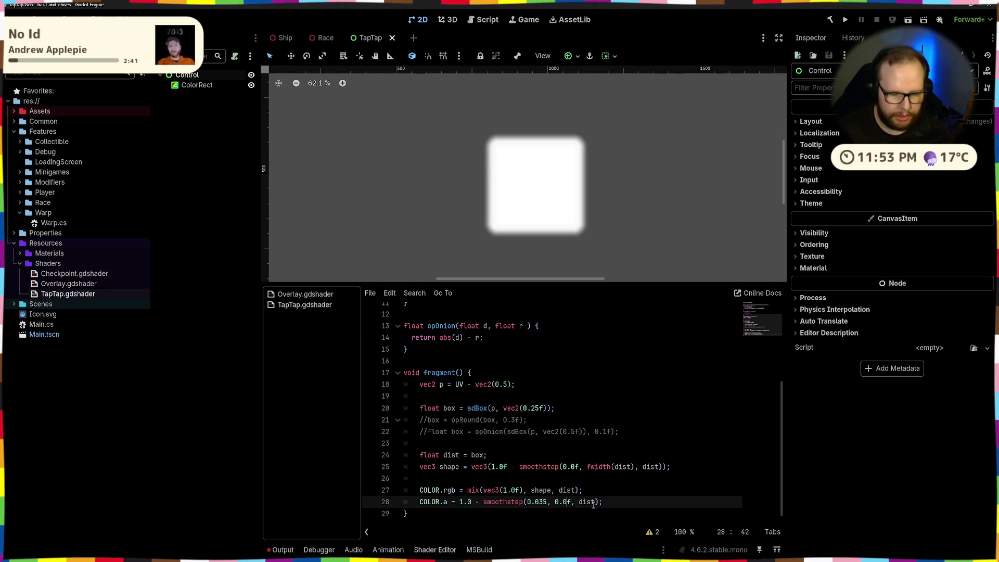
key(BackSpace)
text(2)
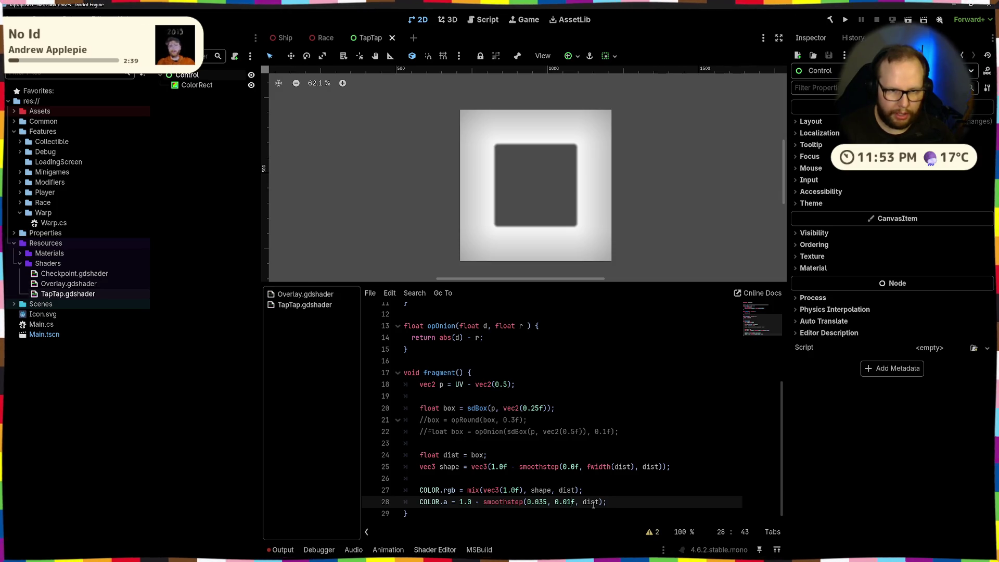
key(BackSpace)
text(45)
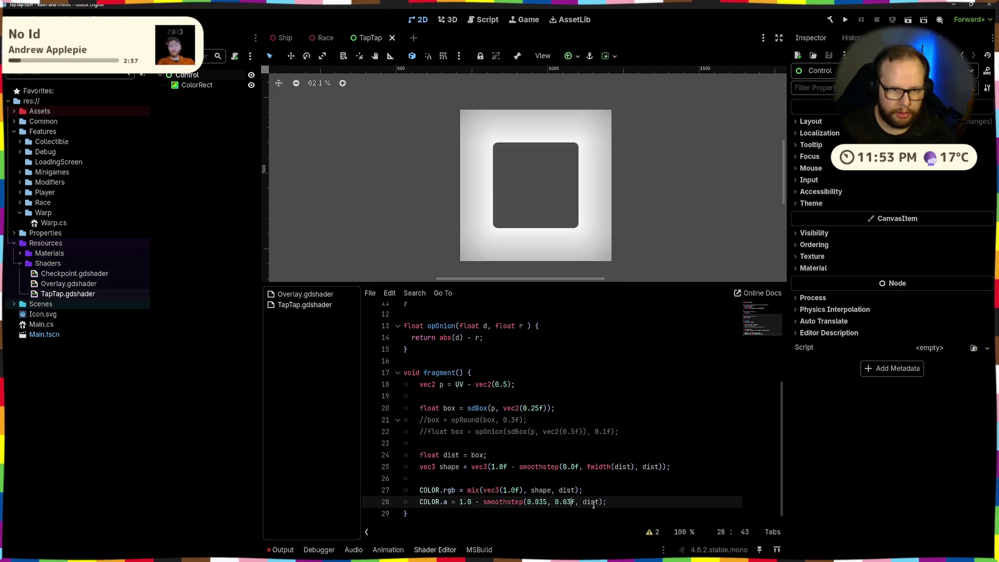
key(BackSpace)
key(ctrl+s)
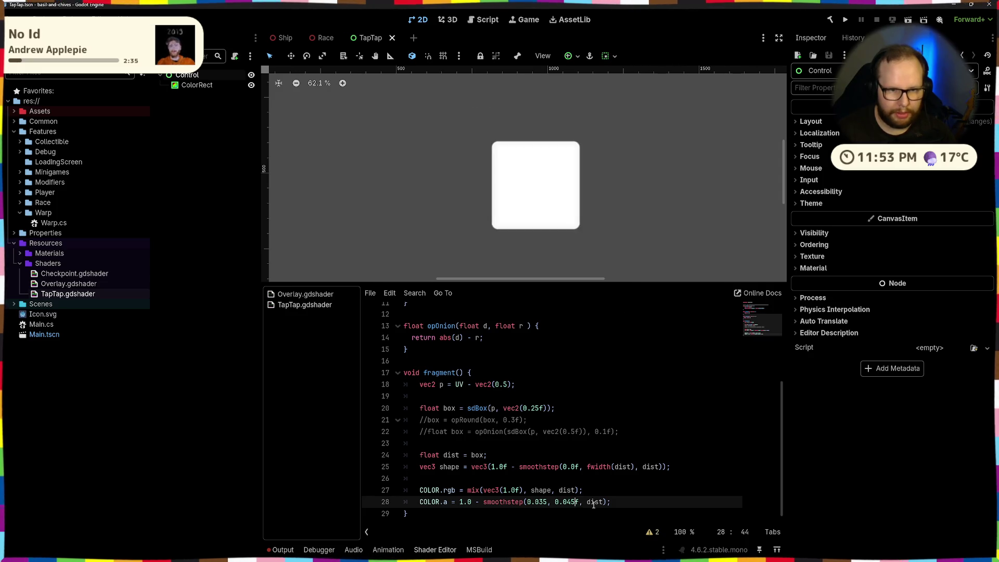
Step: Preview a 0.05 edge, return it to 0.04 and save, then switch to the browser
key(BackSpace)
text(5)
key(ctrl+s)
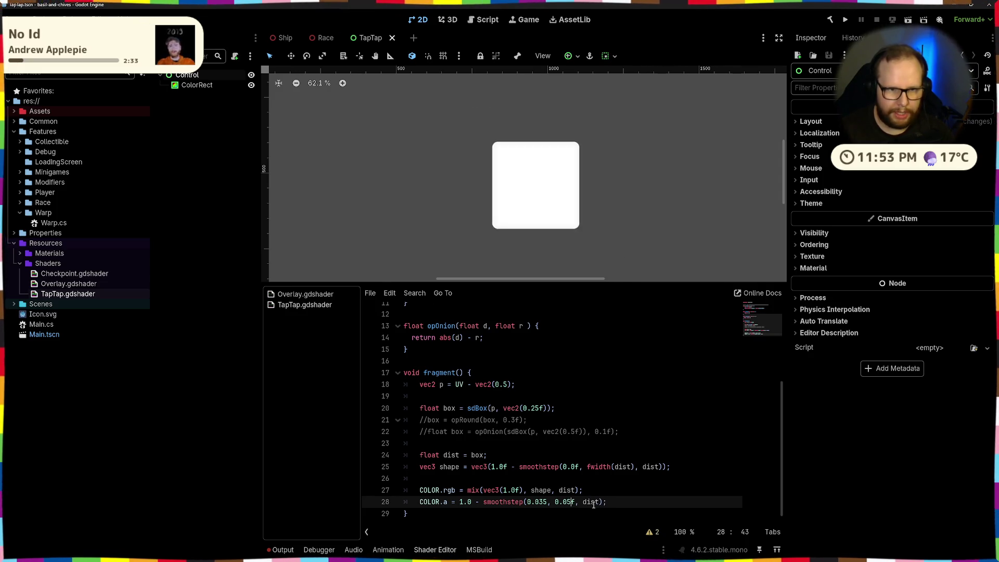
key(BackSpace)
text(4)
key(ctrl+s)
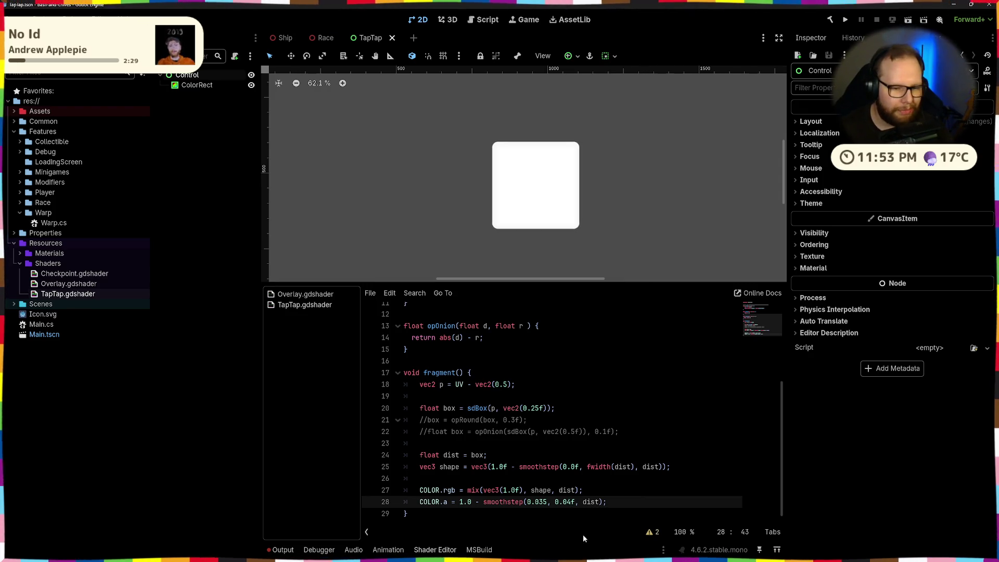
click(564, 407)
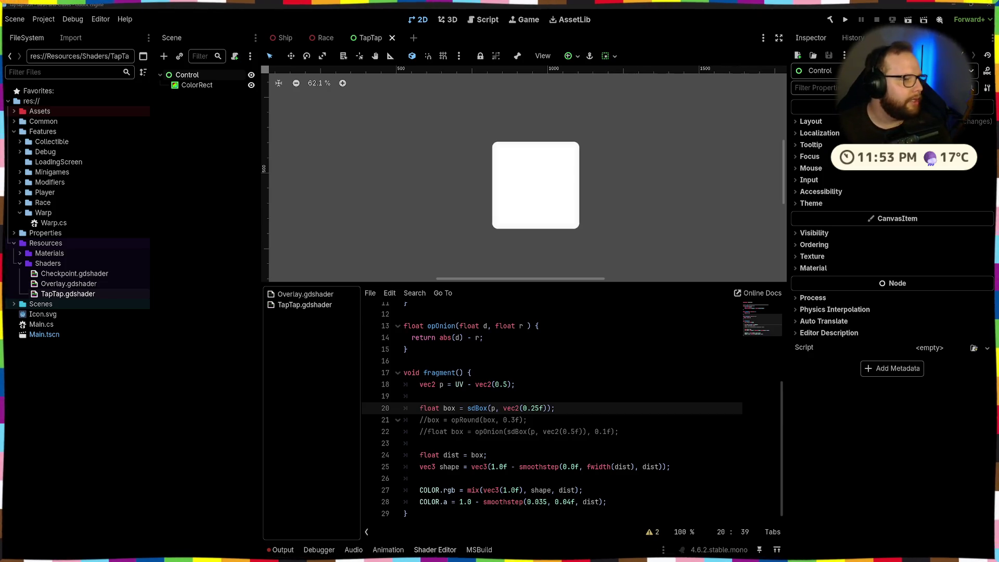
key(alt+Tab)
Step: Maximize the docs window, search 'smoothstep' and open the Built-in functions result
drag(317, 36, 494, 34)
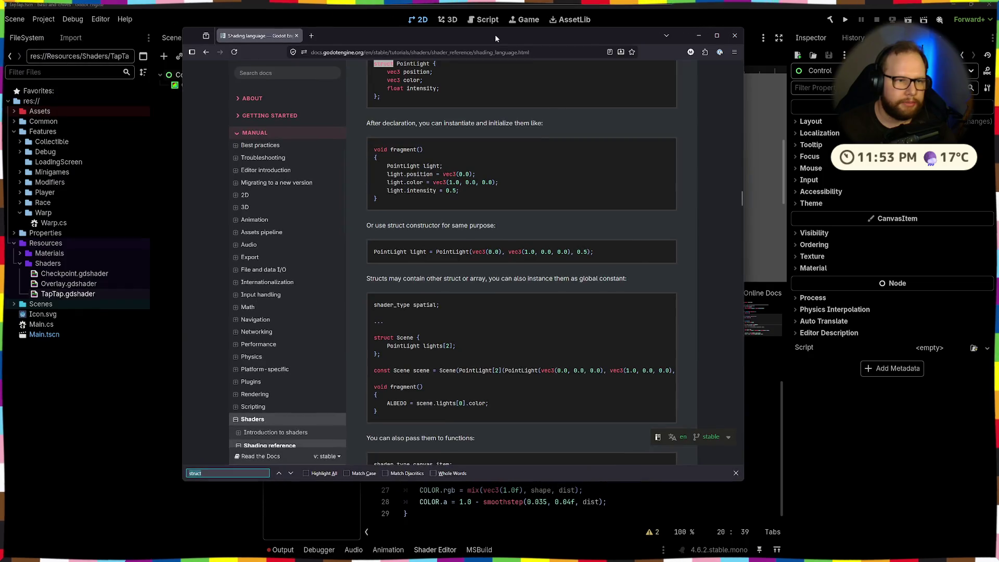
double_click(495, 34)
click(292, 46)
text(smoot)
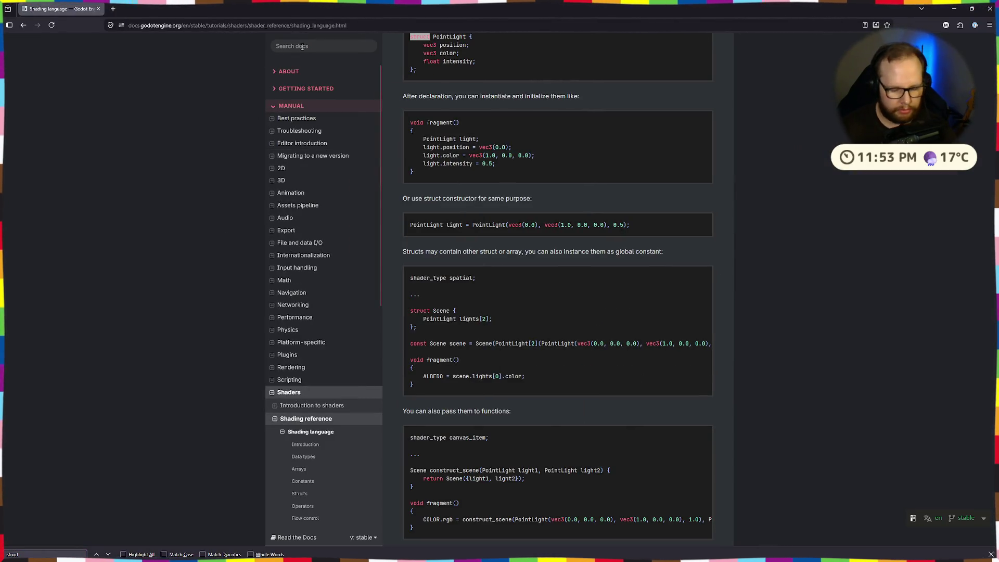
text(hstep)
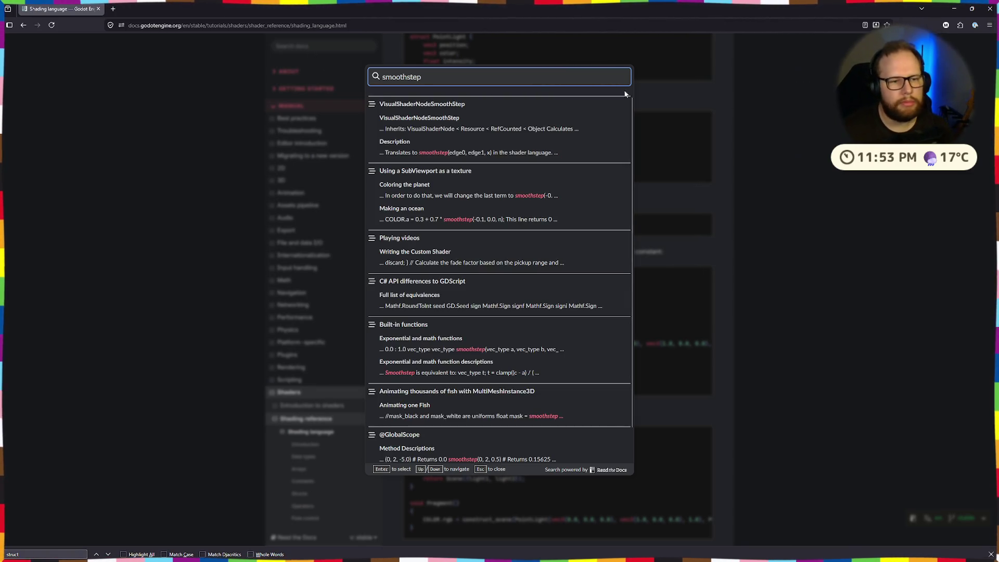
scroll(572, 141, down, 1)
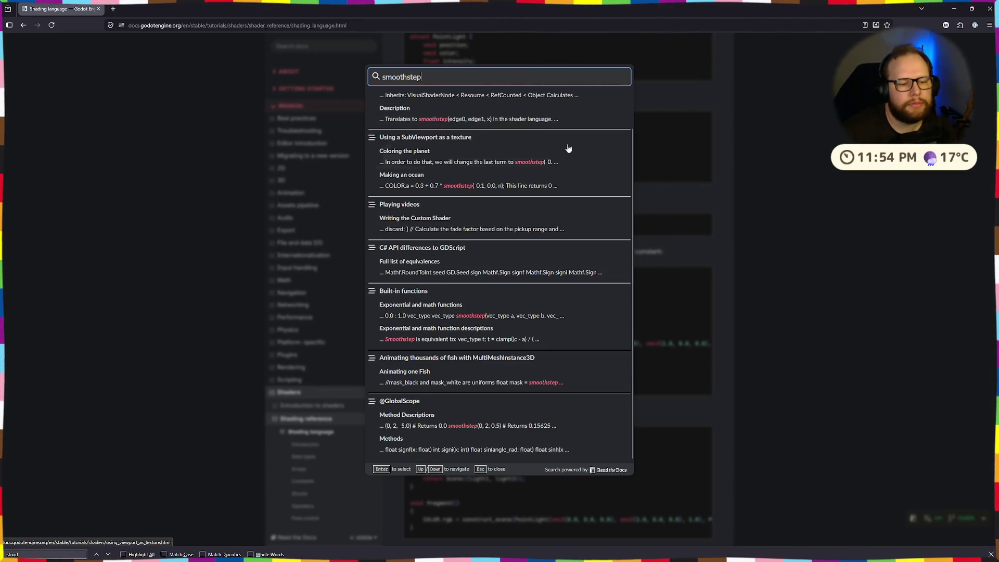
click(407, 289)
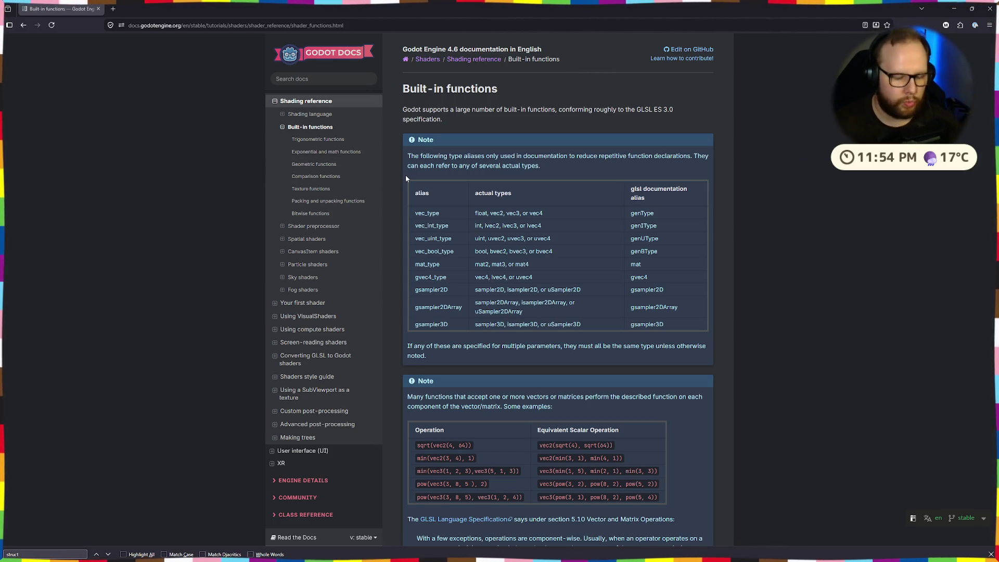
Step: Find smoothstep on the page and read its description, checking the component-wise explanation
key(ctrl+f)
text(smooth)
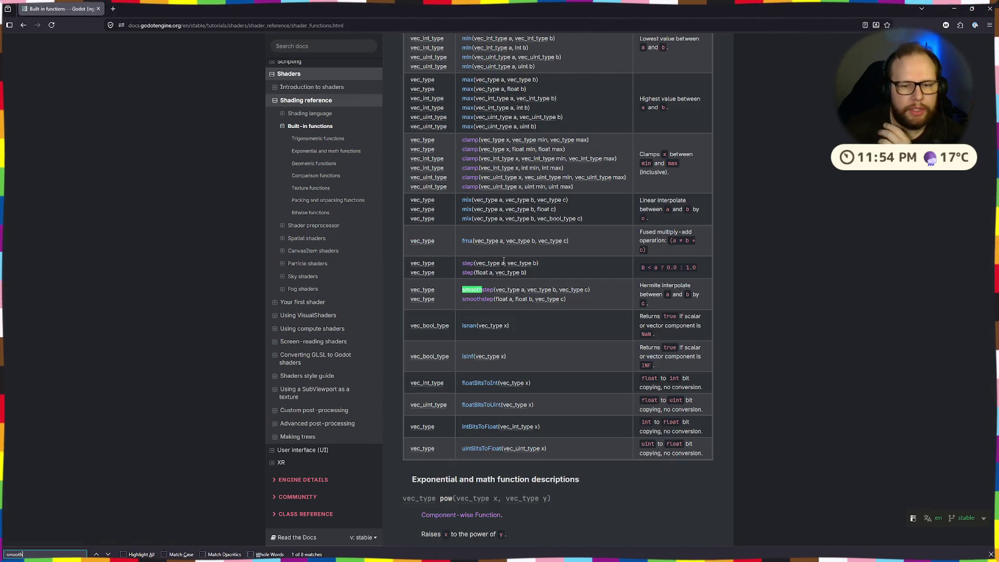
drag(647, 285, 656, 284)
click(716, 289)
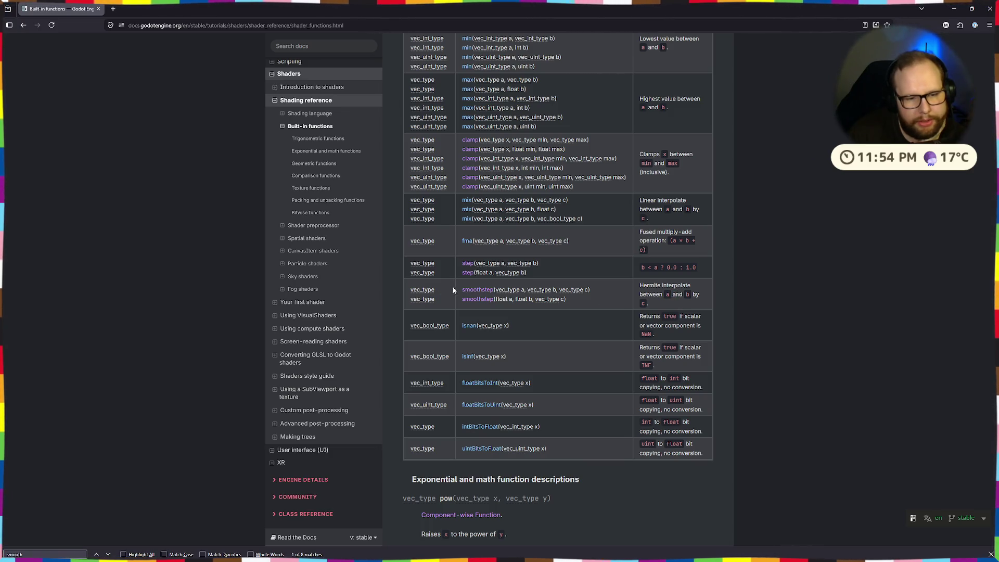
click(478, 290)
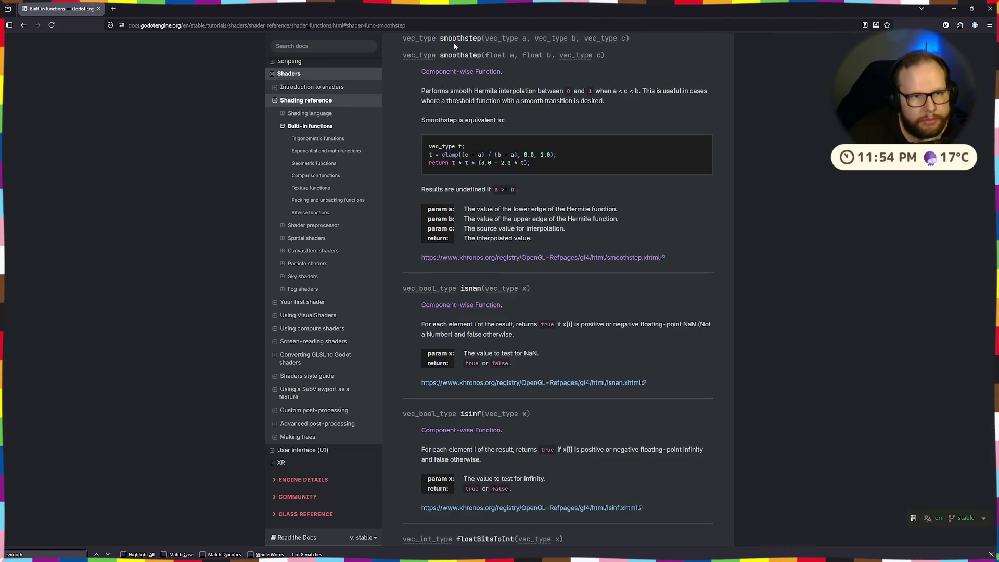
middle_click(460, 72)
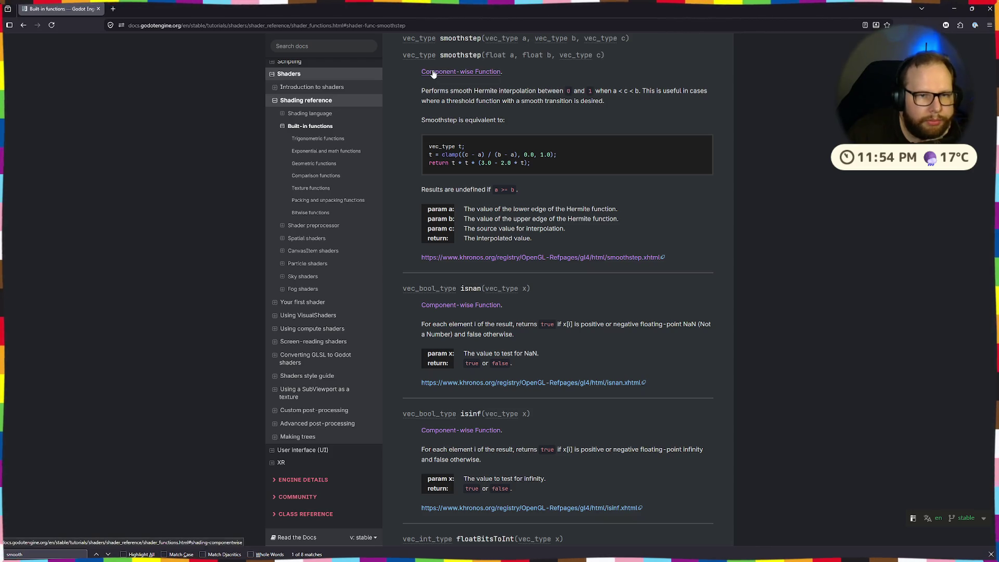
click(151, 9)
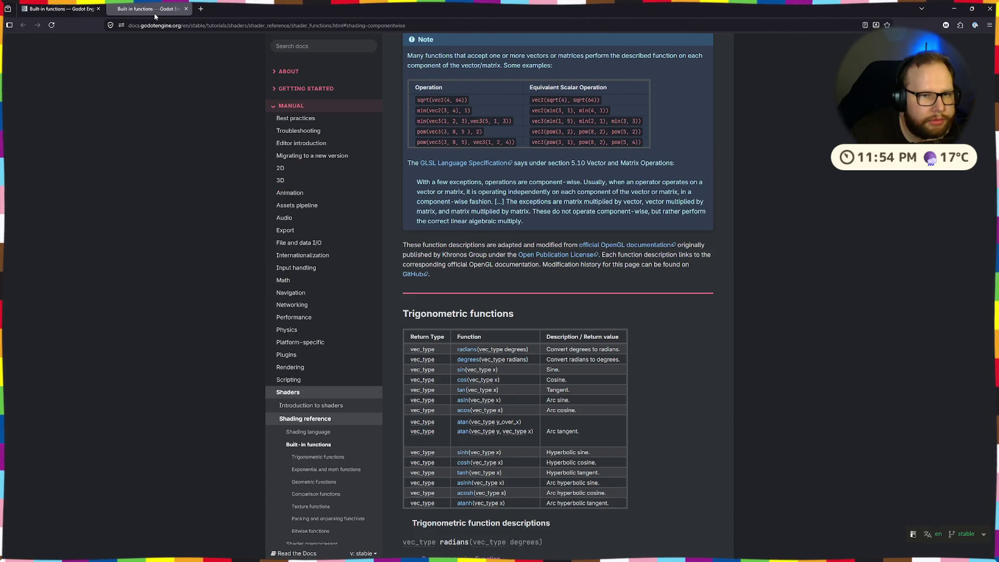
key(ctrl+Tab)
click(186, 9)
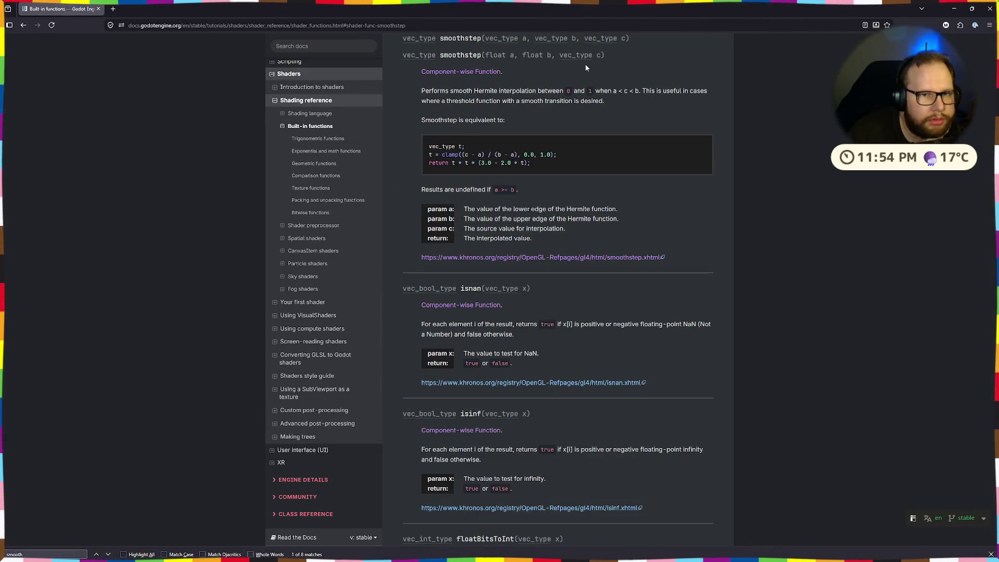
mouse_move(414, 92)
mouse_down()
mouse_move(552, 92)
mouse_move(542, 122)
mouse_up()
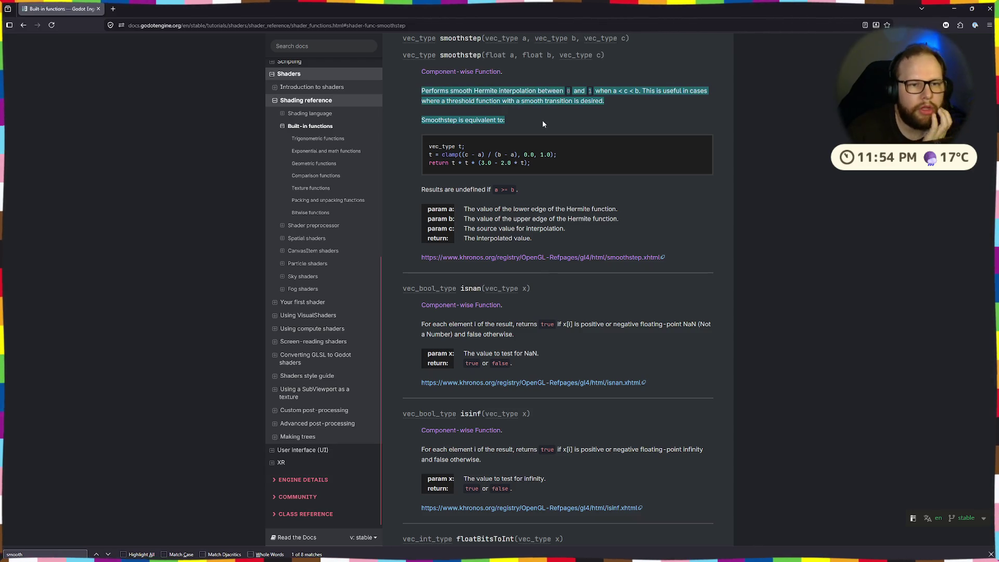
drag(552, 95, 553, 99)
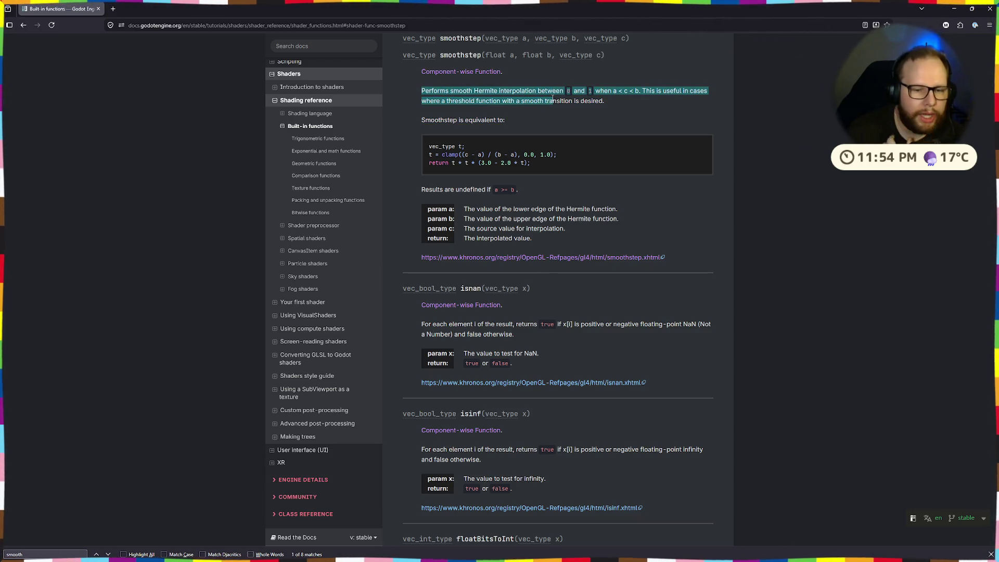
Step: Switch between desktops and bring the Godot editor back to the front
key(ctrl+super+Right)
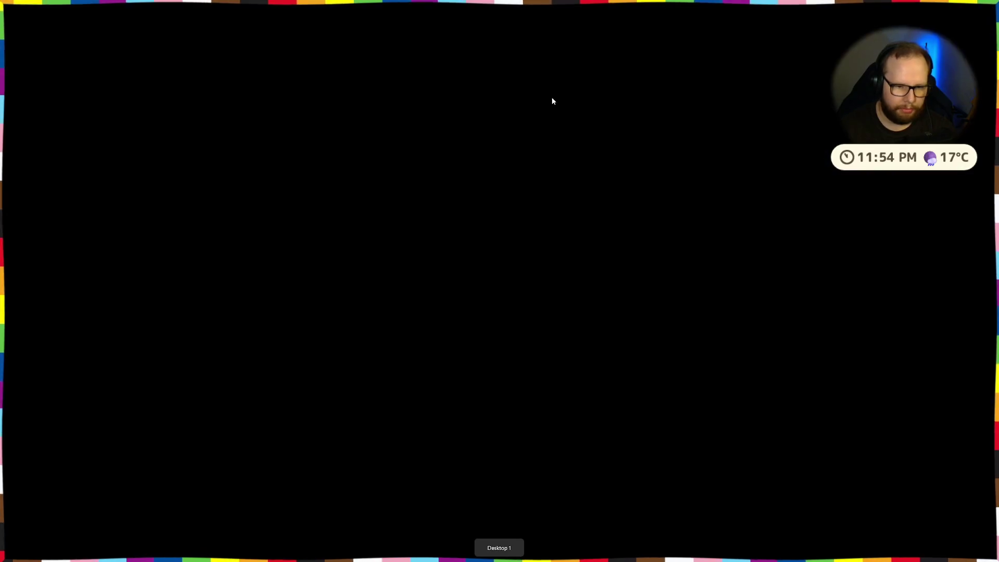
key(ctrl+super+Right)
key(super)
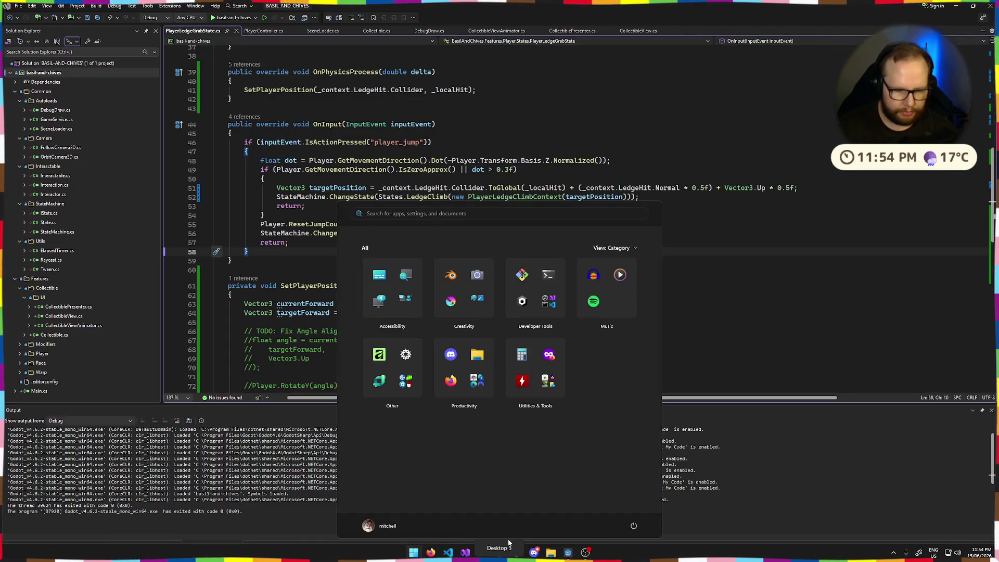
key(ctrl+super+Left)
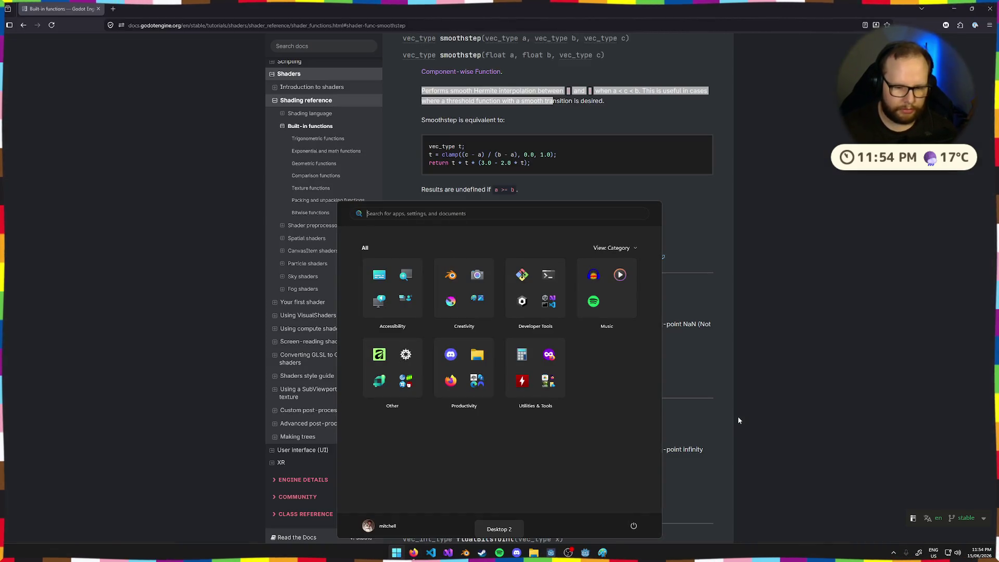
click(585, 554)
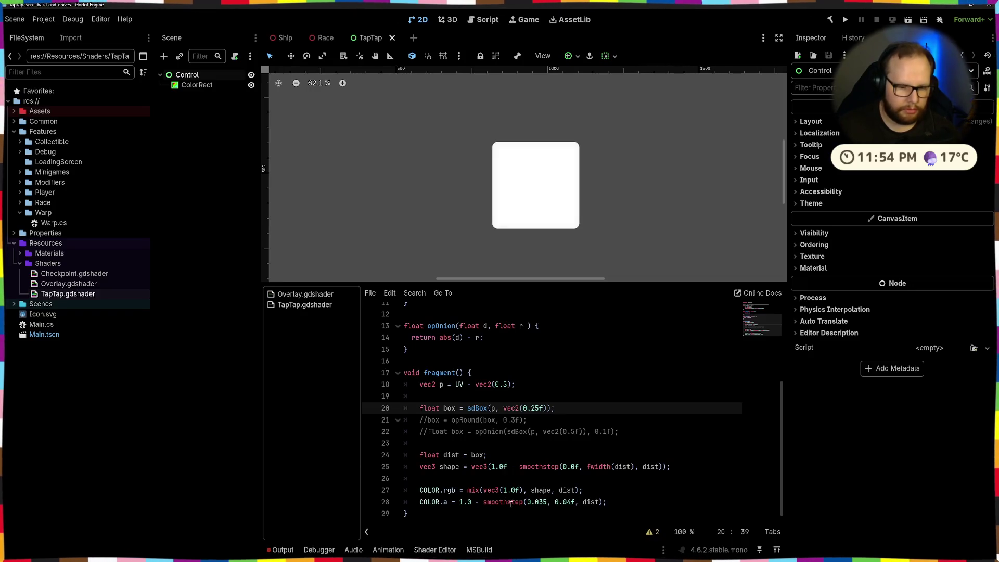
Step: Briefly try step instead of smoothstep, revert, then comment out the smoothstep alpha line and save
click(507, 502)
key(BackSpace)
key(BackSpace)
key(BackSpace)
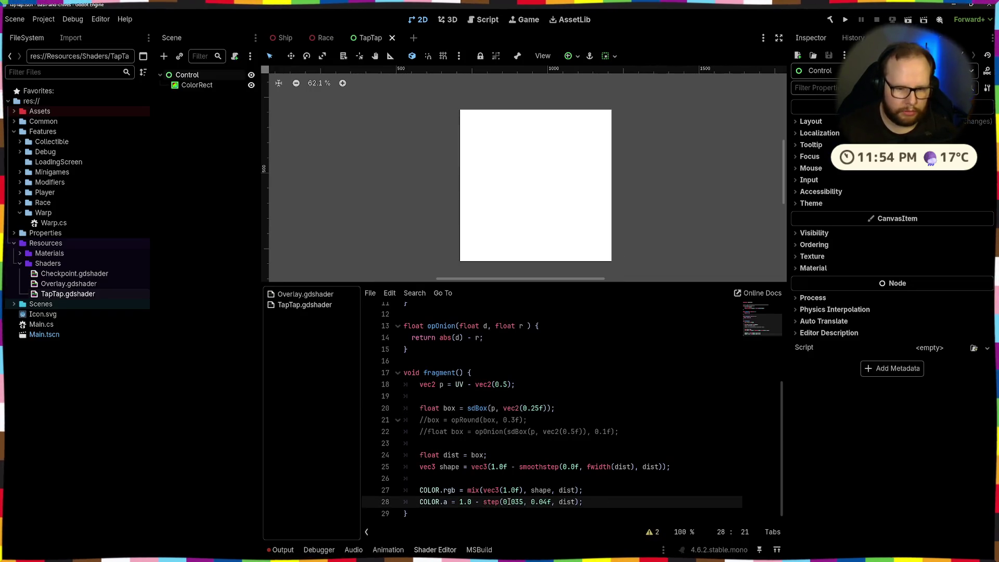
scroll(557, 468, down, 1)
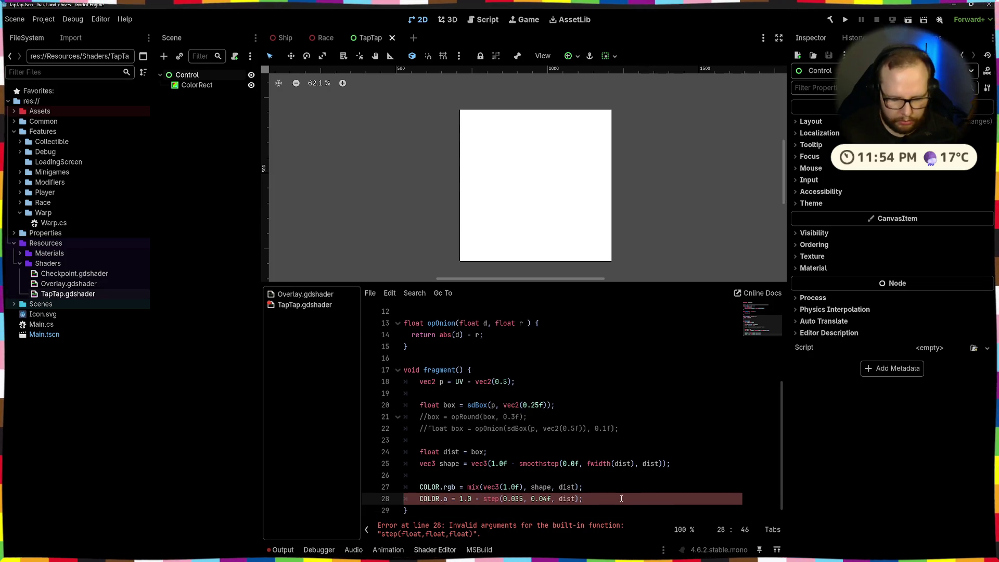
key(ctrl+z)
key(ctrl+k)
key(ctrl+s)
Step: Add a new alpha line below using the step function
click(661, 496)
key(Return)
text(COLOR.a = 1.0 - s)
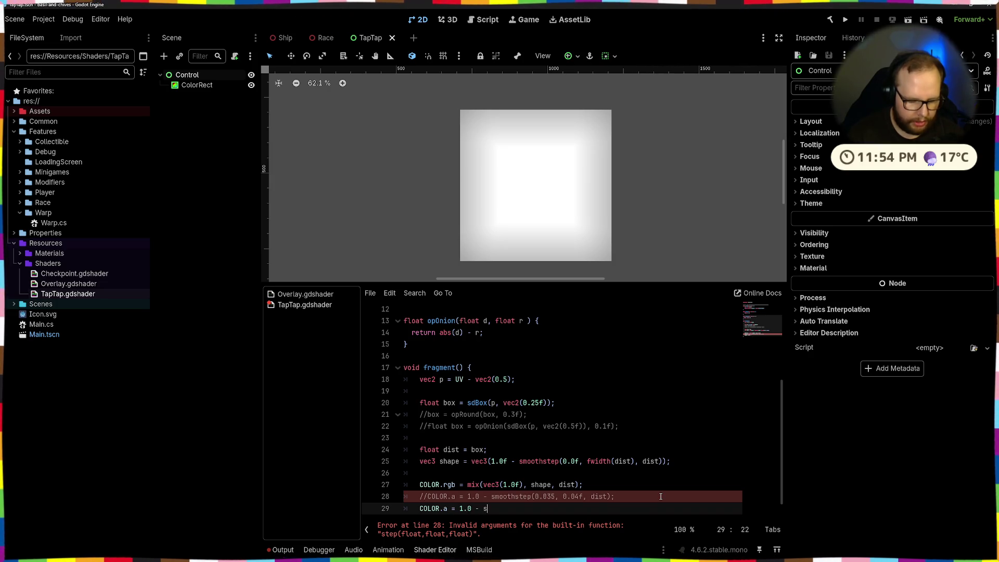
text(te)
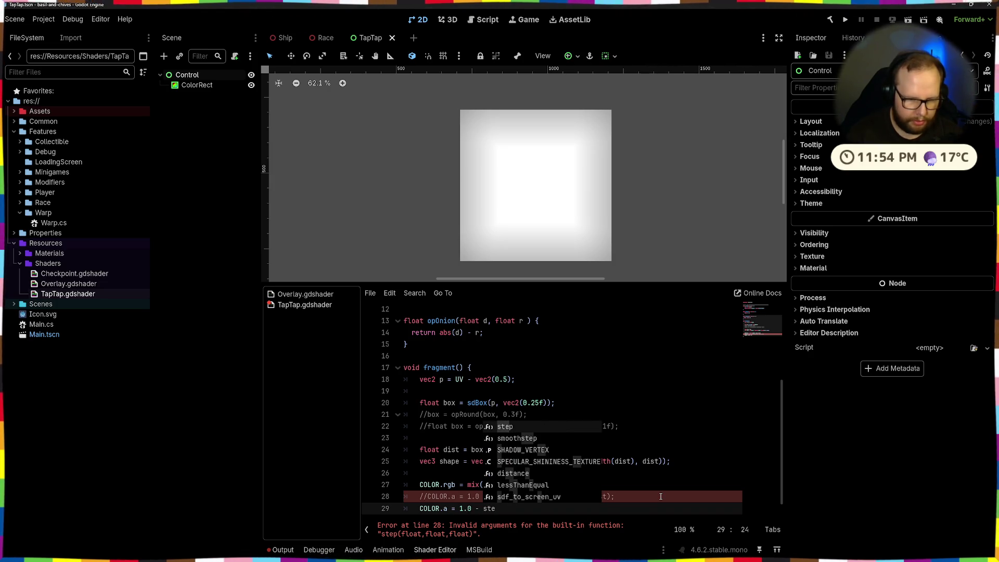
key(Return)
text(()
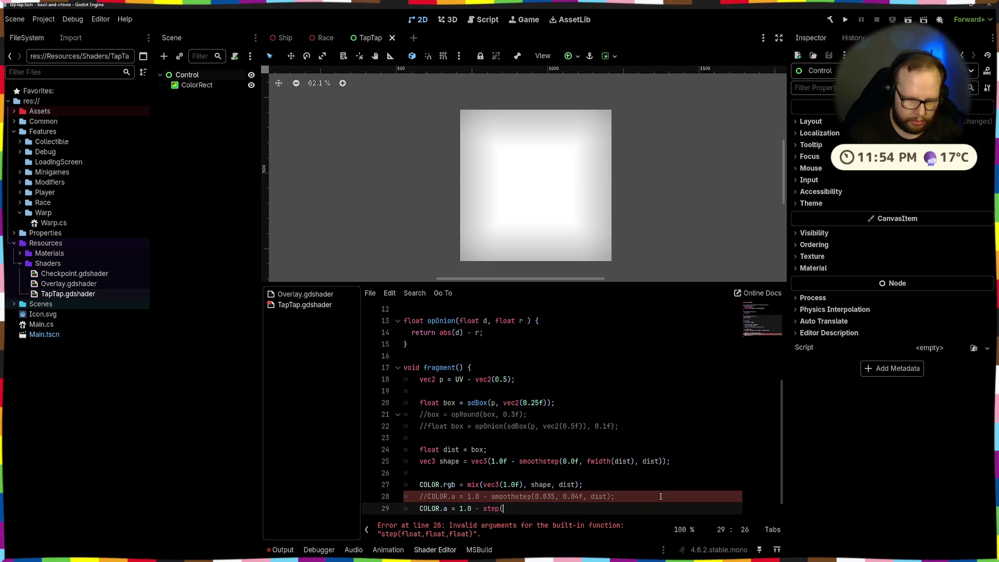
scroll(657, 456, down, 1)
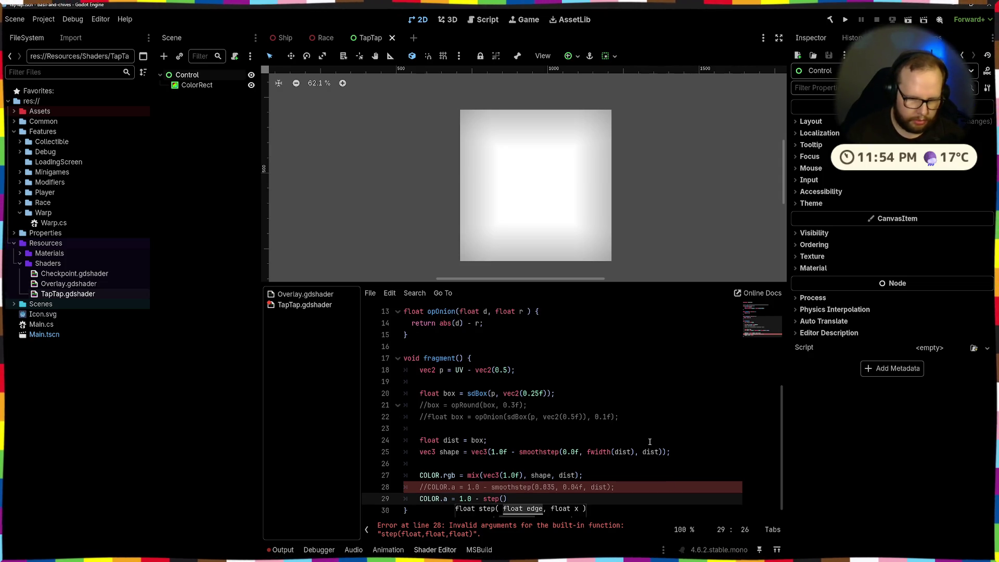
text(,)
Step: Fill in step's arguments as dist and 0.1f to complete the alpha line
key(BackSpace)
key(BackSpace)
key(BackSpace)
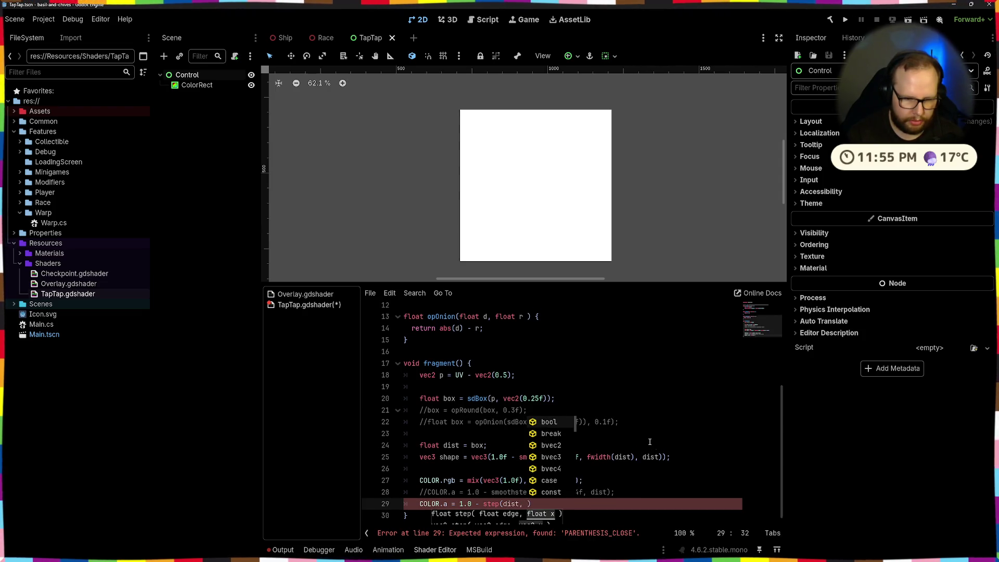
text(sha)
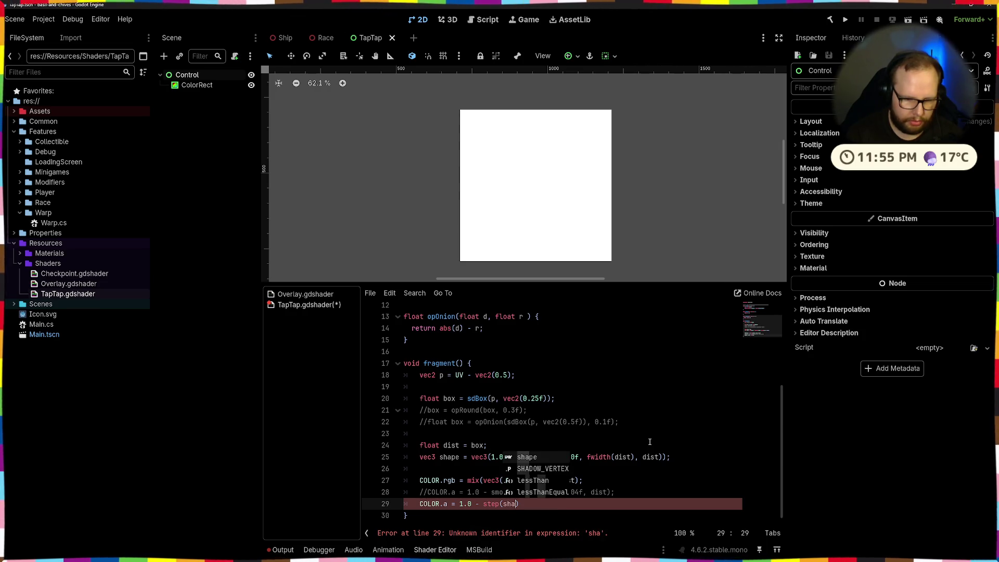
text(pe)
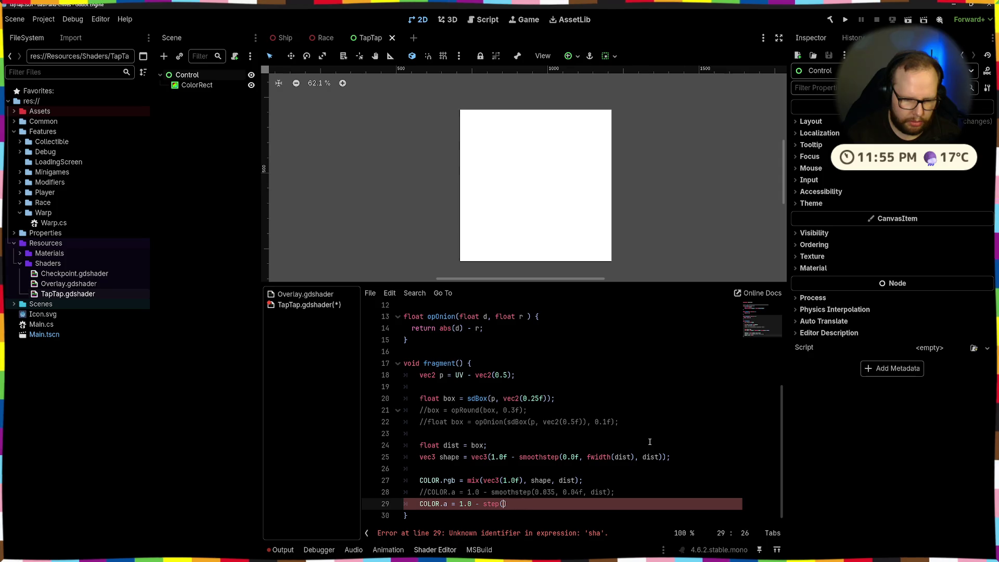
text(discard)
key(Return)
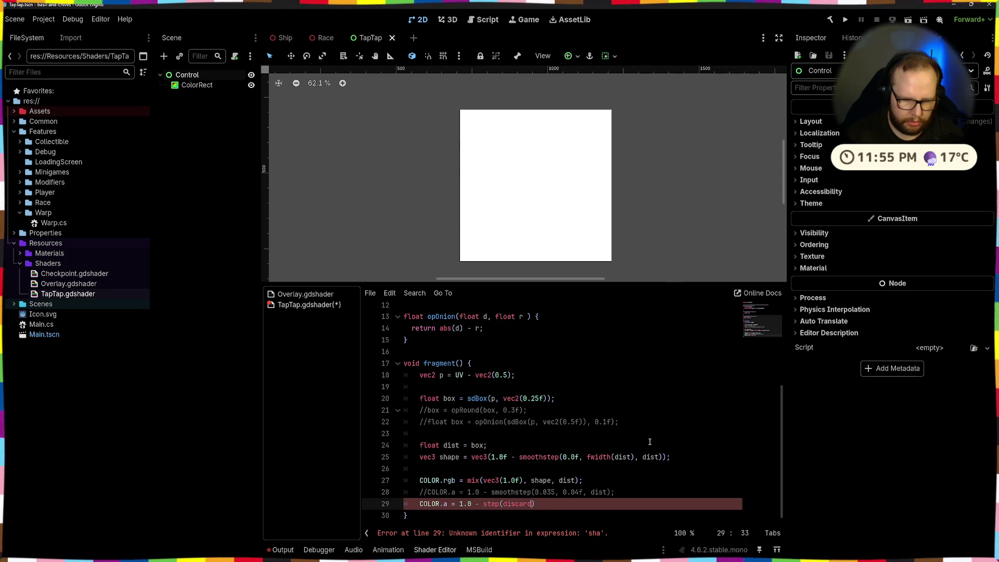
key(BackSpace)
key(BackSpace)
key(BackSpace)
text(t)
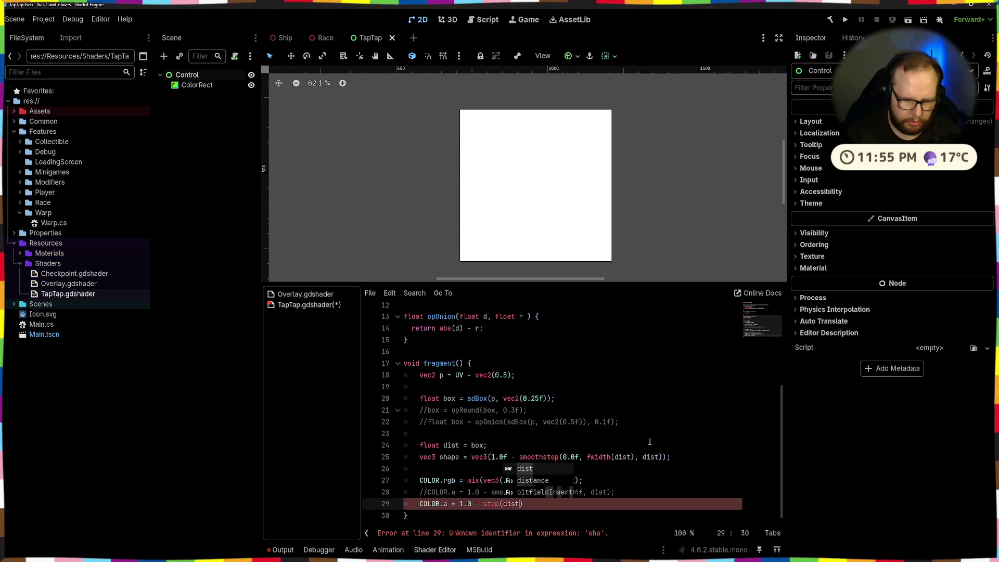
text(,)
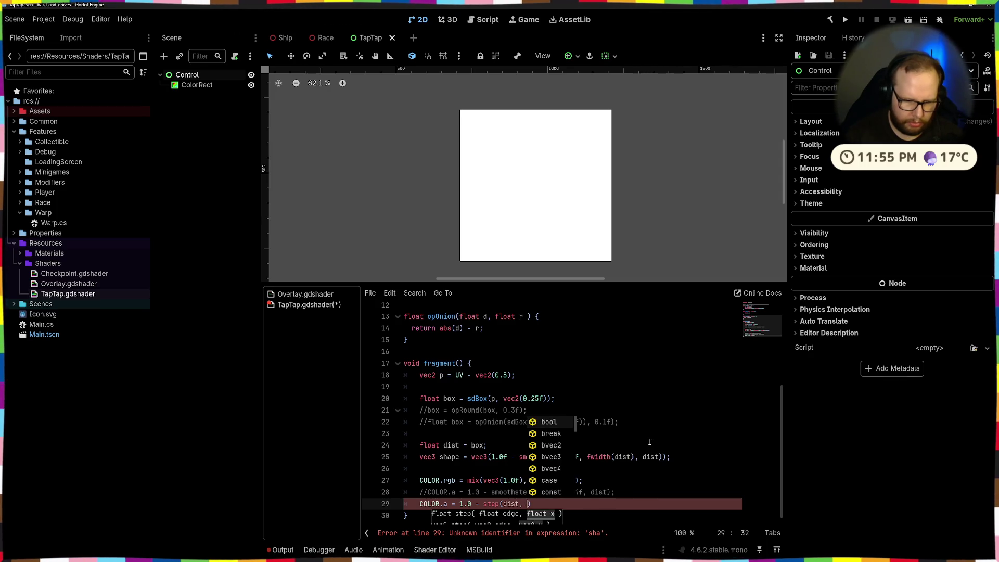
key(Escape)
key(ctrl+super+Right)
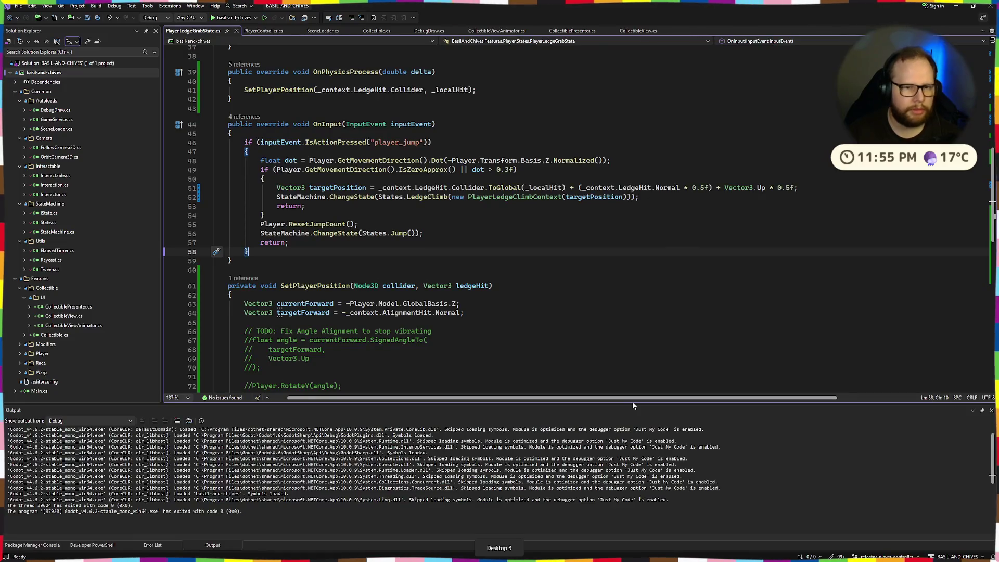
key(ctrl+super+Left)
text(0.1f))
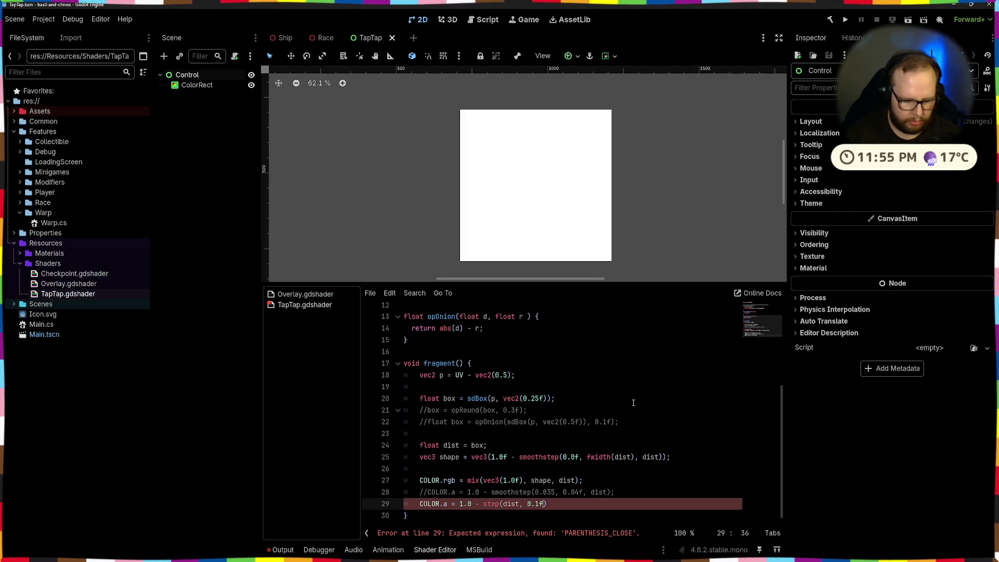
text(;)
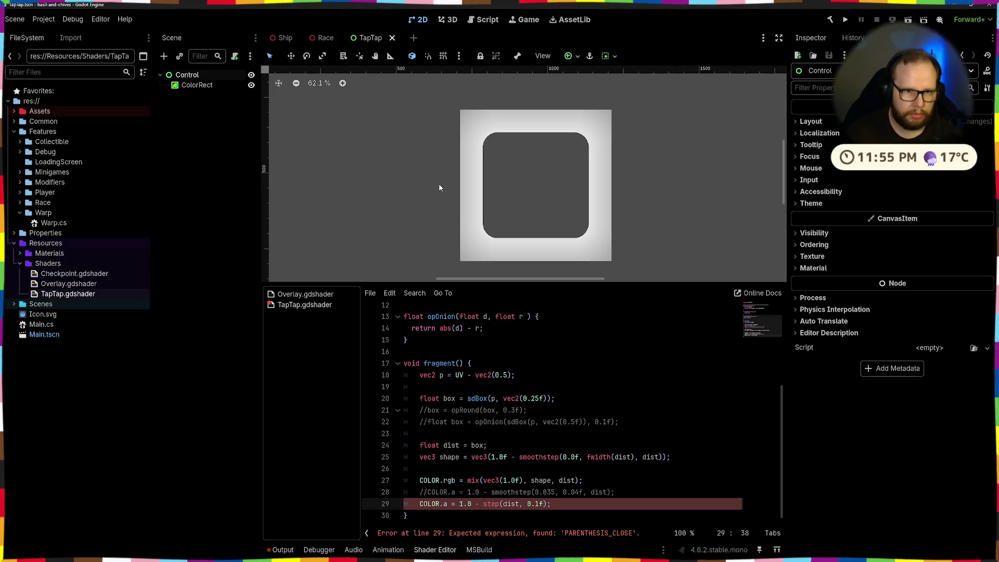
click(483, 511)
Step: Remove the '1.0 -' inversion, save, and try step thresholds 0.2, 0.3 and 1.0 before 0.1
key(BackSpace)
key(BackSpace)
key(BackSpace)
key(ctrl+s)
click(514, 510)
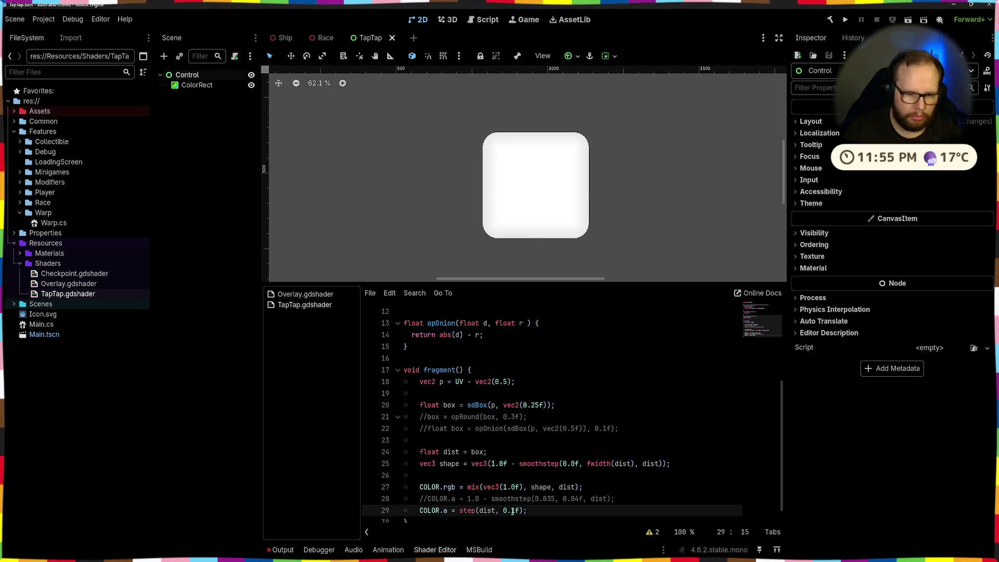
key(BackSpace)
text(2)
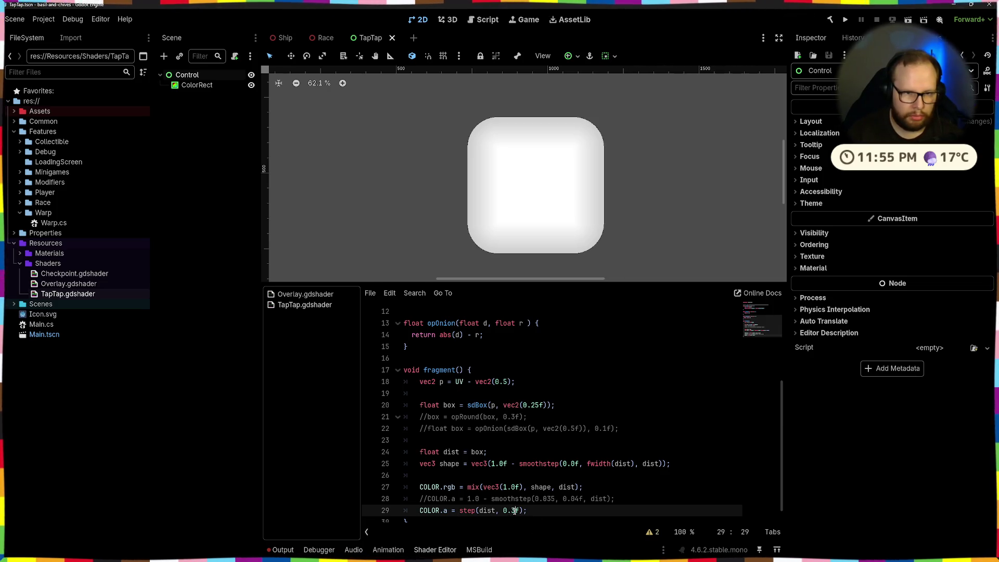
key(BackSpace)
text(3)
key(BackSpace)
key(BackSpace)
key(BackSpace)
text(1.0)
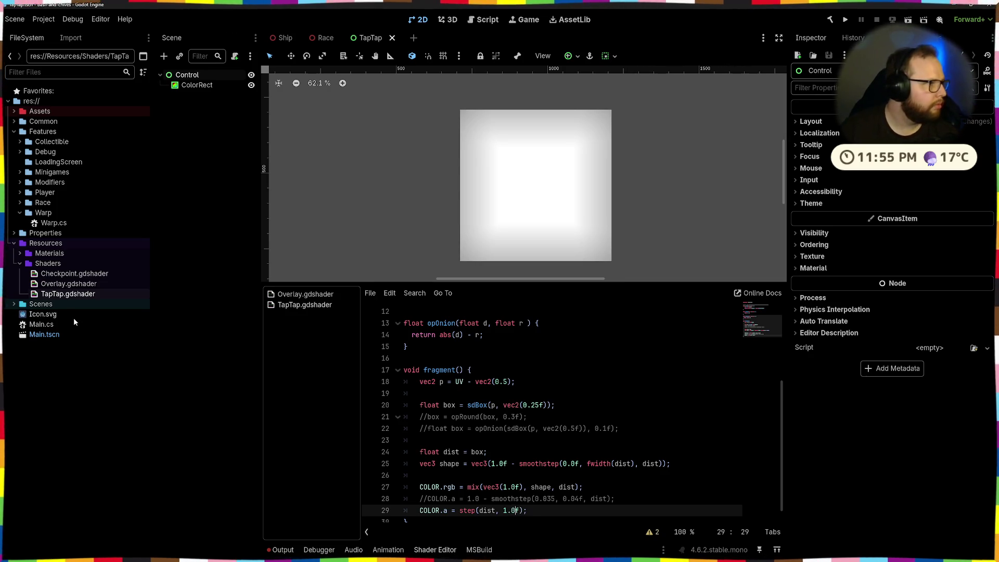
key(BackSpace)
key(BackSpace)
key(BackSpace)
text(0.1)
Step: Try step thresholds 0.01, 0.25 and 0.26, then set it back to 0.1
key(BackSpace)
text(01)
scroll(532, 197, up, 5)
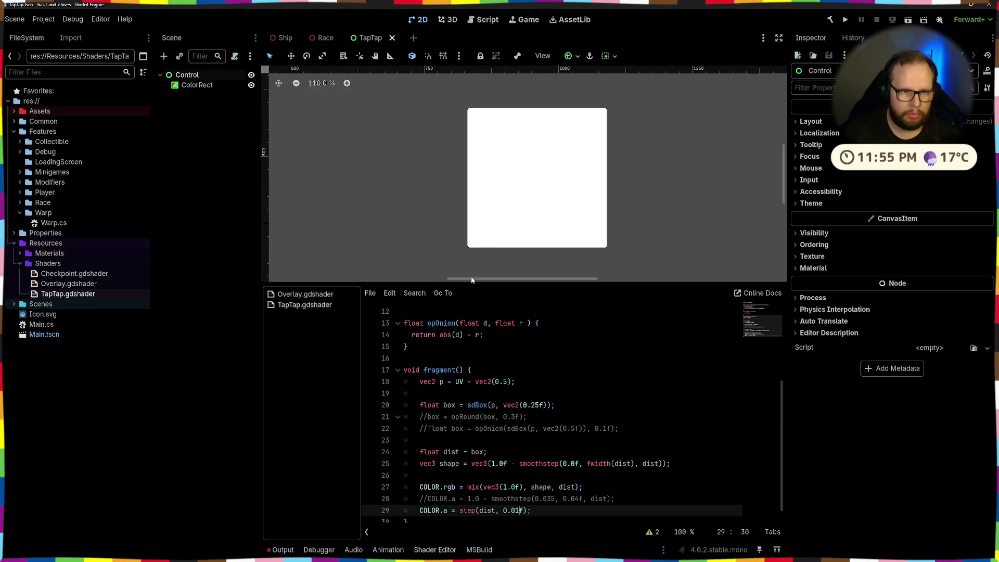
text(0)
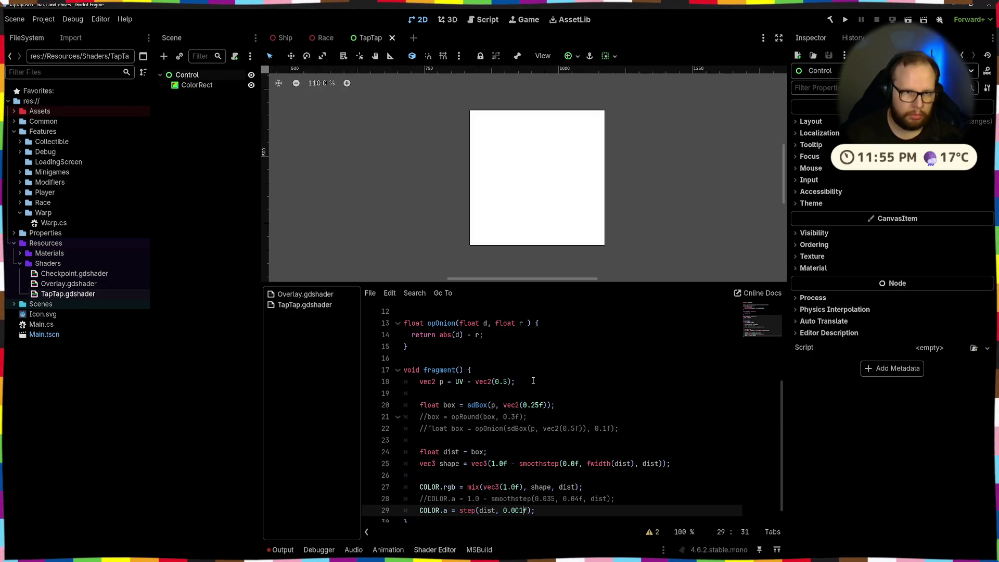
text(5)
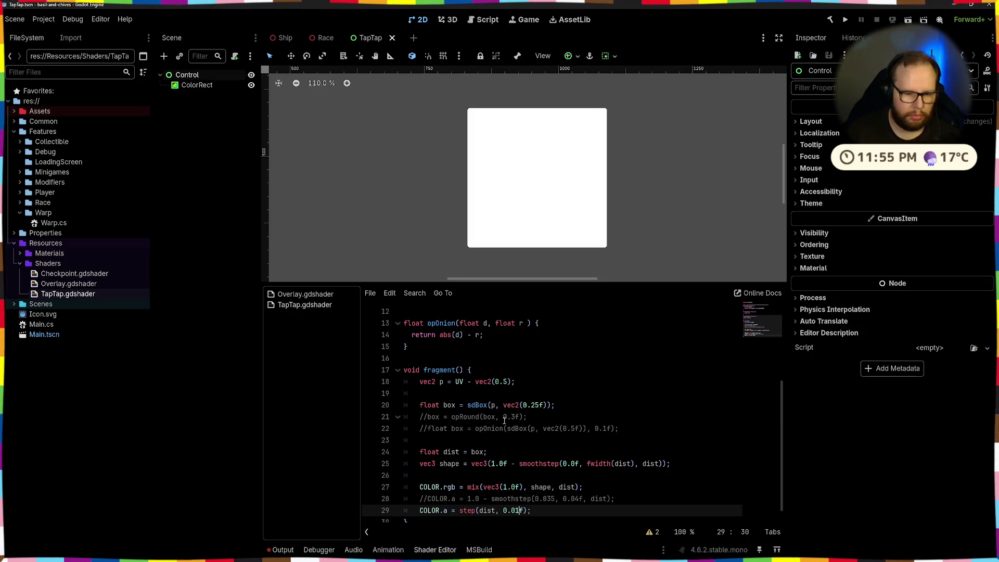
text(5)
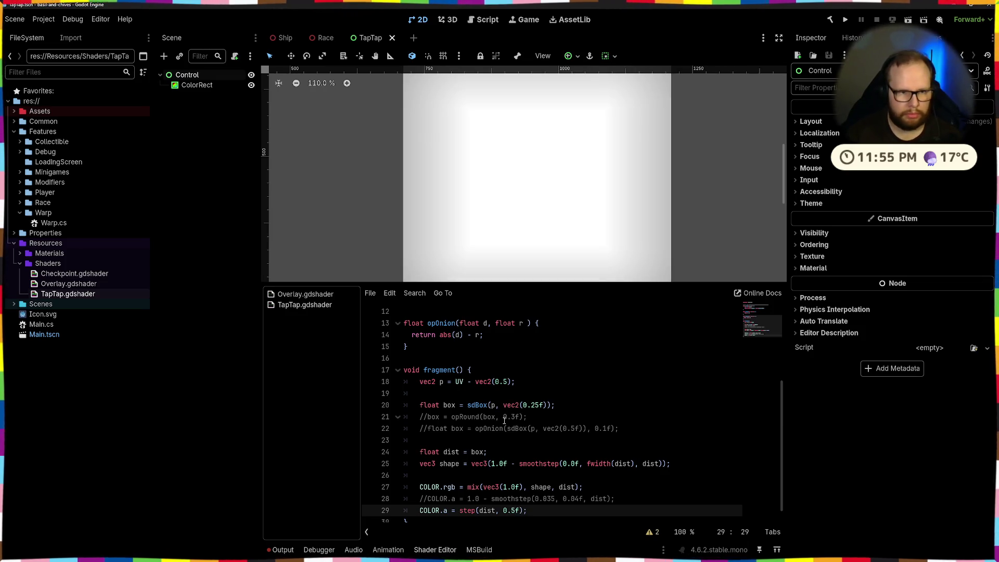
scroll(549, 199, down, 3)
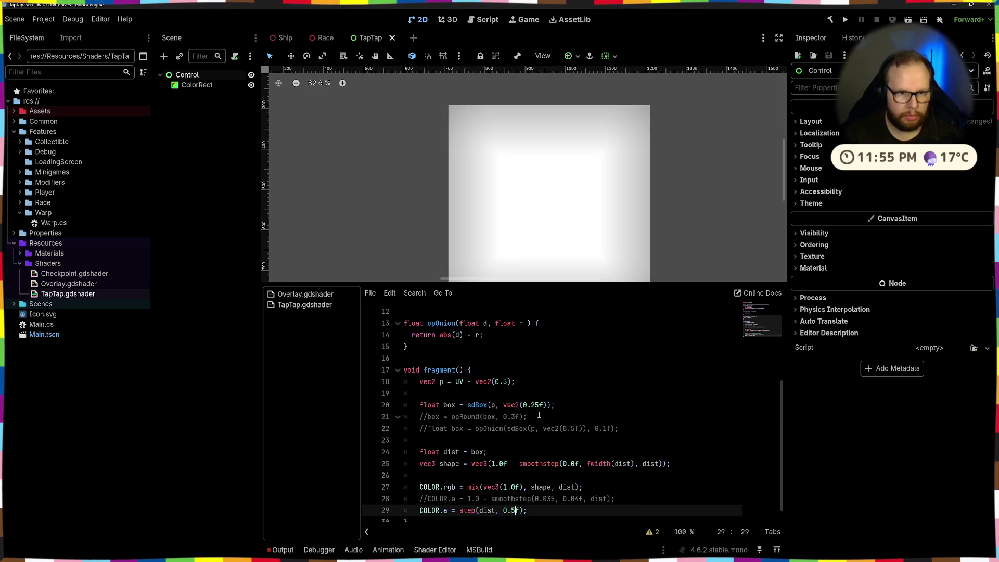
key(BackSpace)
text(2)
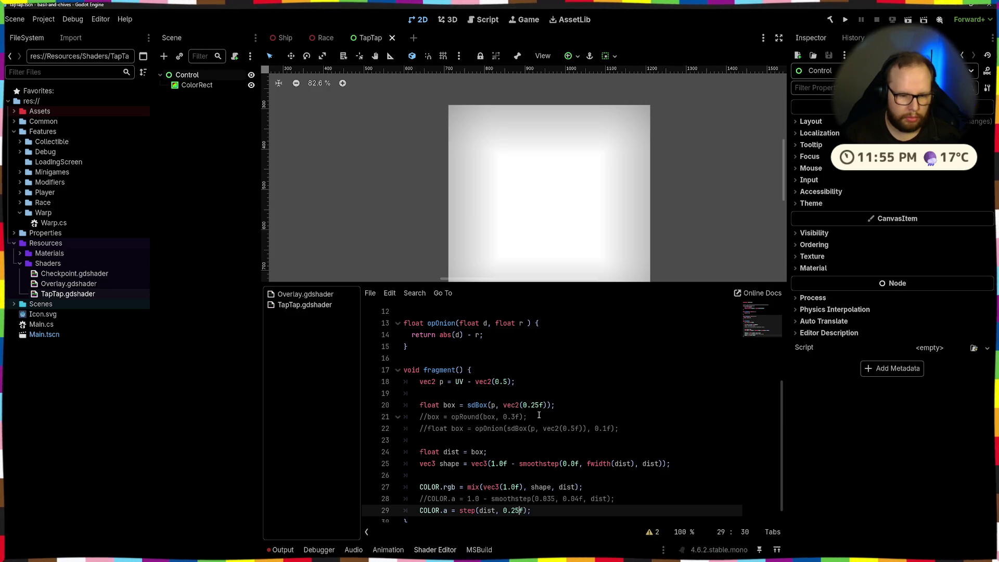
text(5)
key(BackSpace)
text(6)
key(BackSpace)
key(BackSpace)
text(1)
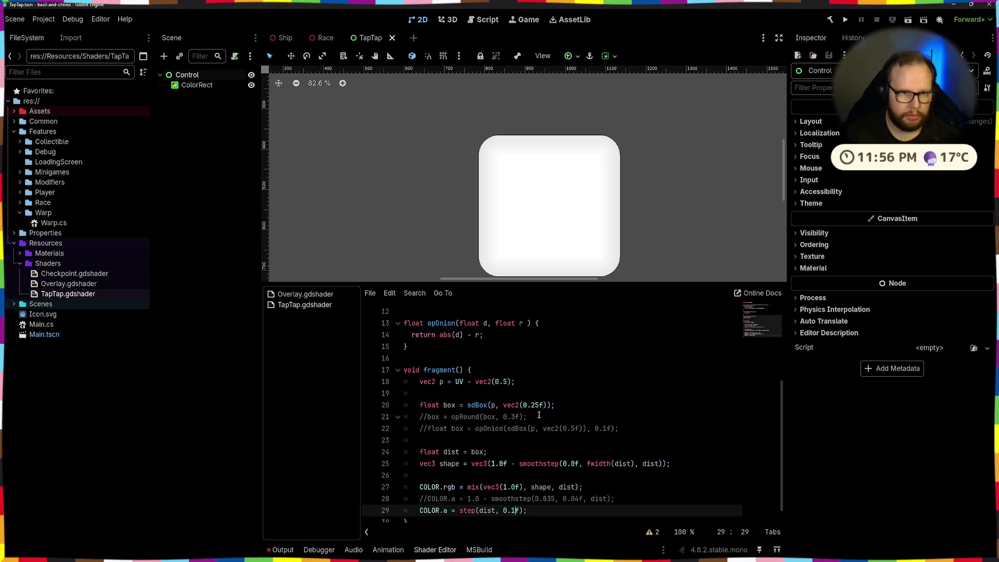
scroll(631, 202, down, 5)
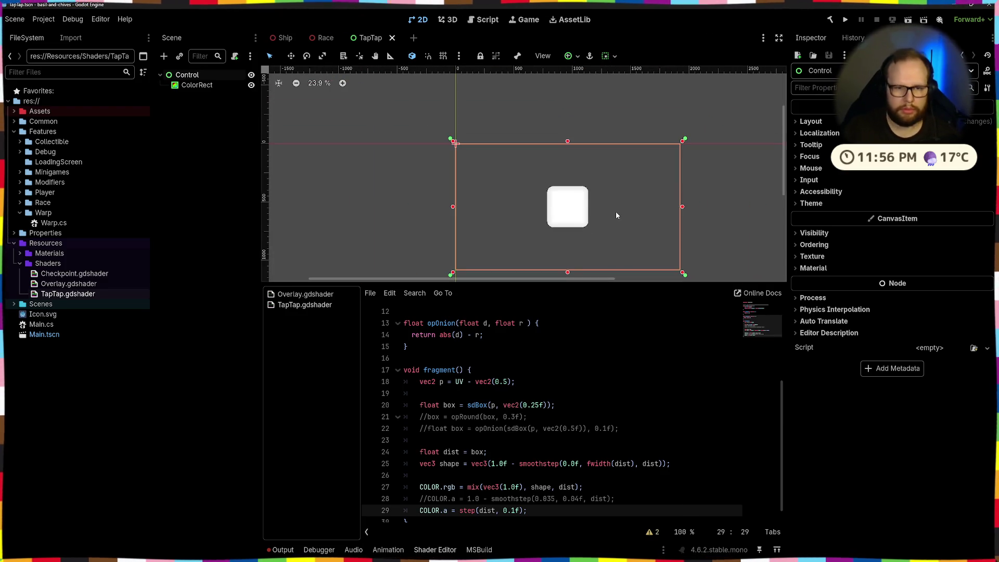
Step: Select ColorRect, delete the step alpha line and restore COLOR.a = 1.0 - smoothstep(0.035, 0.04f, dist)
click(593, 209)
scroll(606, 203, up, 5)
scroll(485, 223, up, 8)
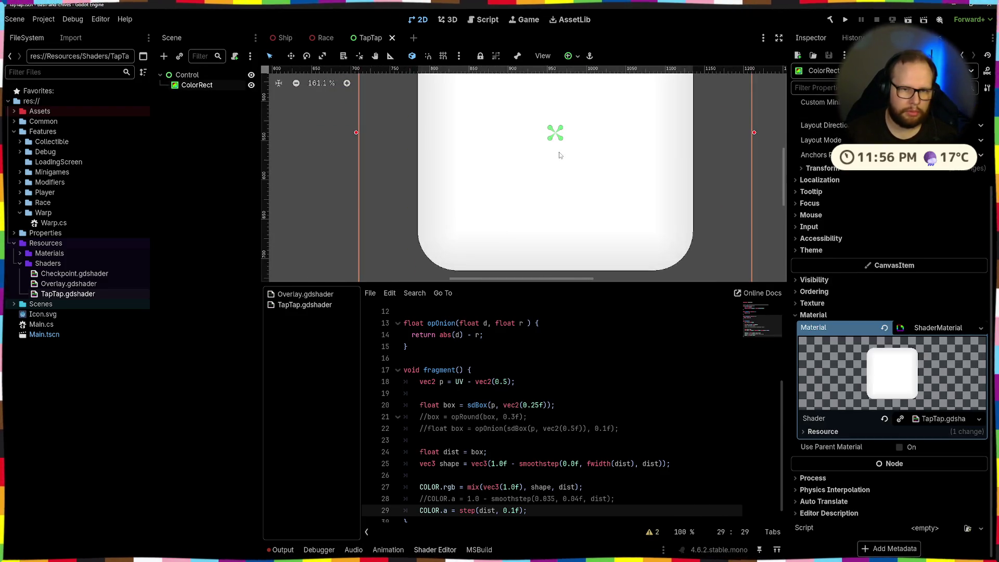
scroll(468, 157, down, 8)
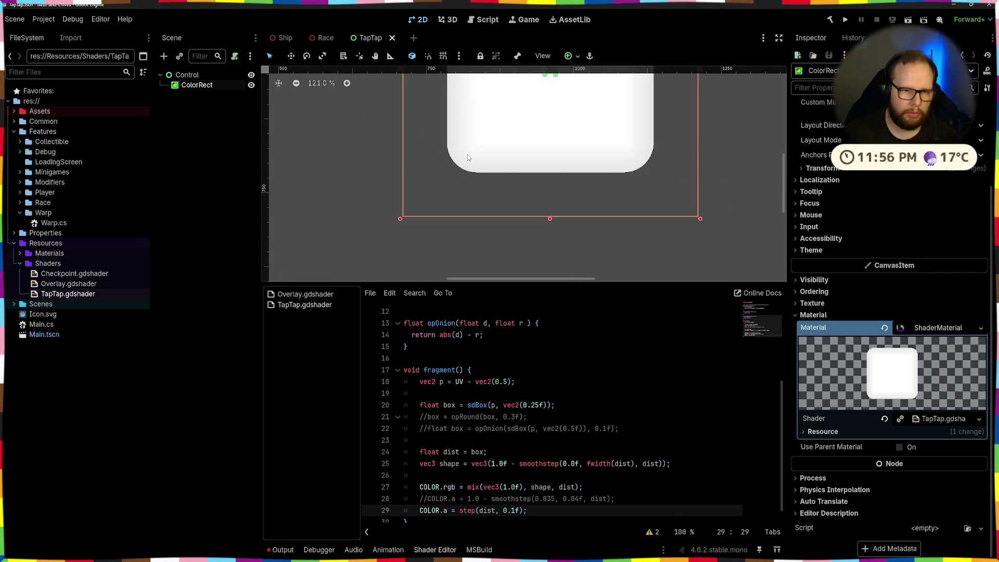
key(ctrl+shift+k)
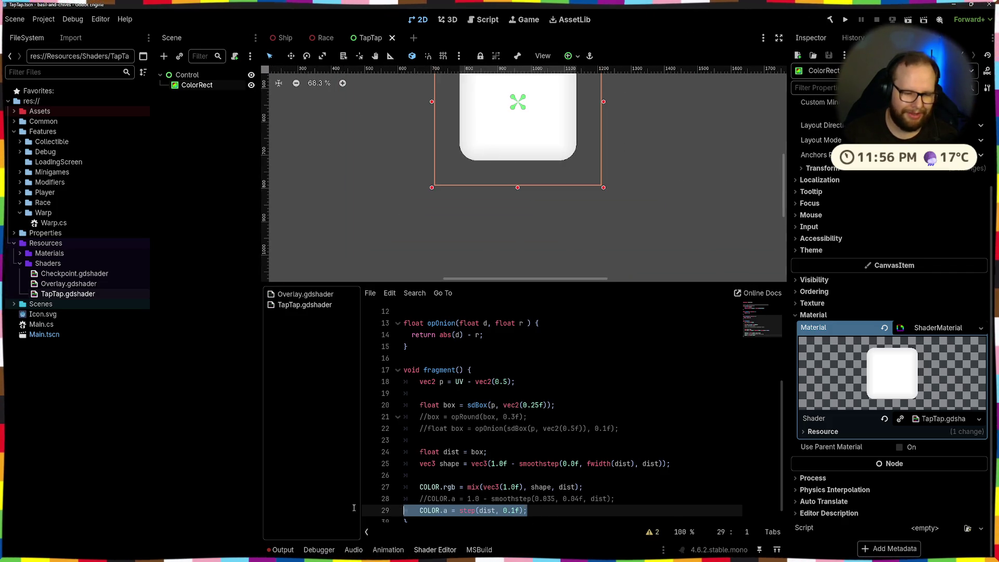
key(ctrl+k)
scroll(491, 205, up, 3)
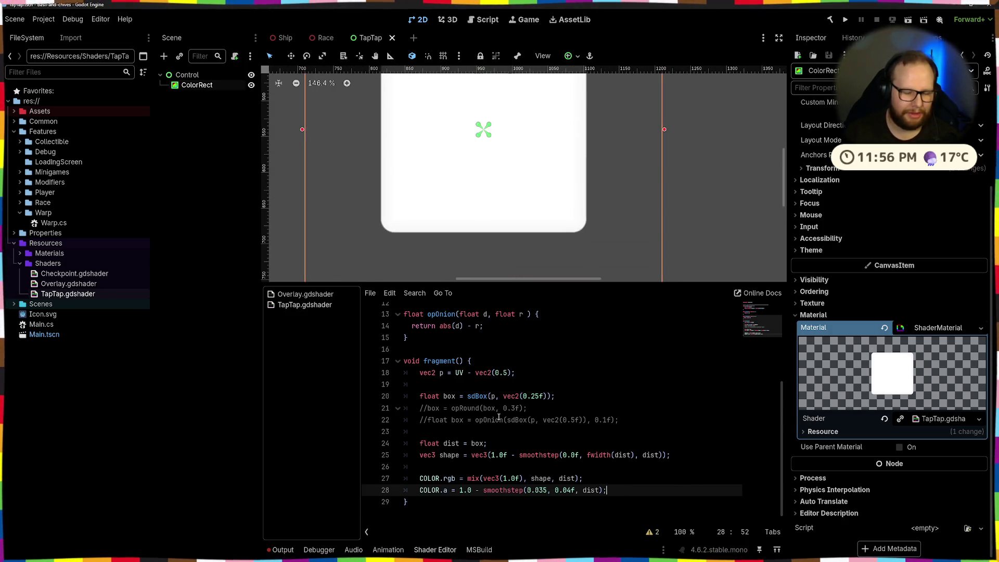
key(alt+Tab)
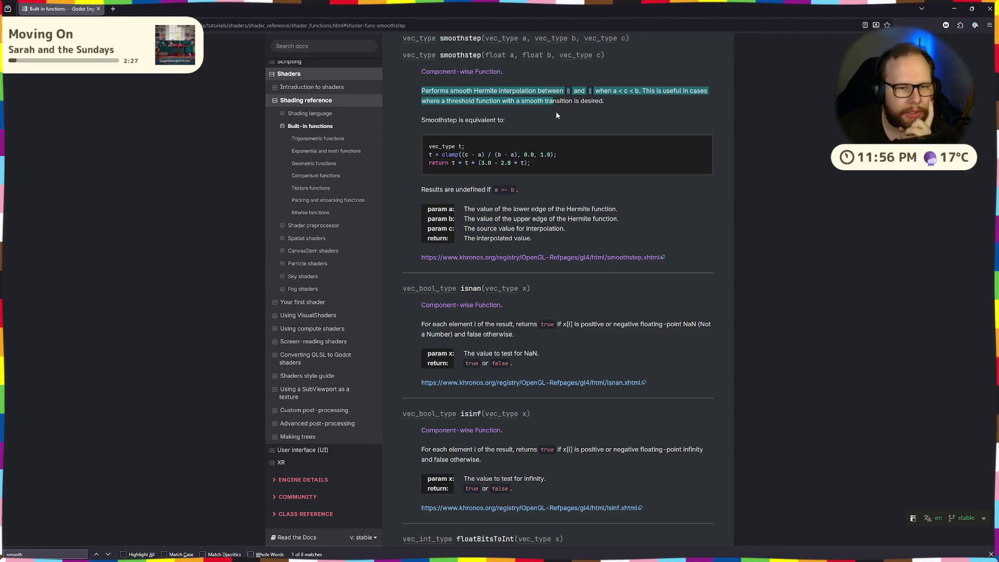
Step: Look up 'Hermite' from the smoothstep description in a web search tab, then close it
click(647, 210)
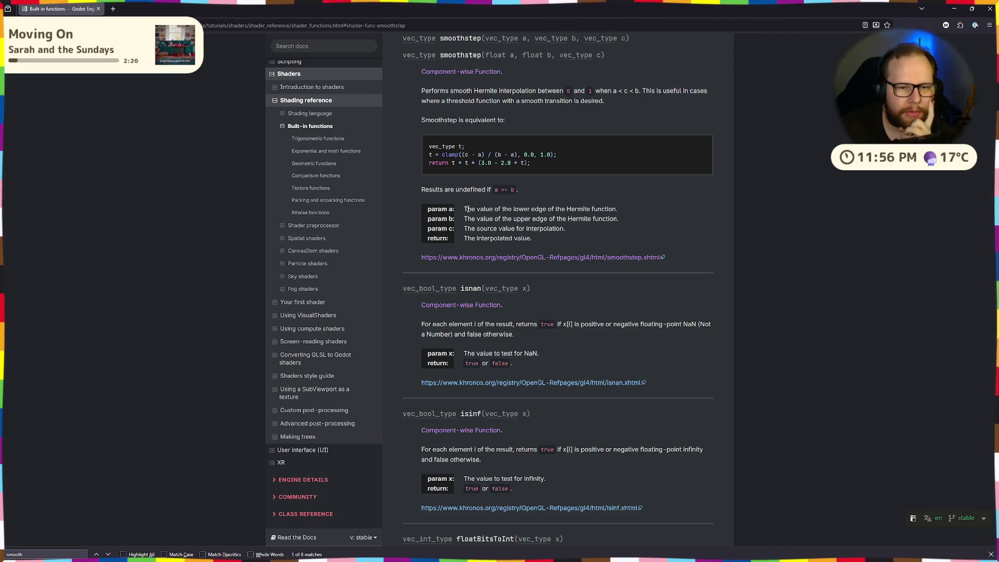
double_click(567, 210)
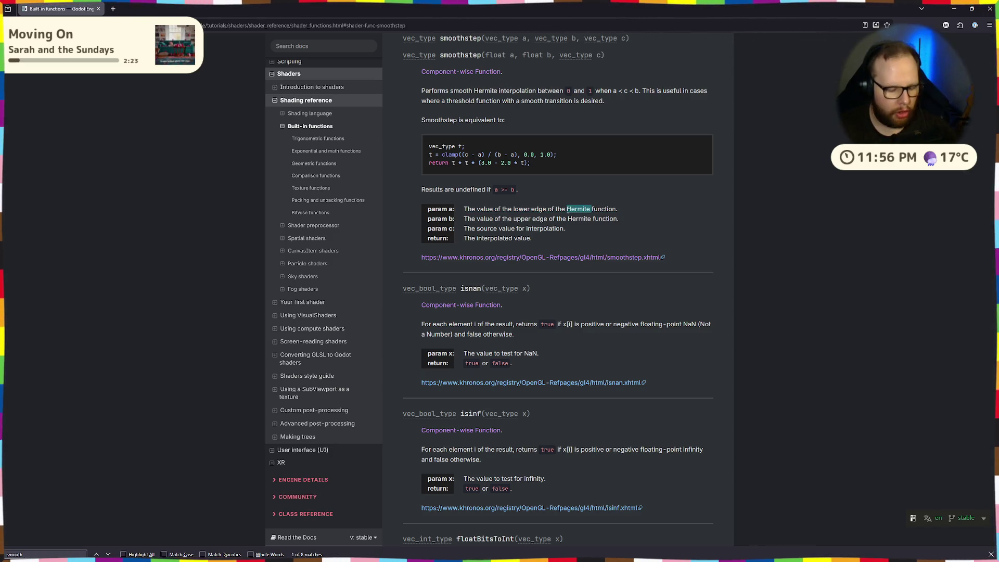
middle_click(113, 9)
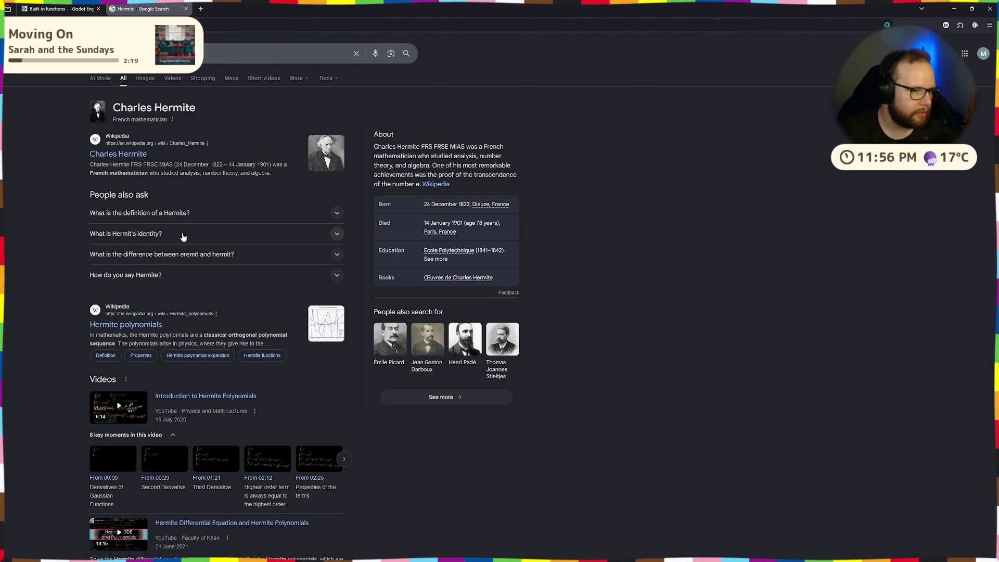
click(186, 9)
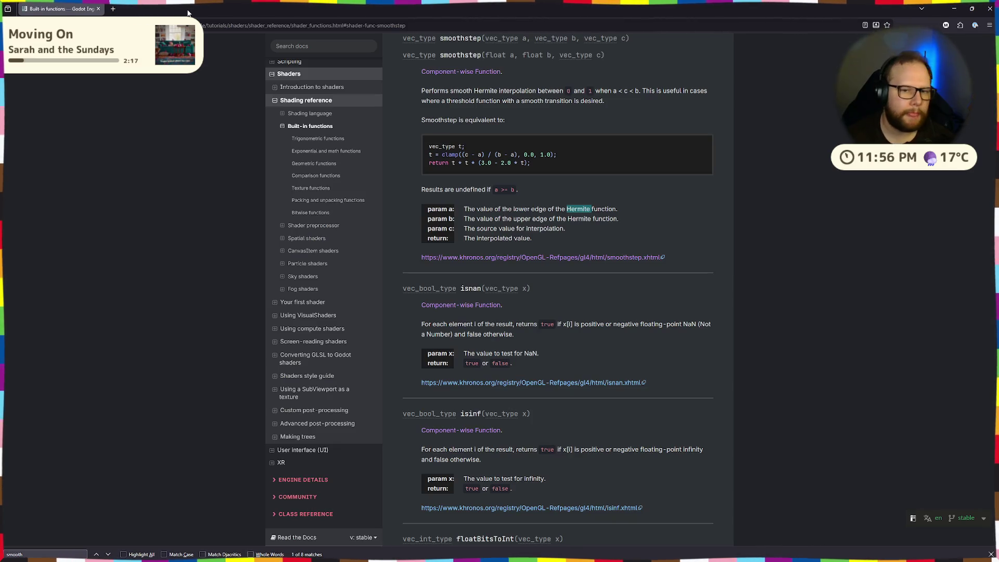
Step: Read the smoothstep b and c parameter descriptions, then return to the Godot editor
drag(467, 214, 619, 232)
click(650, 226)
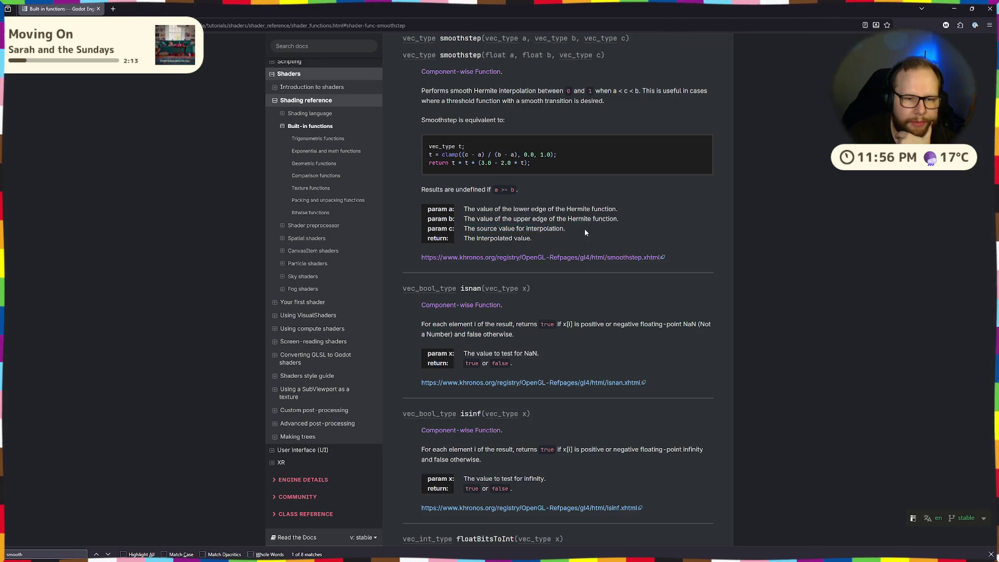
key(ctrl+super+Left)
key(ctrl+super+Right)
key(ctrl+super+Right)
key(ctrl+super+Left)
key(alt+Tab)
key(alt+Tab)
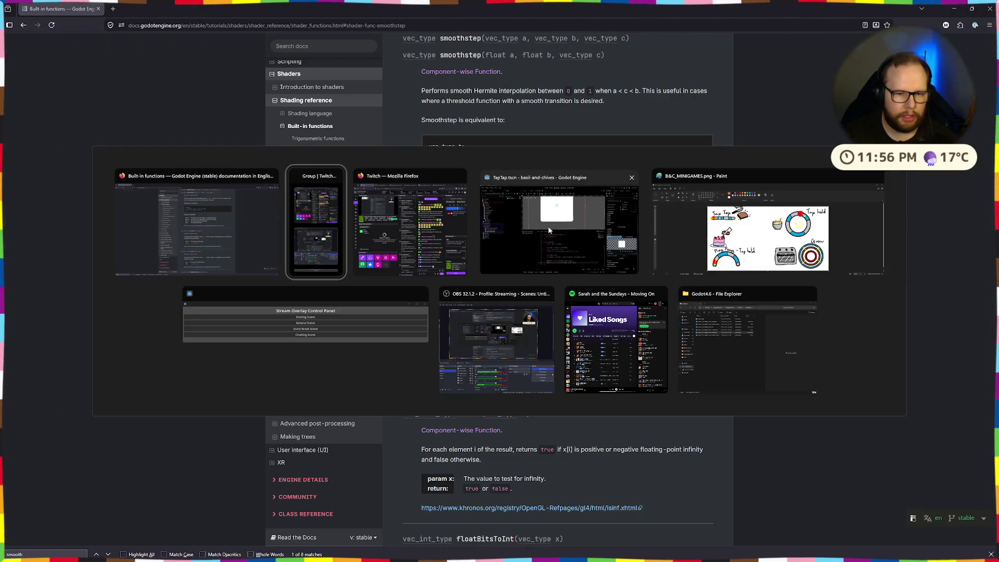
click(548, 226)
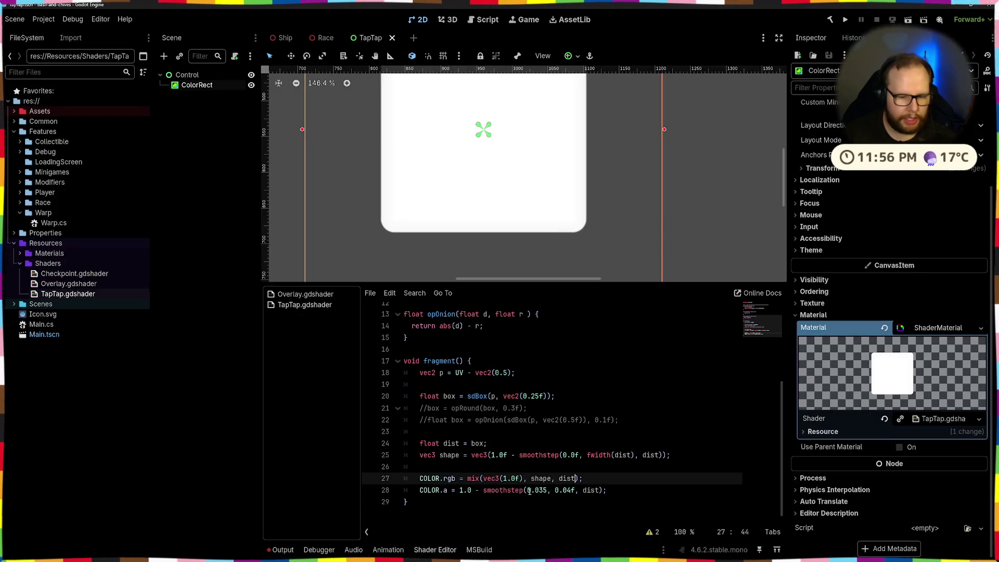
Step: Test 1.0 and then 0.1 as the smoothstep upper edge on line 28, saving each time
click(570, 491)
text(3)
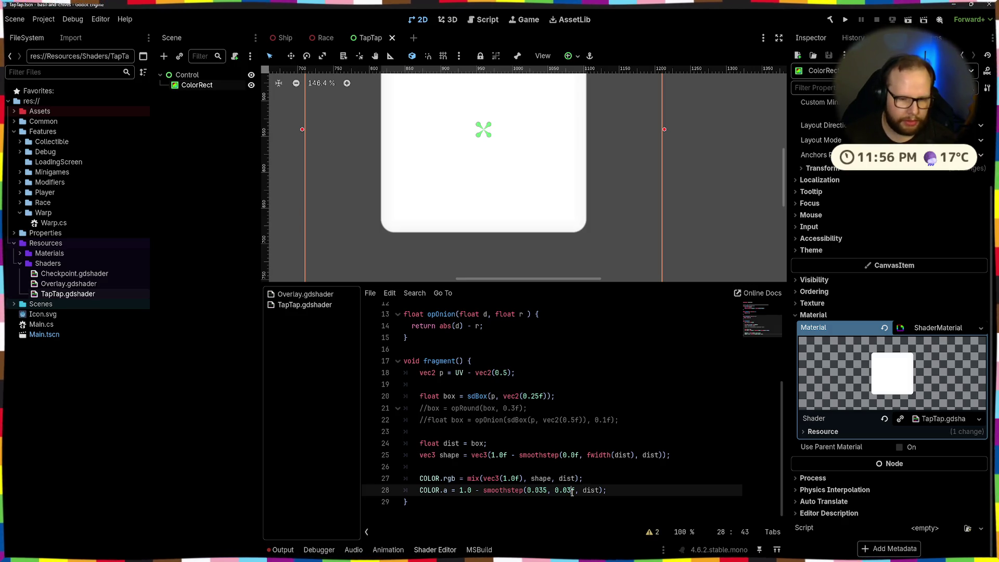
scroll(576, 213, down, 5)
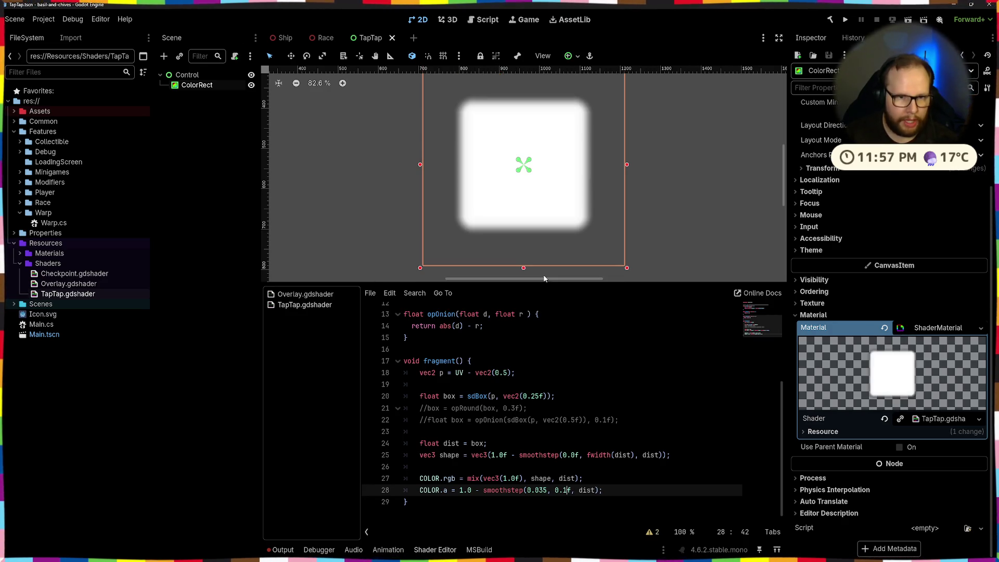
text(.0)
key(ctrl+s)
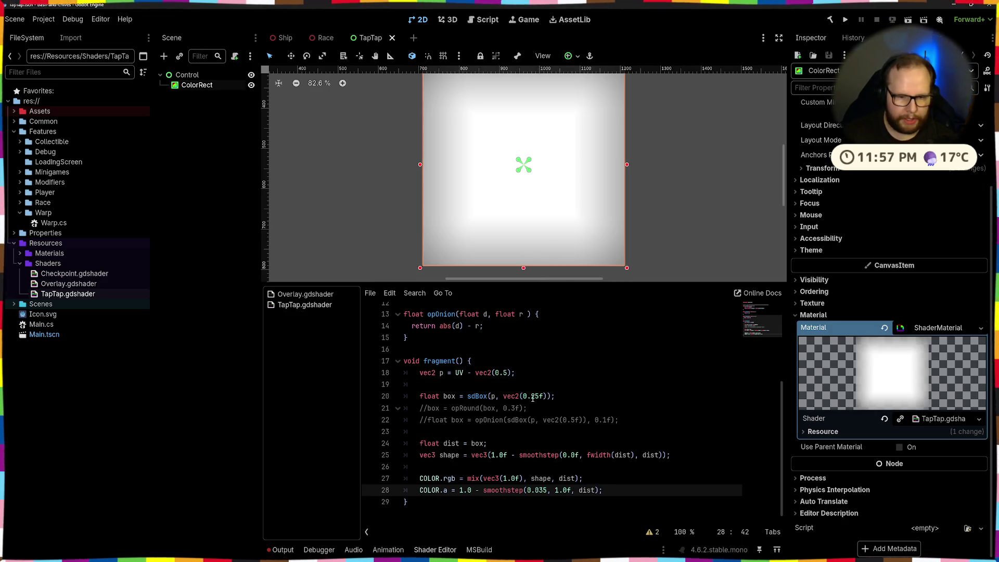
click(535, 396)
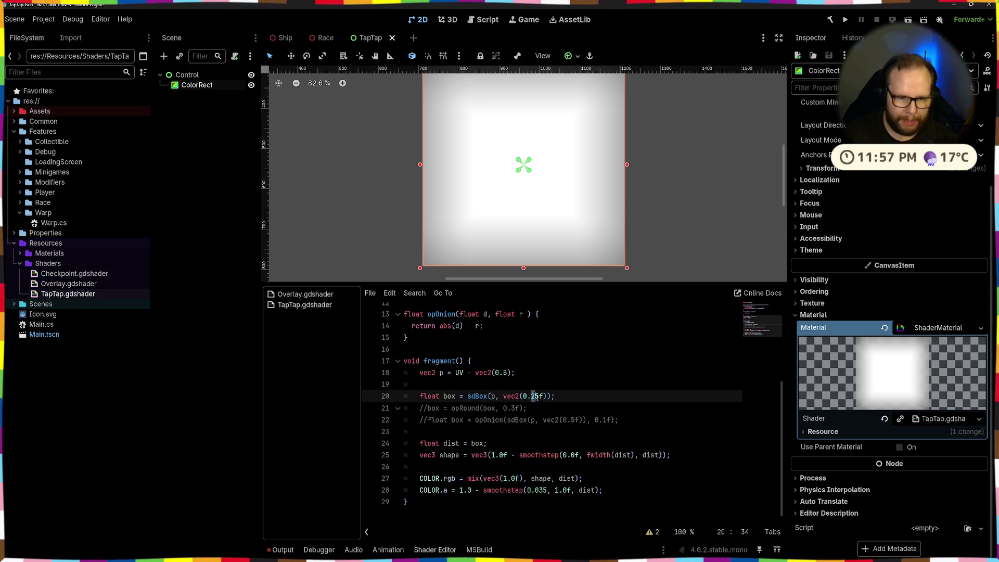
text(1)
key(ctrl+s)
Step: Replace the 1.0 edge value on line 28 with 0.04 and save to refresh the preview
scroll(547, 176, down, 10)
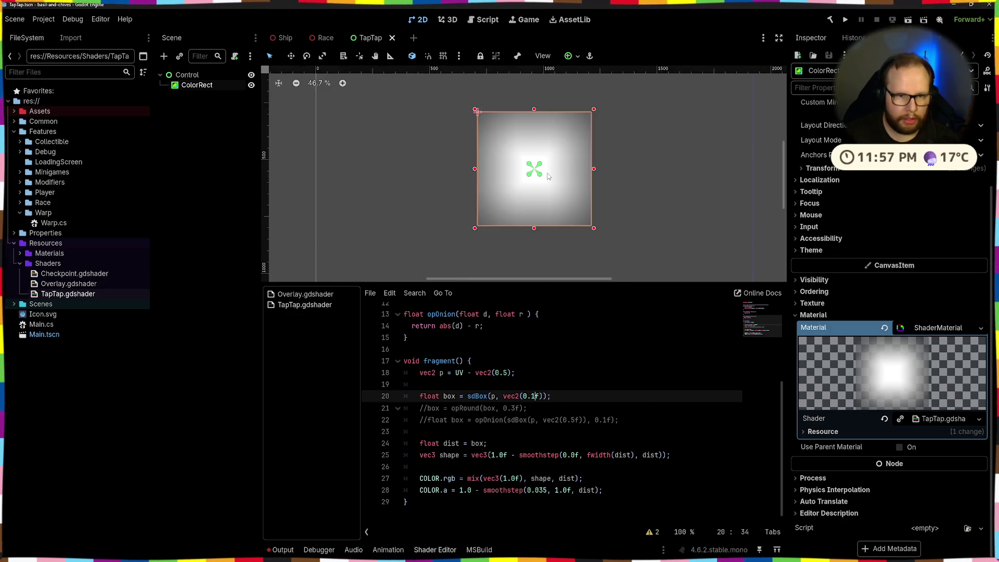
scroll(548, 176, up, 6)
text(25)
click(607, 382)
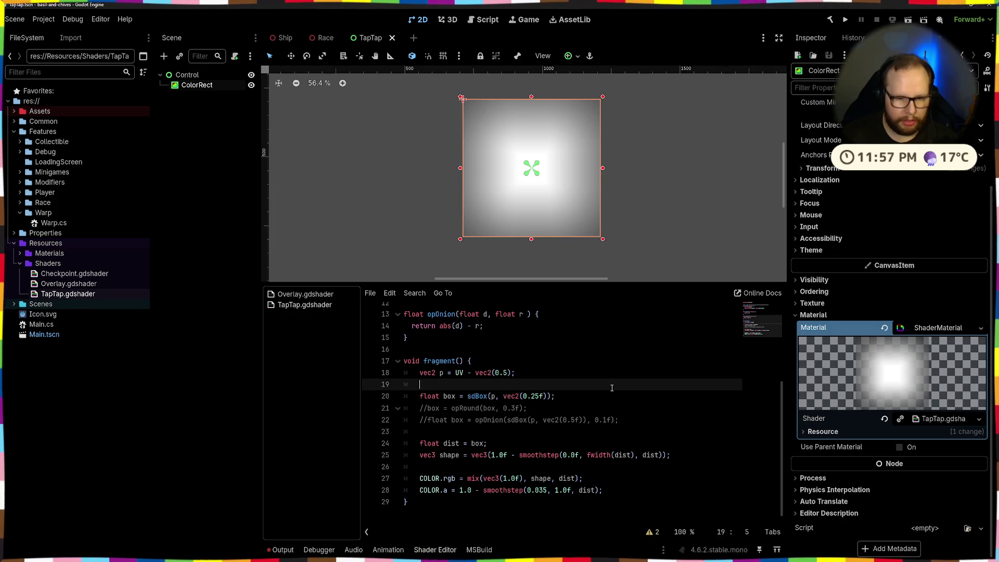
click(530, 180)
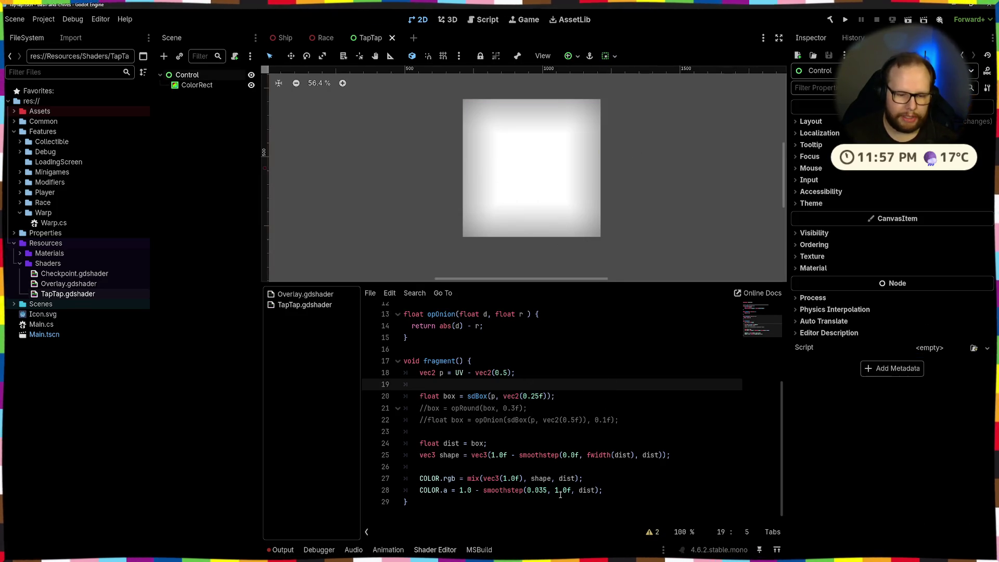
drag(556, 491, 566, 492)
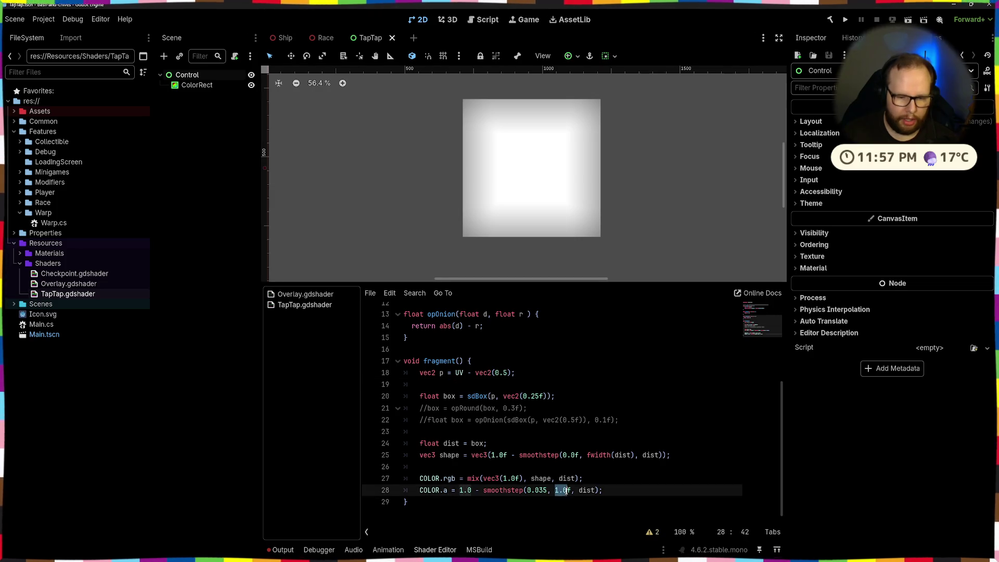
text(0.)
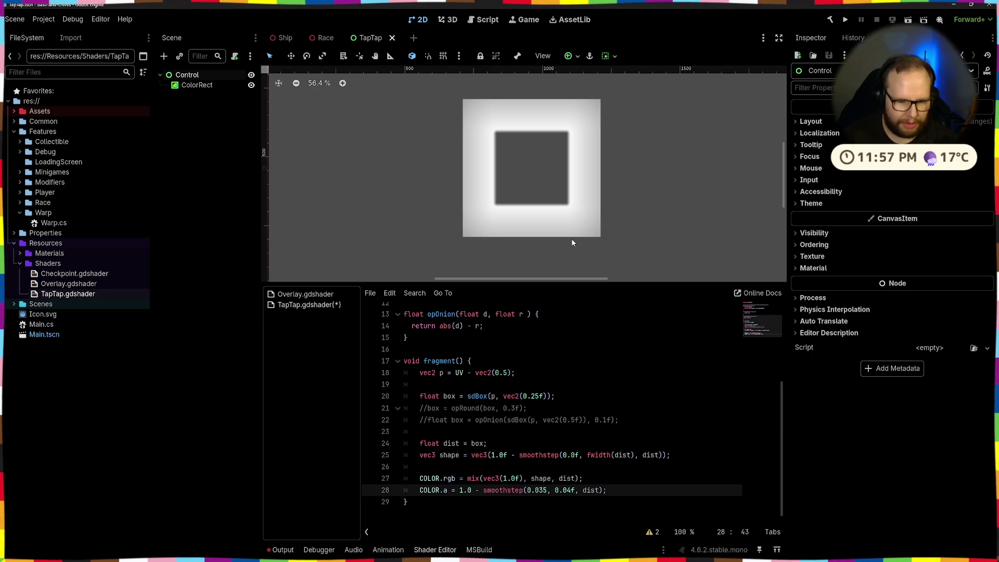
key(ctrl+s)
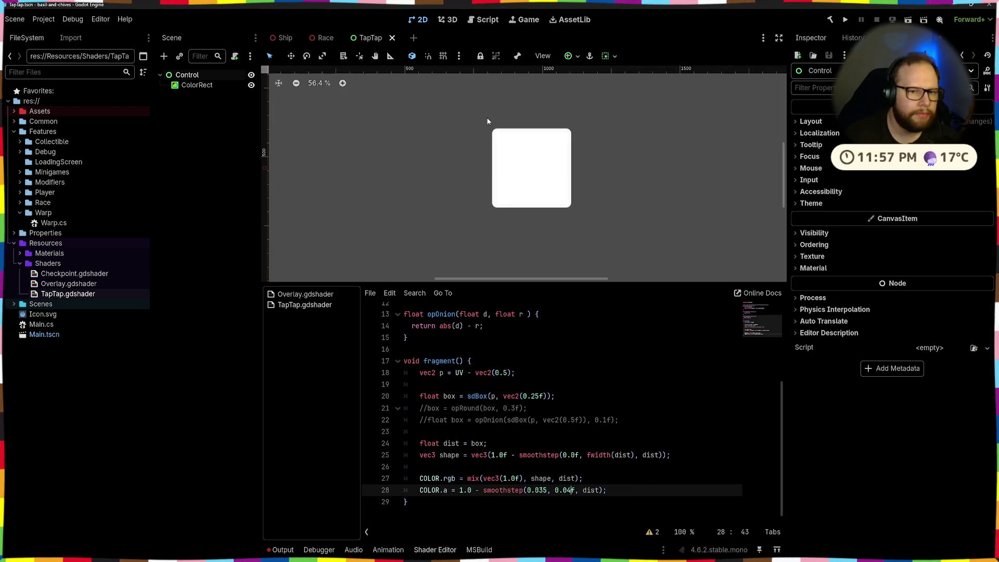
Step: Try 0.035 and 0.036 as the smoothstep edge value on line 28, saving the shader
scroll(484, 146, up, 12)
scroll(451, 196, down, 8)
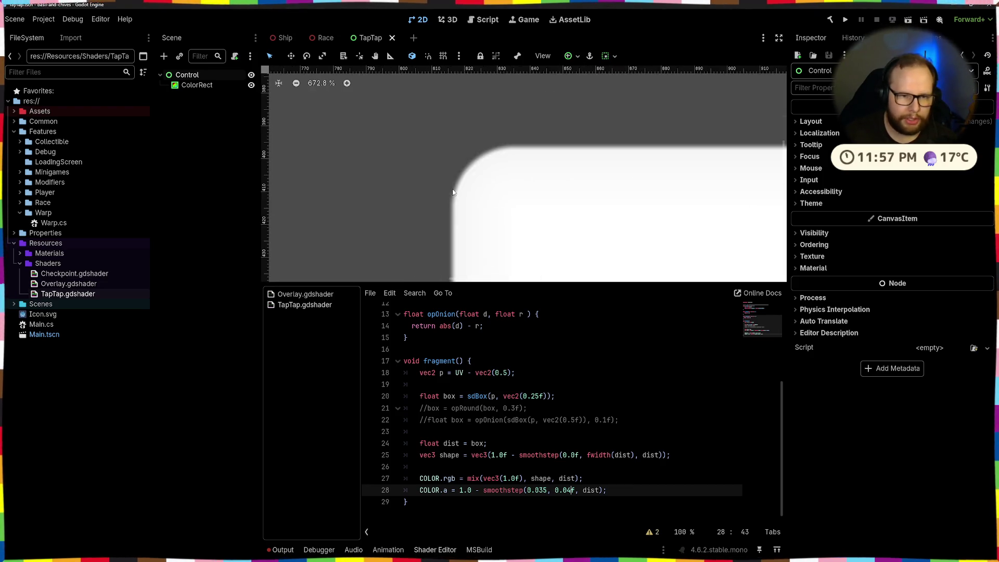
key(BackSpace)
text(35)
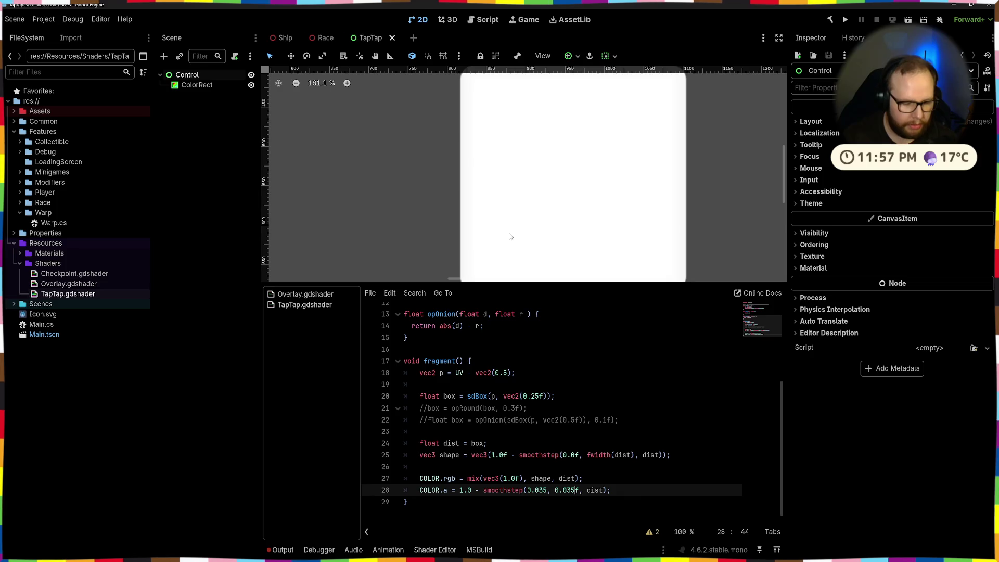
scroll(500, 222, down, 5)
scroll(490, 126, up, 6)
scroll(490, 125, up, 9)
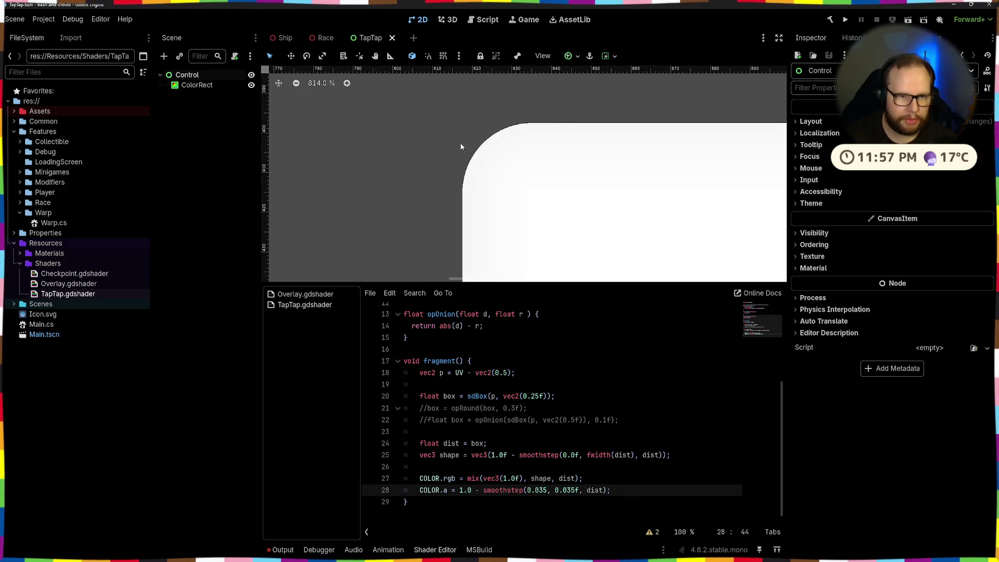
text(6)
key(ctrl+s)
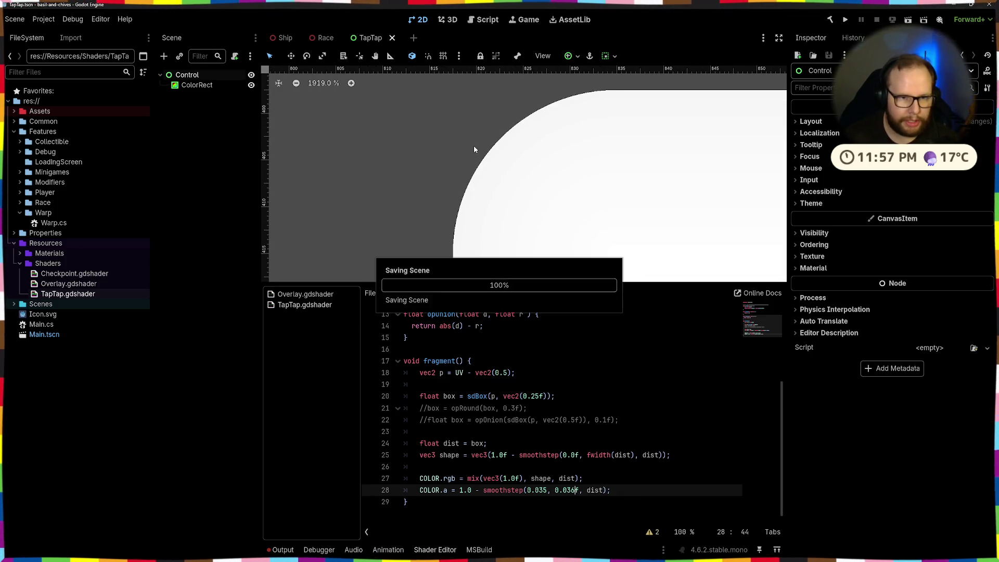
Step: Try 0.05 as the edge value, then settle back on 0.04
scroll(525, 213, down, 7)
scroll(499, 131, down, 6)
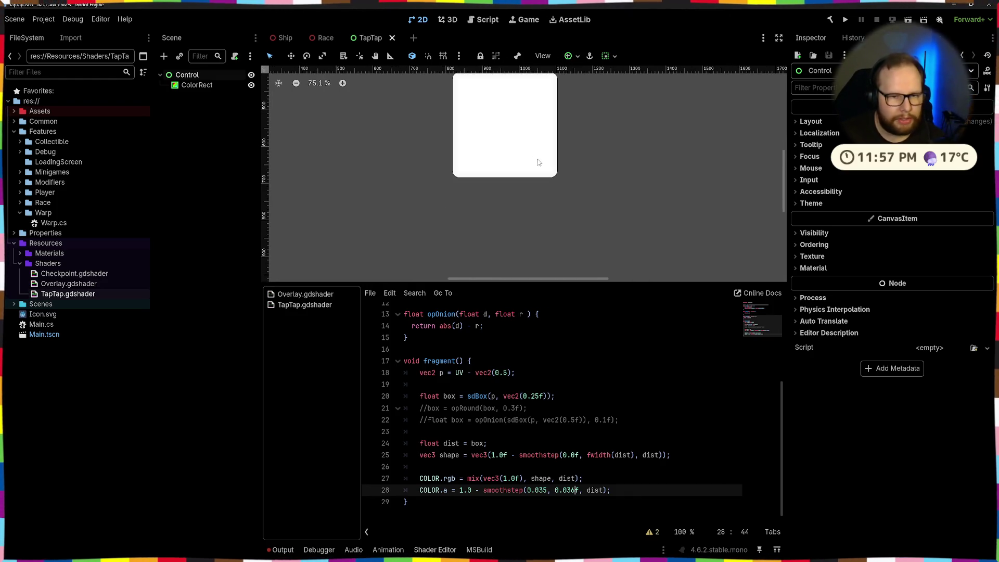
scroll(567, 179, up, 1)
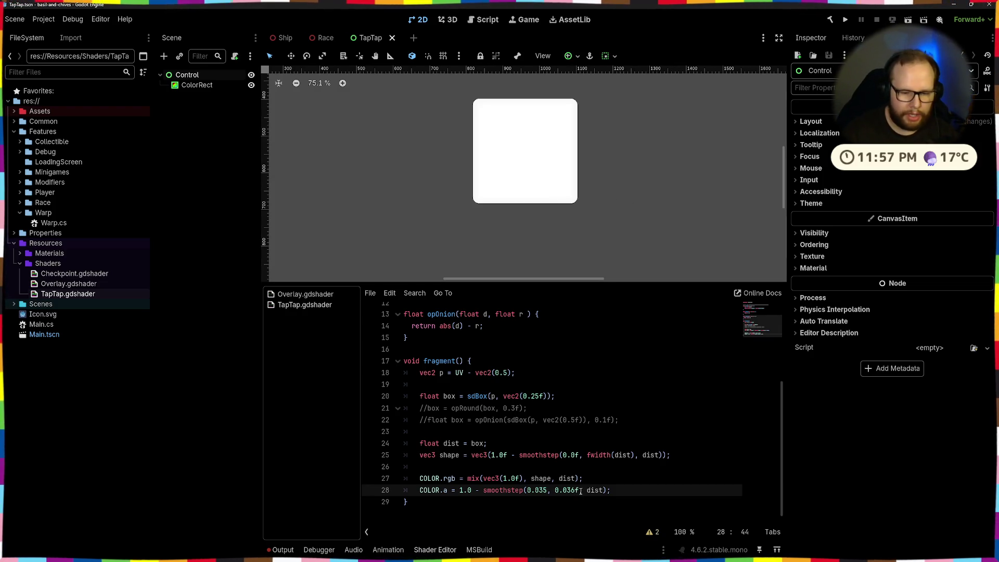
key(BackSpace)
key(BackSpace)
text(5)
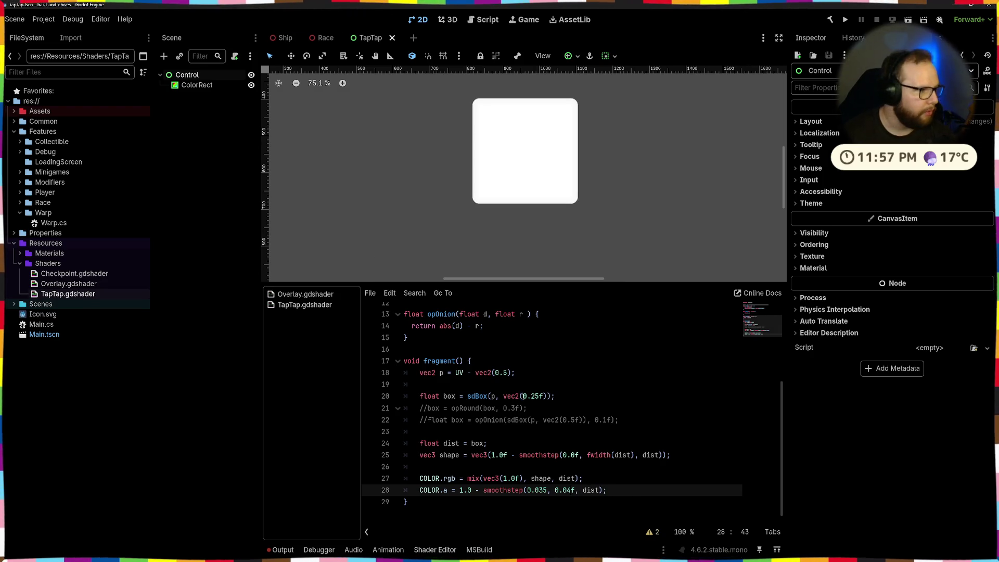
scroll(607, 182, up, 3)
scroll(594, 193, down, 8)
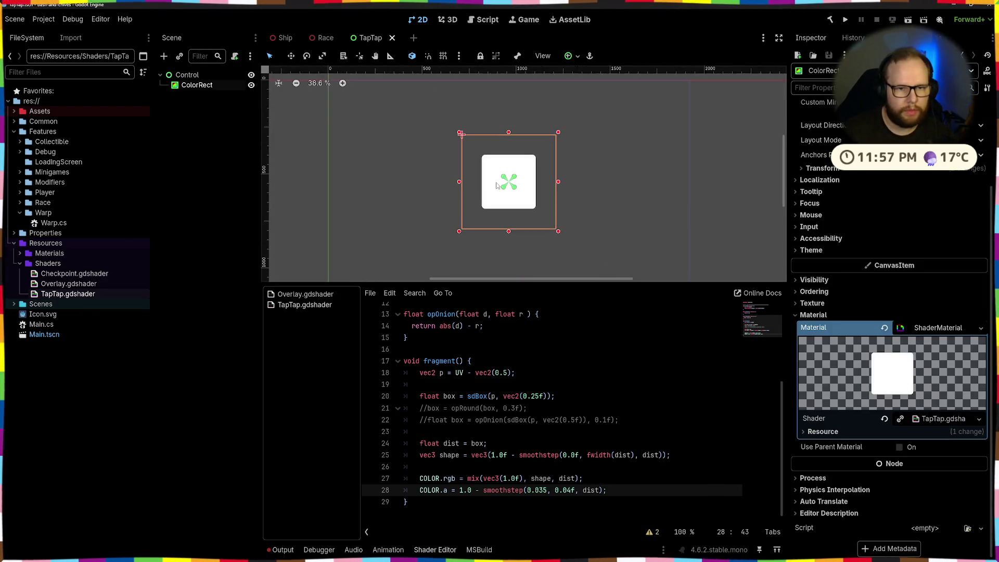
Step: Select the ColorRect in the viewport to show its TapTap shader material in the Inspector
click(588, 166)
click(506, 183)
scroll(499, 184, up, 7)
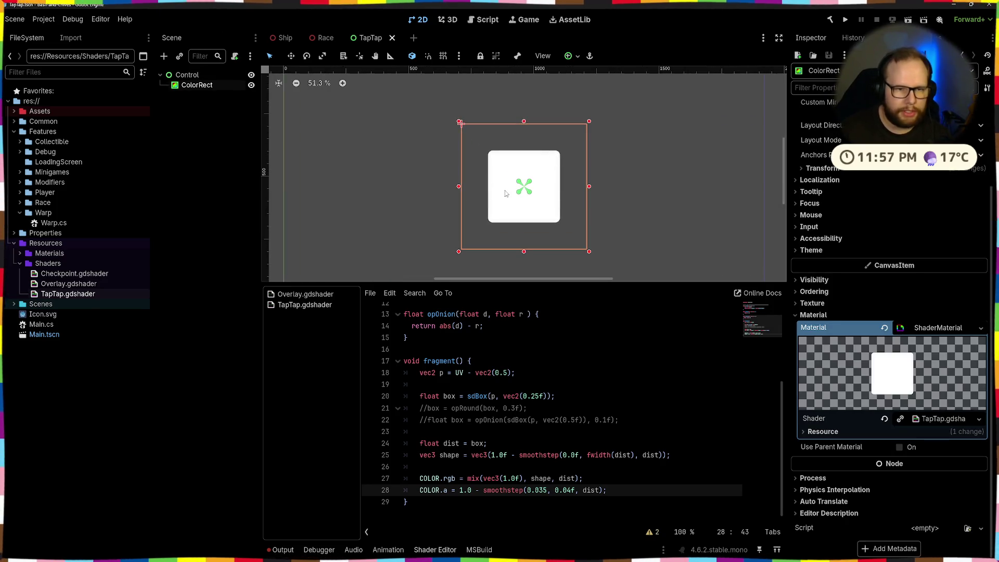
scroll(498, 185, down, 1)
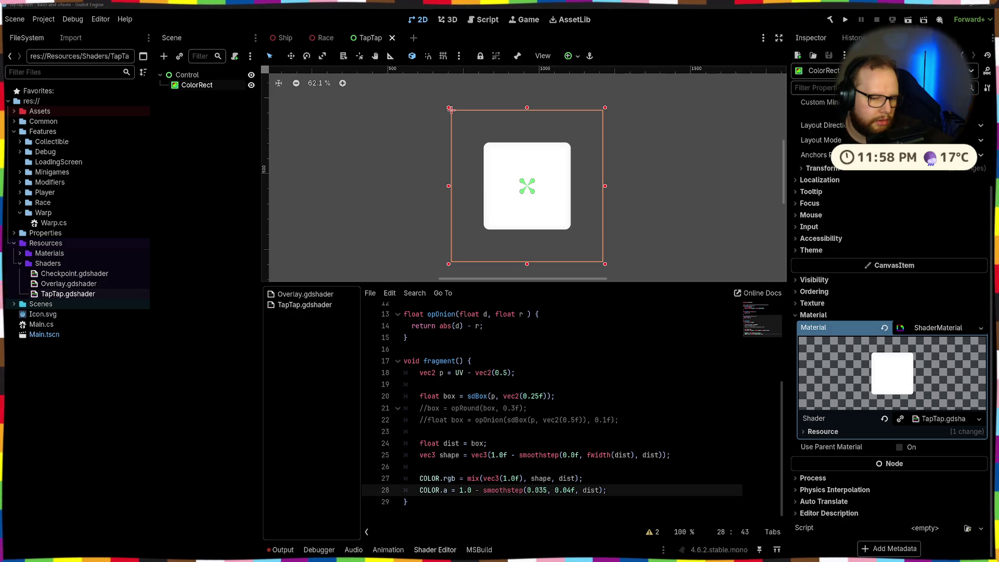
click(515, 480)
double_click(531, 478)
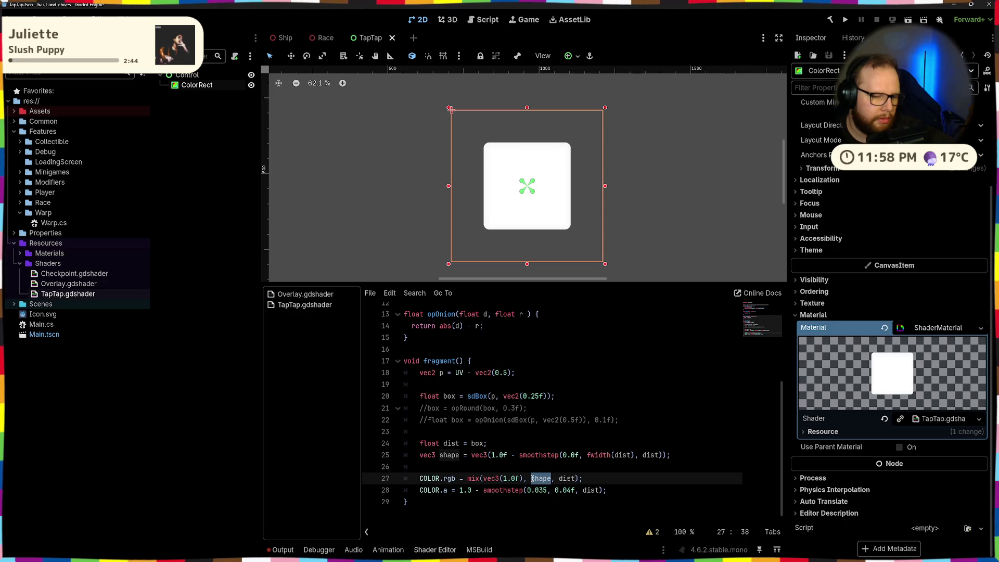
double_click(485, 478)
double_click(562, 479)
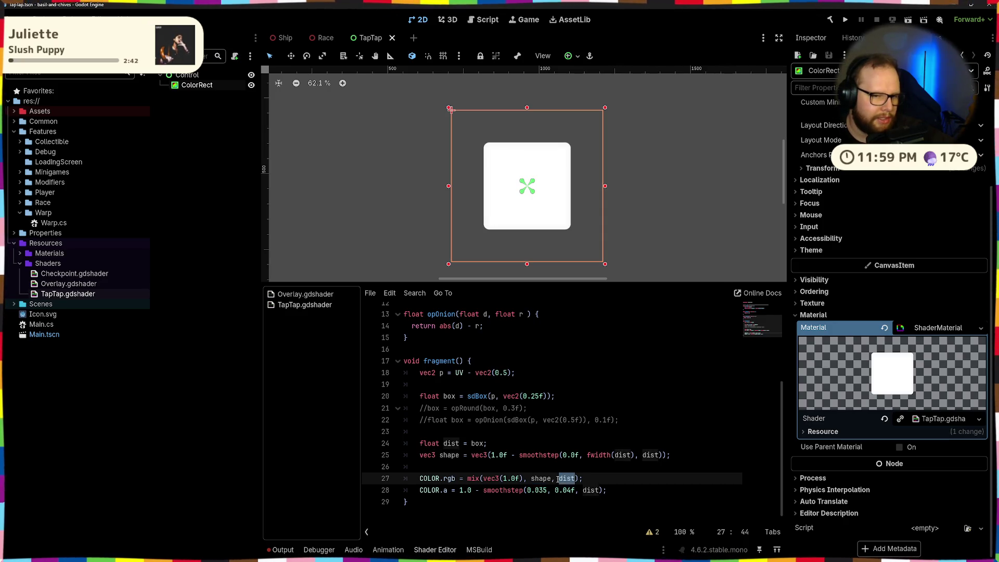
scroll(515, 163, up, 4)
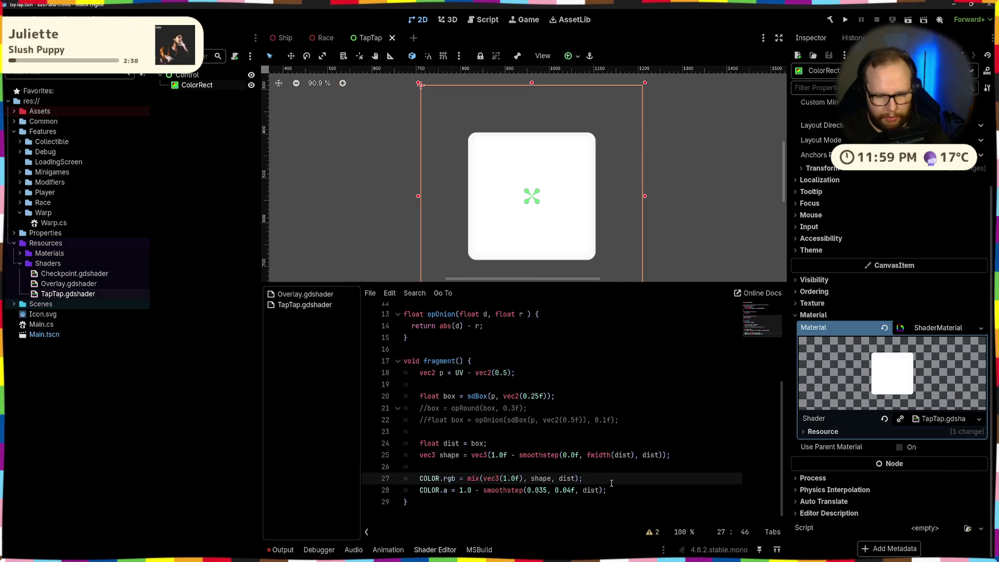
key(Down)
key(Right)
key(Right)
key(ctrl+k)
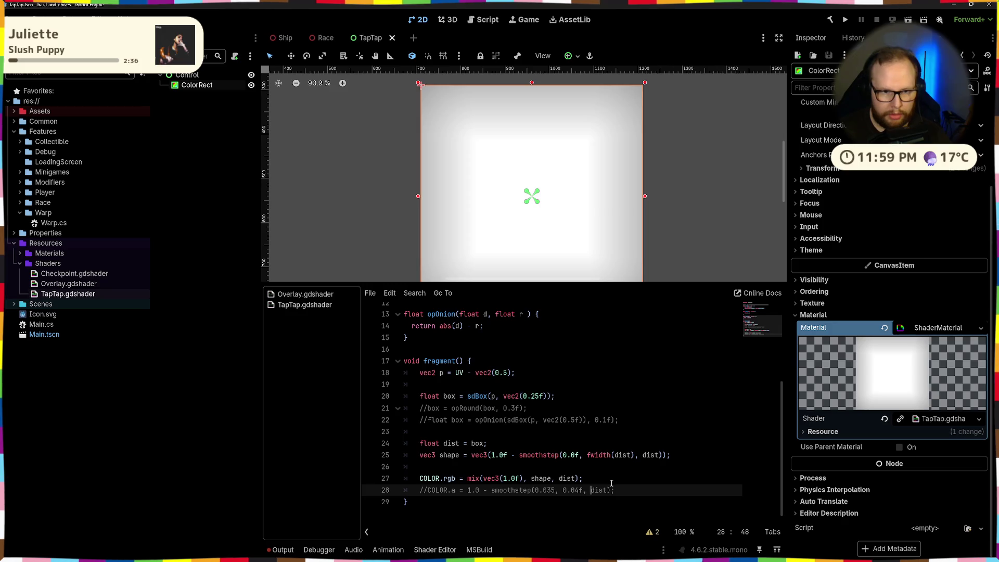
scroll(535, 150, down, 5)
scroll(535, 149, up, 7)
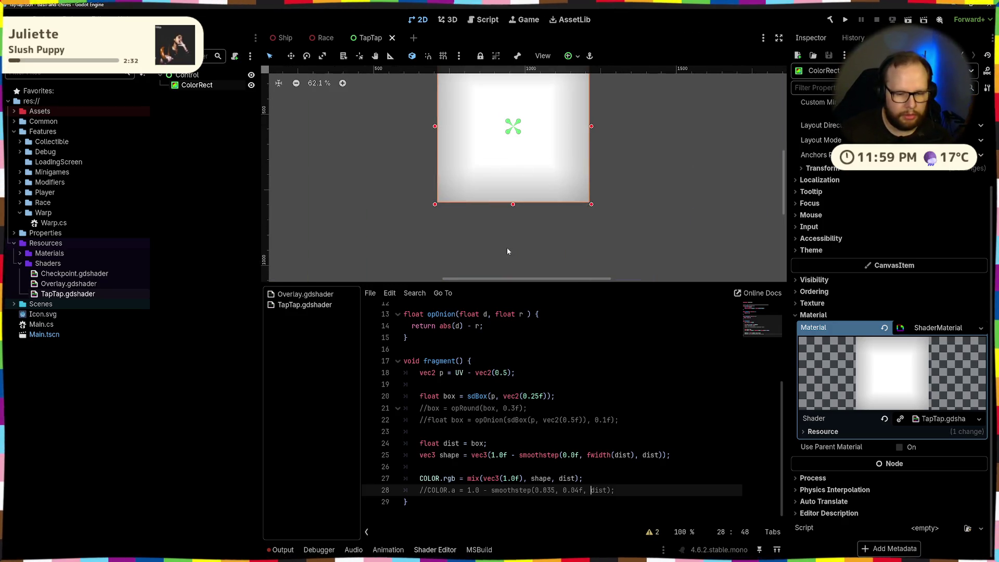
key(ctrl+k)
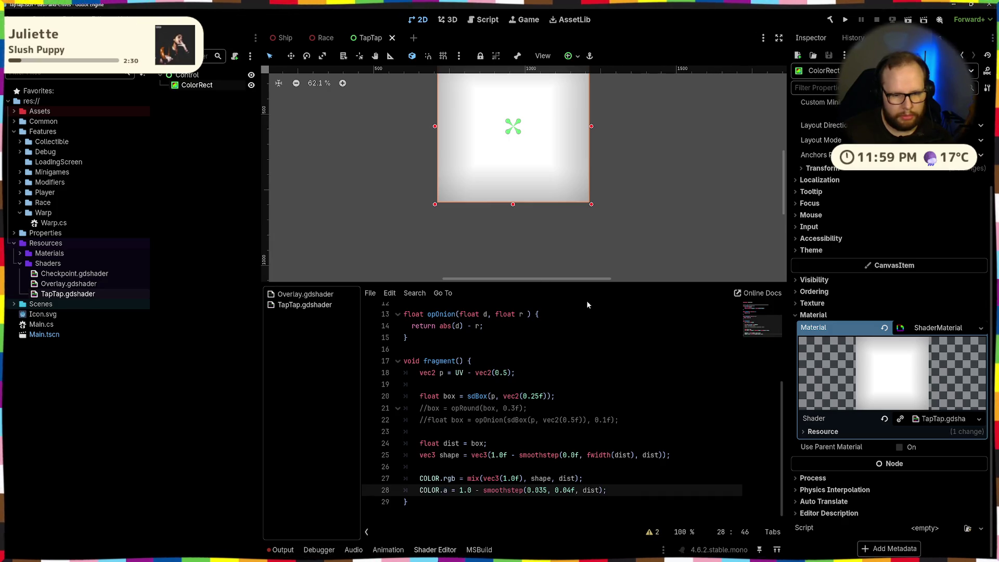
key(Left)
key(Left)
key(Left)
key(BackSpace)
key(BackSpace)
Step: Try a step-based alpha line, COLOR.a = 1.0 - step(dist, 0.0), then remove it
text(04)
key(ctrl+k)
key(End)
key(Return)
text(COLOR.a = step(dist, 0.)
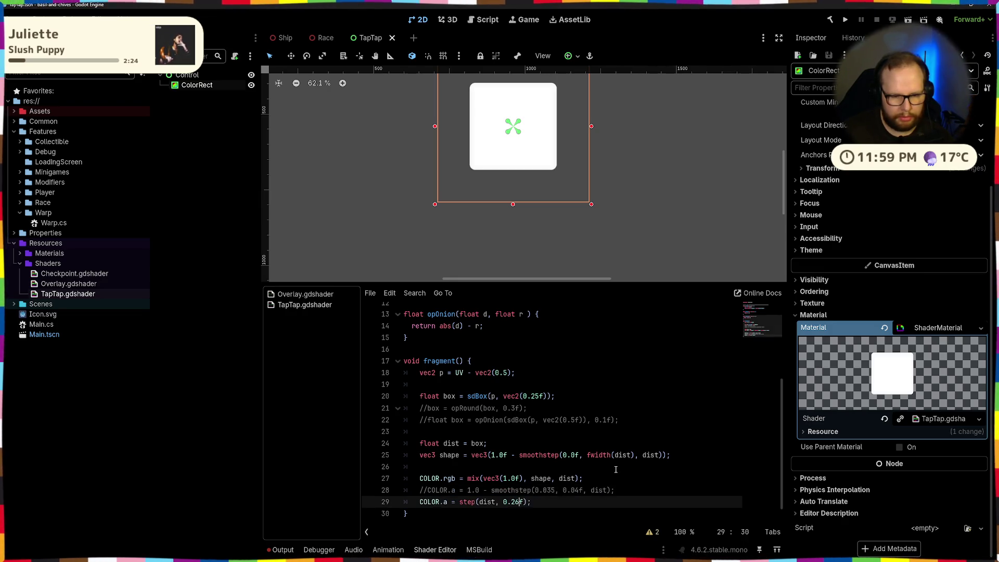
text(0)
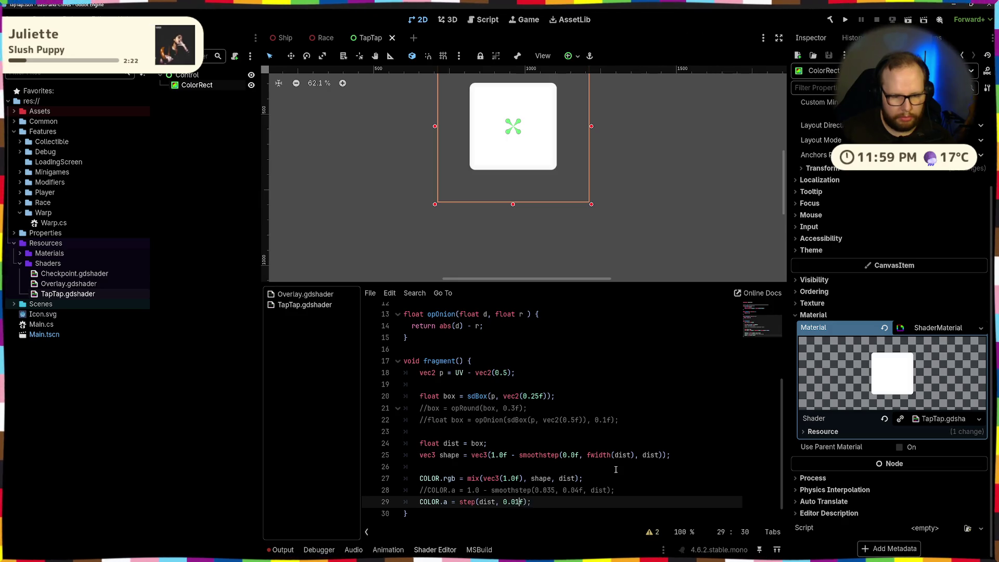
key(BackSpace)
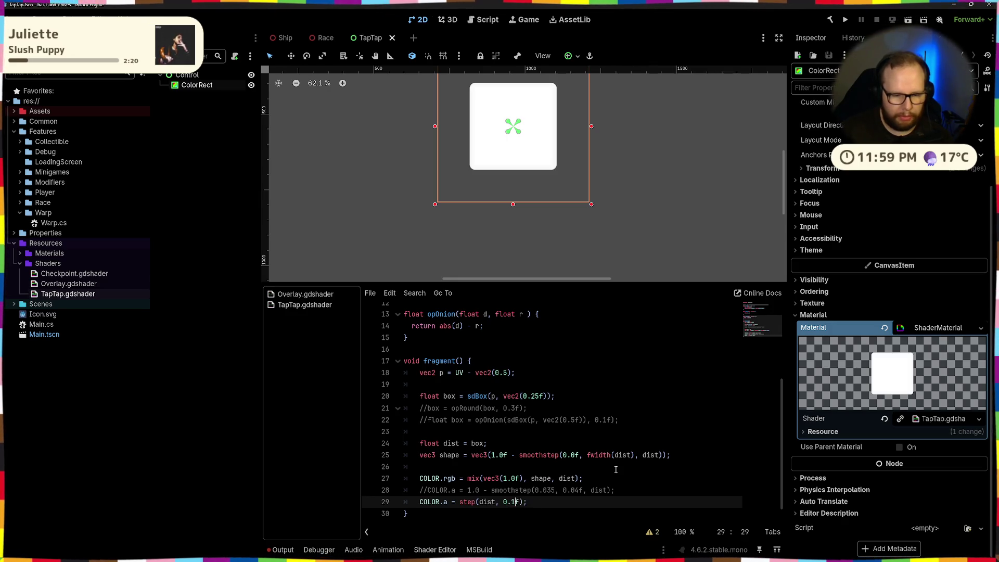
key(ctrl+Left)
key(ctrl+Left)
key(ctrl+Left)
text(1.0 -)
key(End)
key(BackSpace)
key(BackSpace)
key(BackSpace)
text())
key(BackSpace)
key(BackSpace)
key(BackSpace)
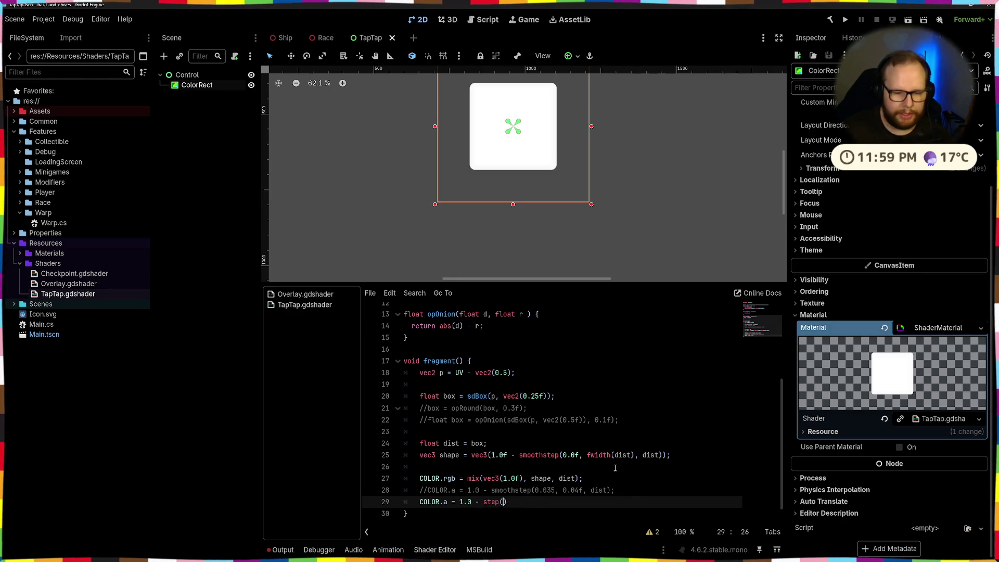
key(BackSpace)
key(BackSpace)
Step: Re-enable the smoothstep alpha line and try different last digits for its edge value
key(ctrl+k)
key(Left)
key(Left)
key(Left)
key(BackSpace)
text(3)
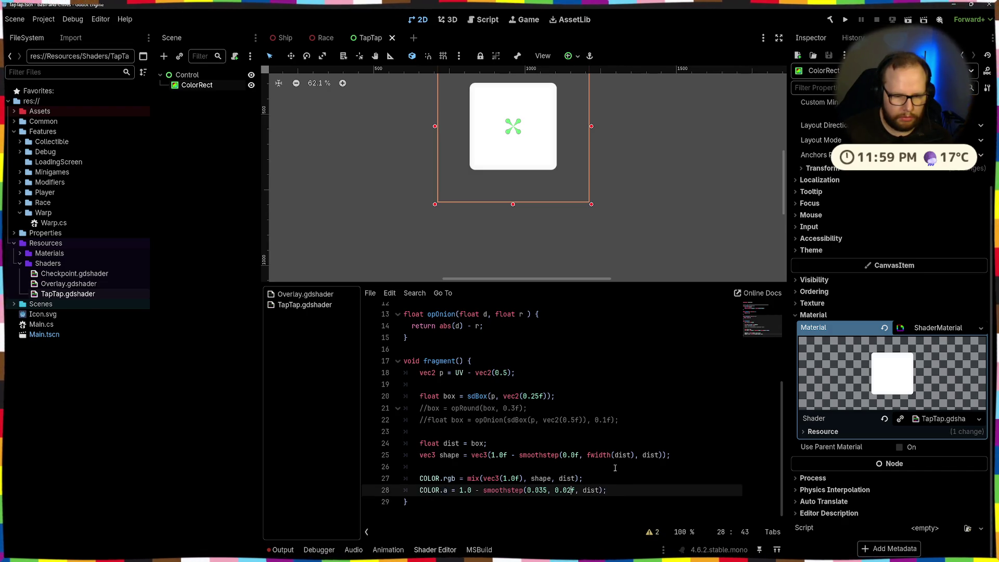
key(BackSpace)
key(BackSpace)
text(5)
Step: Change the box size to 0.24 and set the line 28 edge to 0.05 without the f
key(Up)
key(Up)
key(Up)
key(Left)
key(Left)
key(Left)
key(BackSpace)
key(BackSpace)
text(4)
key(shift+Left)
key(Down)
key(Down)
key(Down)
key(Right)
key(Right)
key(Right)
key(BackSpace)
text(05)
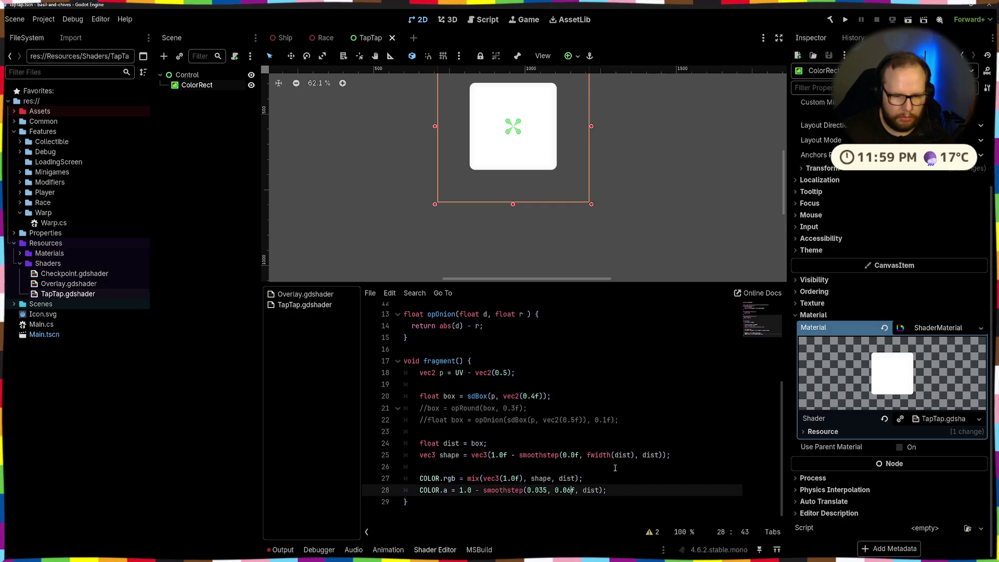
key(Delete)
Step: Replace the mix call's arguments on line 27 with pasted ones and save
key(Up)
key(ctrl+BackSpace)
key(Delete)
key(BackSpace)
key(BackSpace)
key(ctrl+BackSpace)
key(ctrl+BackSpace)
key(ctrl+BackSpace)
key(ctrl+BackSpace)
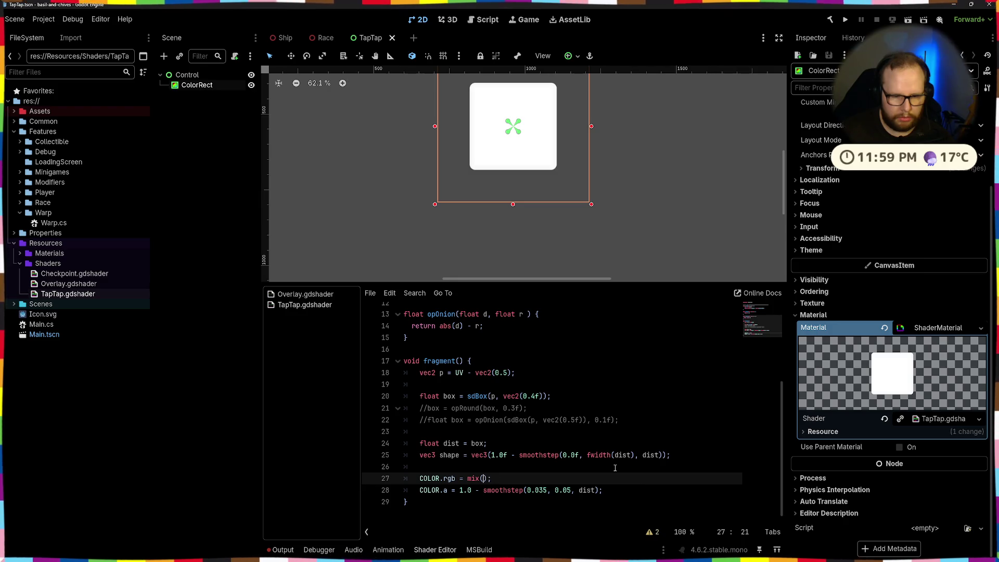
text(shape, vec3(0.0), shape)
key(ctrl+s)
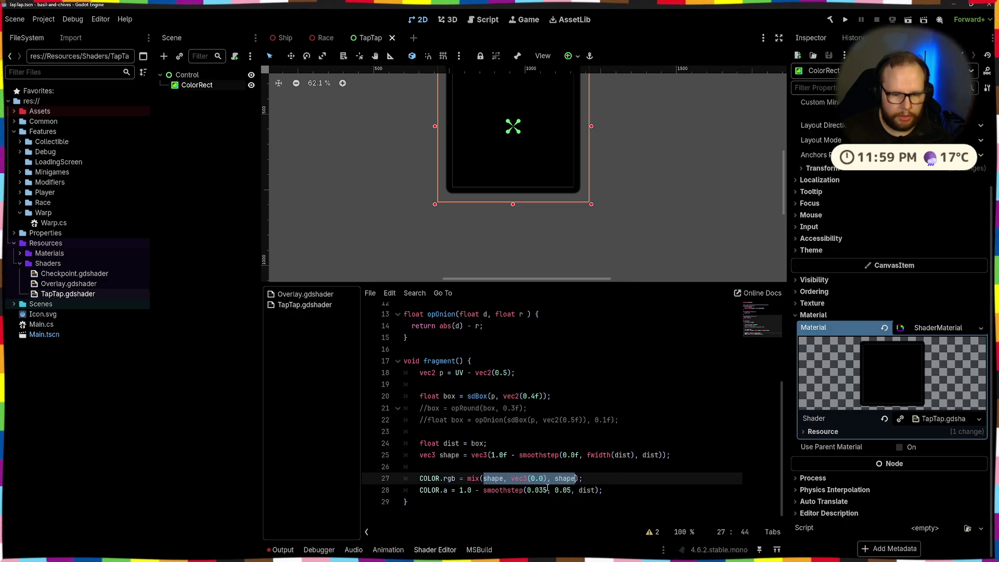
Step: Change the mix colour to vec3(1.0), edge back to 0.04, last argument to dist, and save
click(535, 478)
key(BackSpace)
text(1)
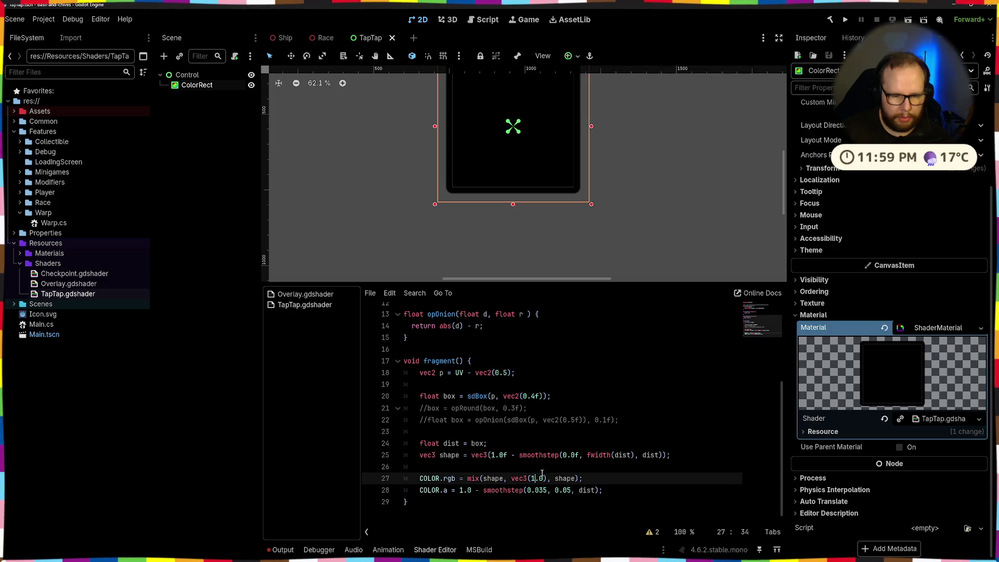
click(570, 491)
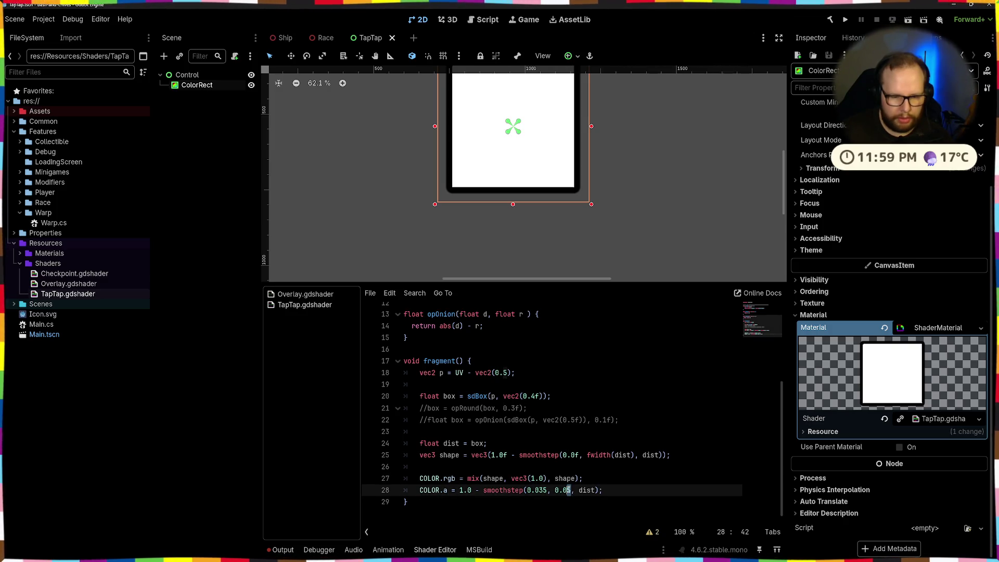
text(4)
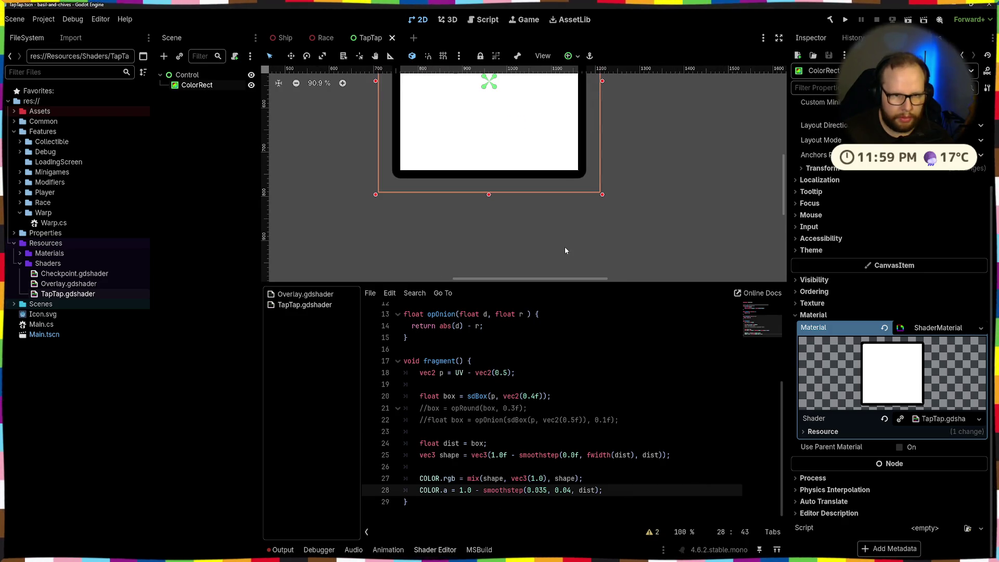
scroll(499, 201, up, 2)
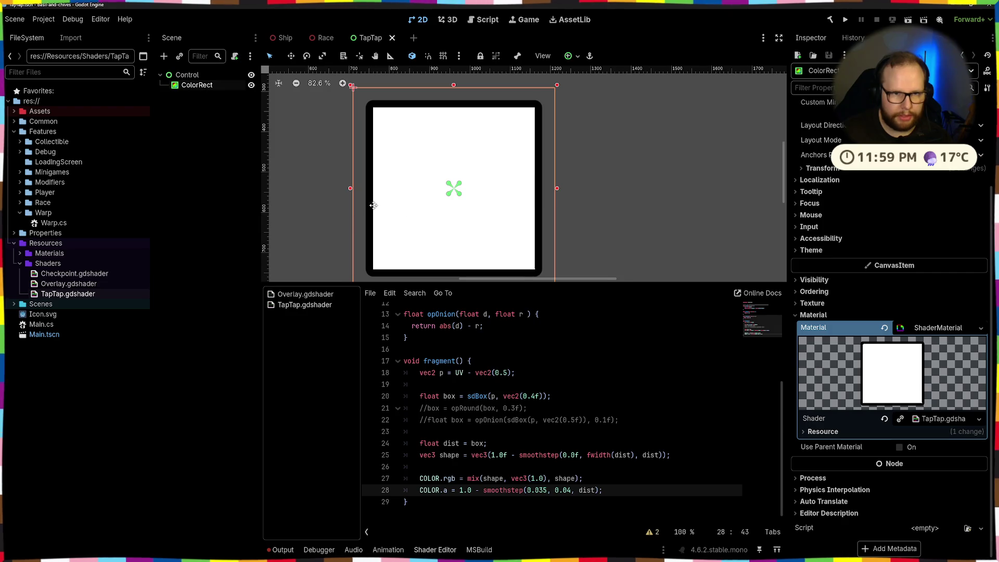
drag(375, 209, 421, 202)
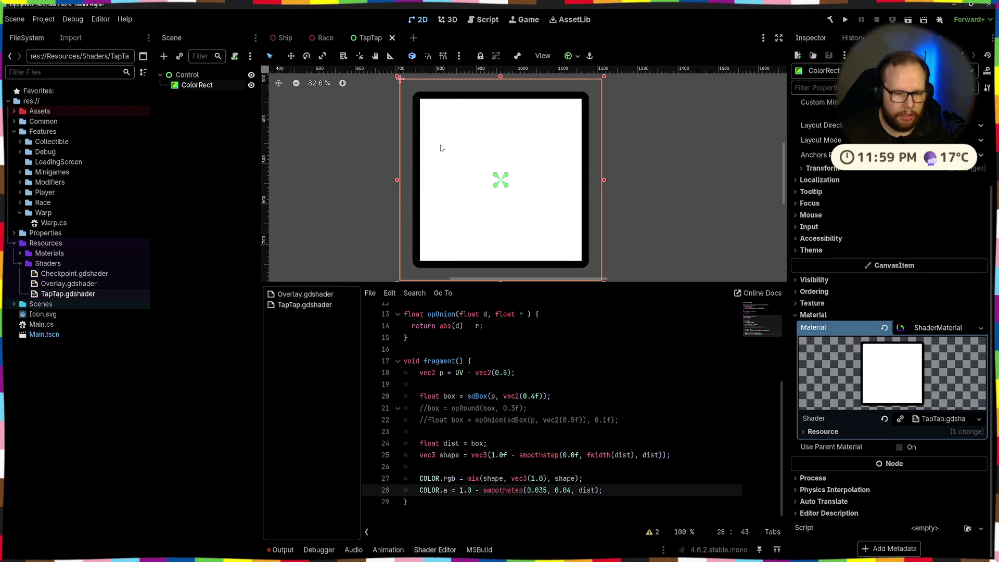
double_click(567, 478)
text(dist)
key(ctrl+s)
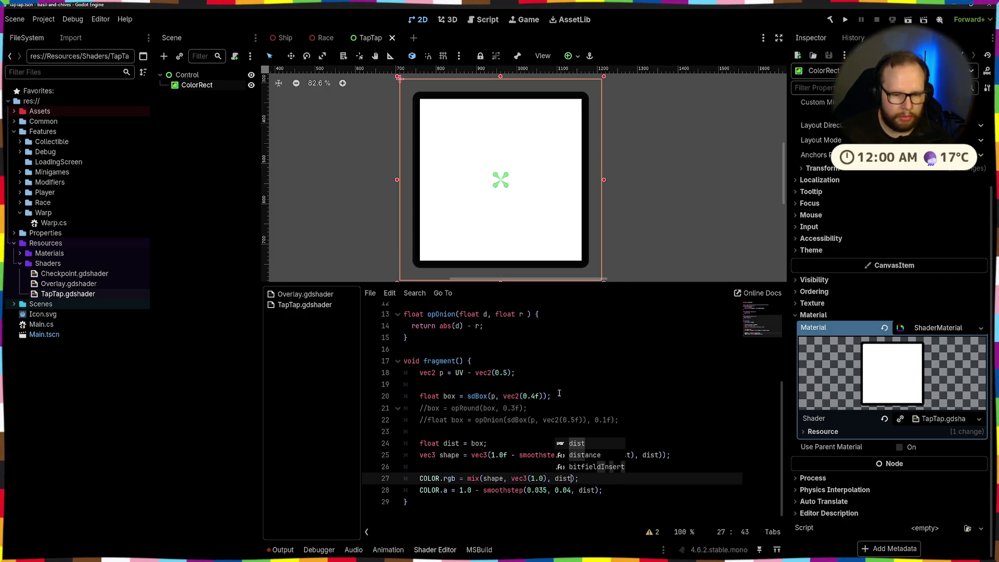
click(575, 397)
Step: Move shape after vec3(1.0) so line 27 reads mix(vec3(1.0), shape, dist); select the Control node
click(489, 479)
click(551, 477)
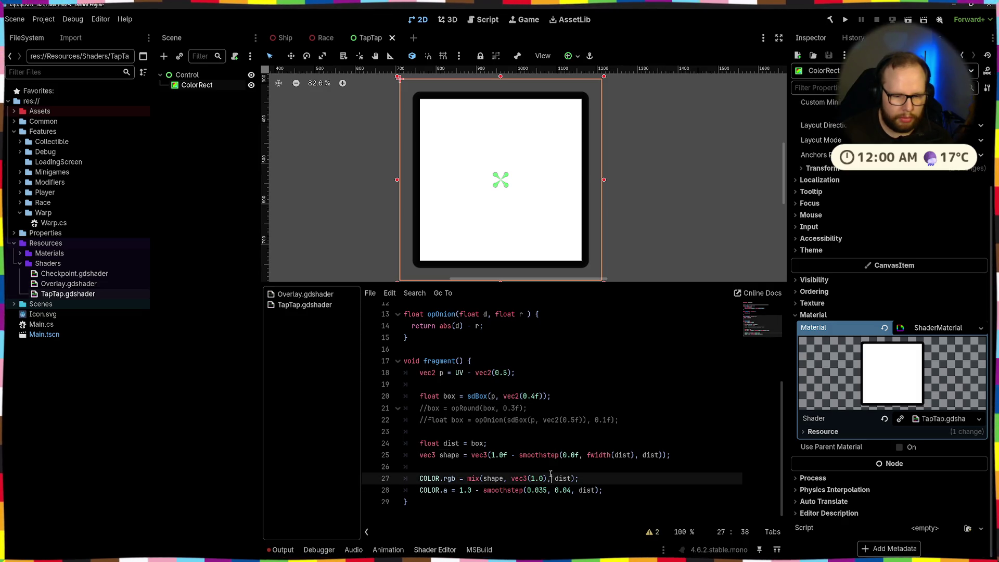
drag(483, 481, 512, 481)
key(BackSpace)
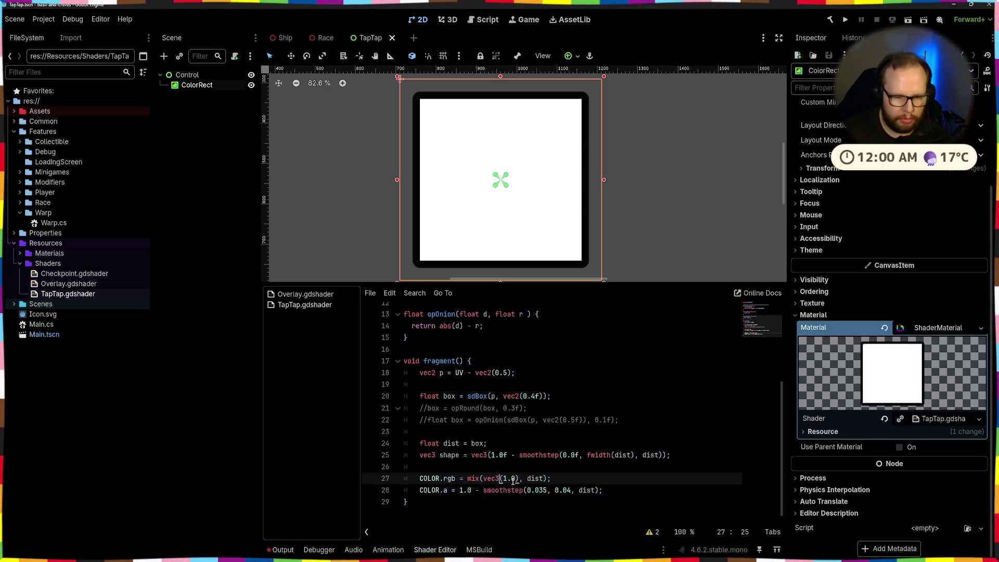
text(, )
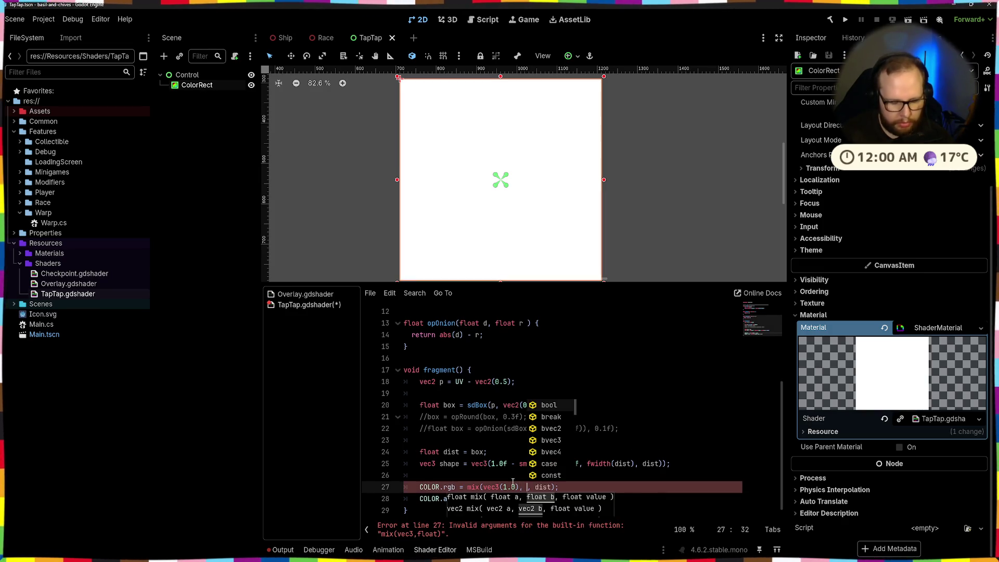
text(shape)
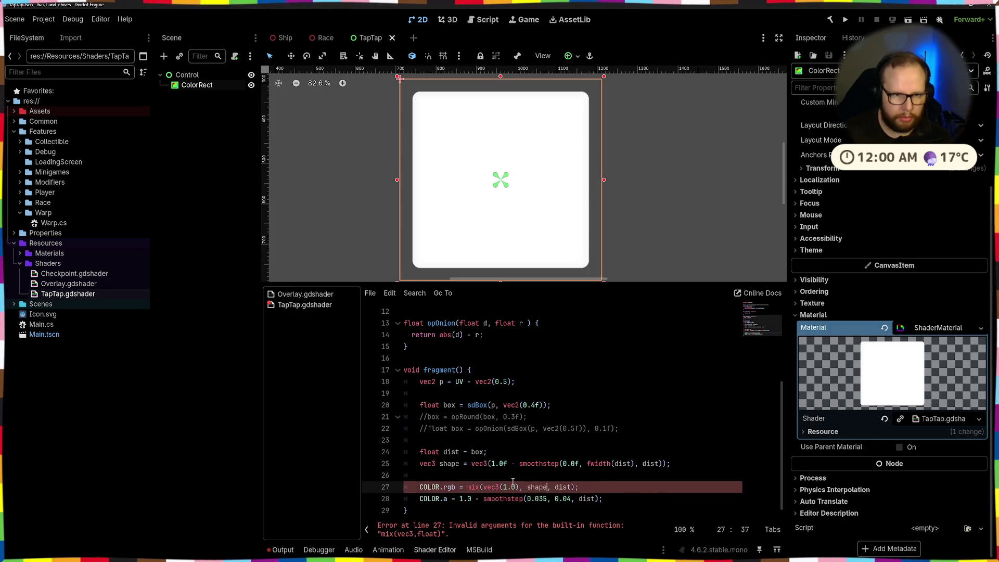
click(652, 150)
scroll(557, 260, down, 2)
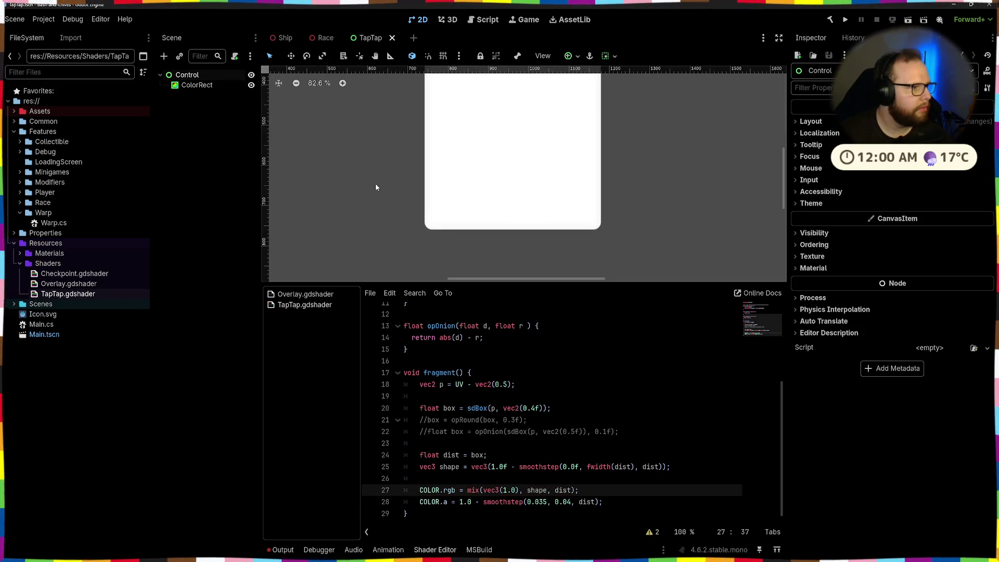
key(alt+Tab)
Step: Find 'mix' on the built-in functions page and read its interpolation description
key(ctrl+f)
text(mix)
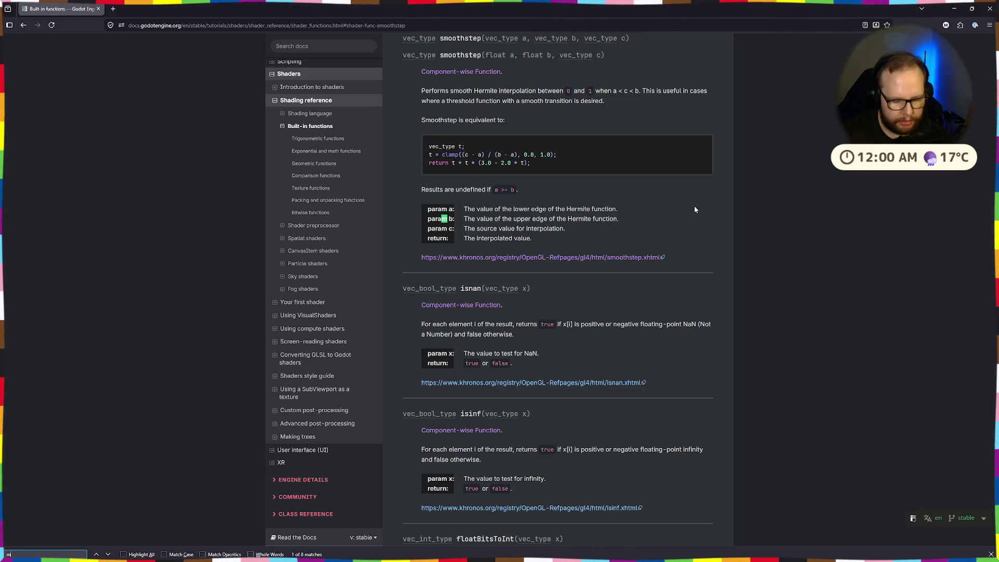
key(shift+Return)
key(shift+Return)
key(shift+Return)
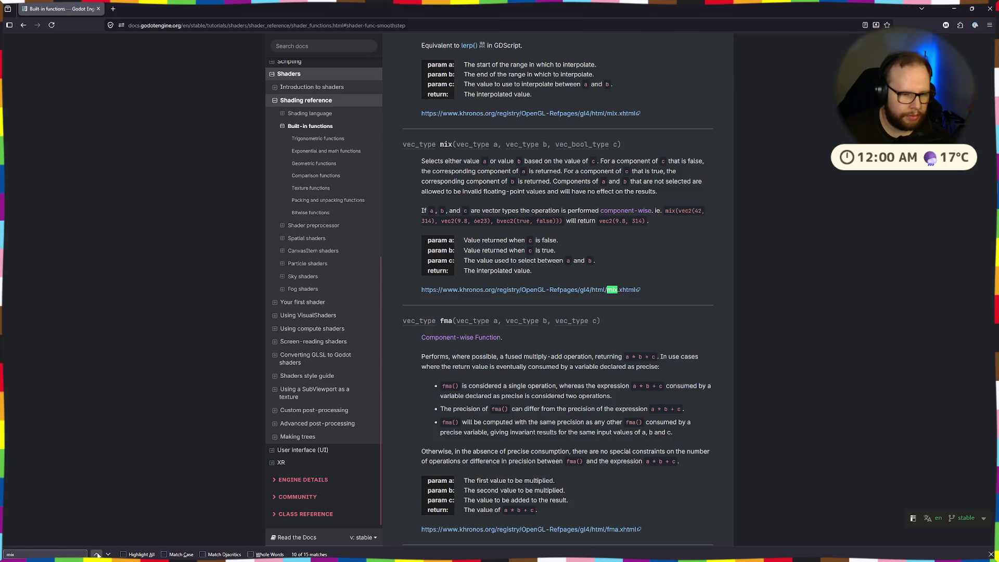
click(108, 555)
click(108, 555)
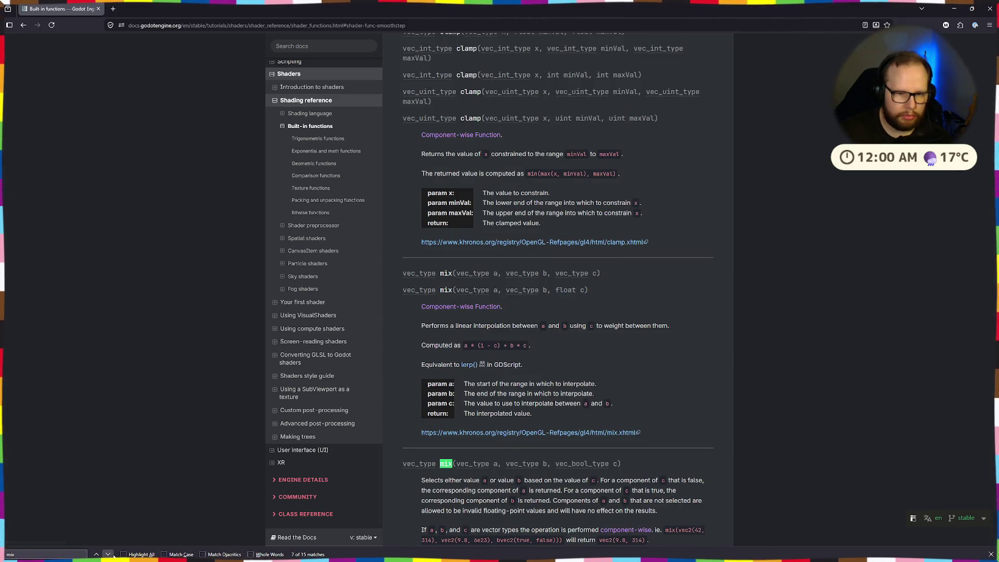
drag(423, 327, 632, 325)
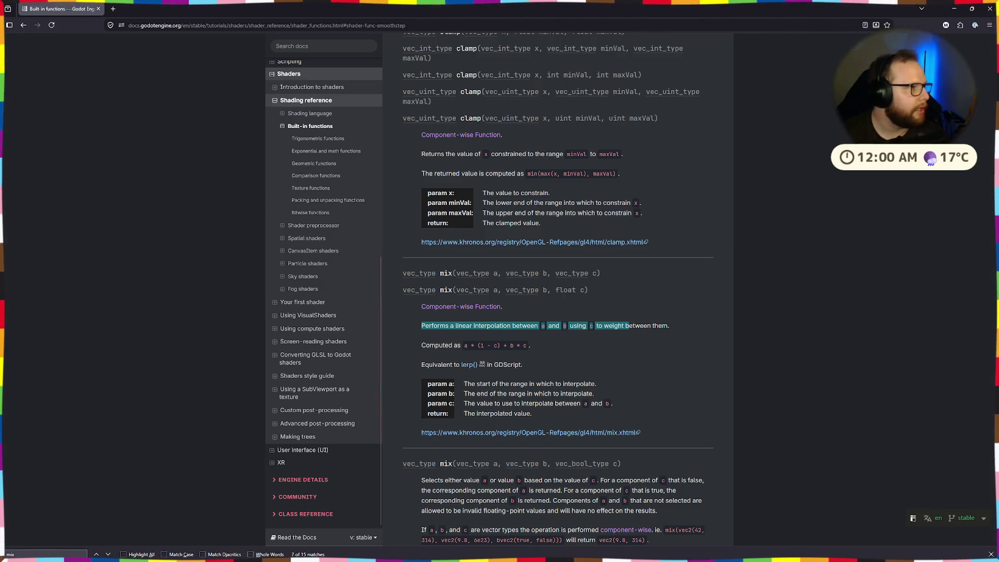
click(684, 272)
Step: Read the fma fused multiply-add and step function descriptions further down
scroll(684, 272, down, 5)
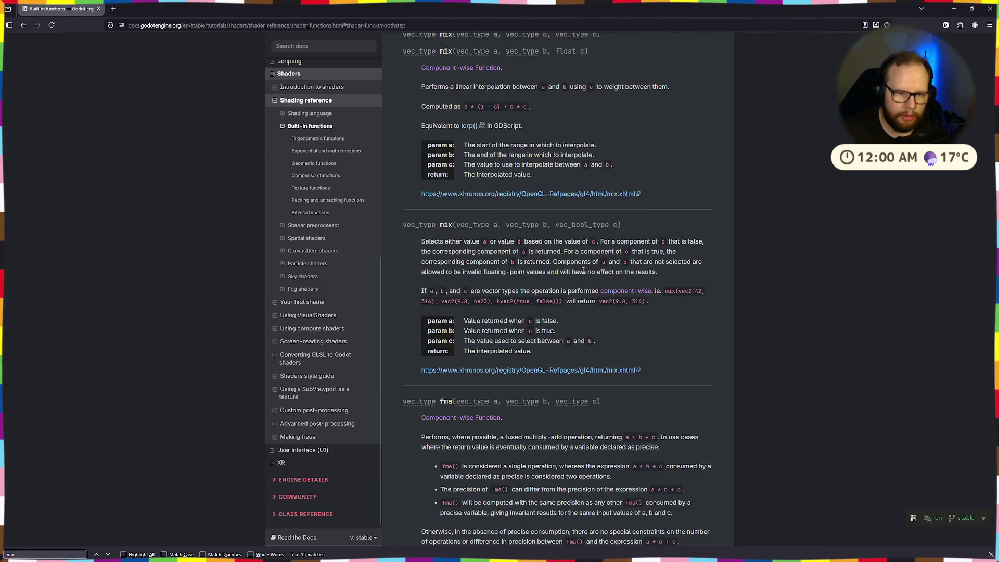
scroll(583, 270, down, 3)
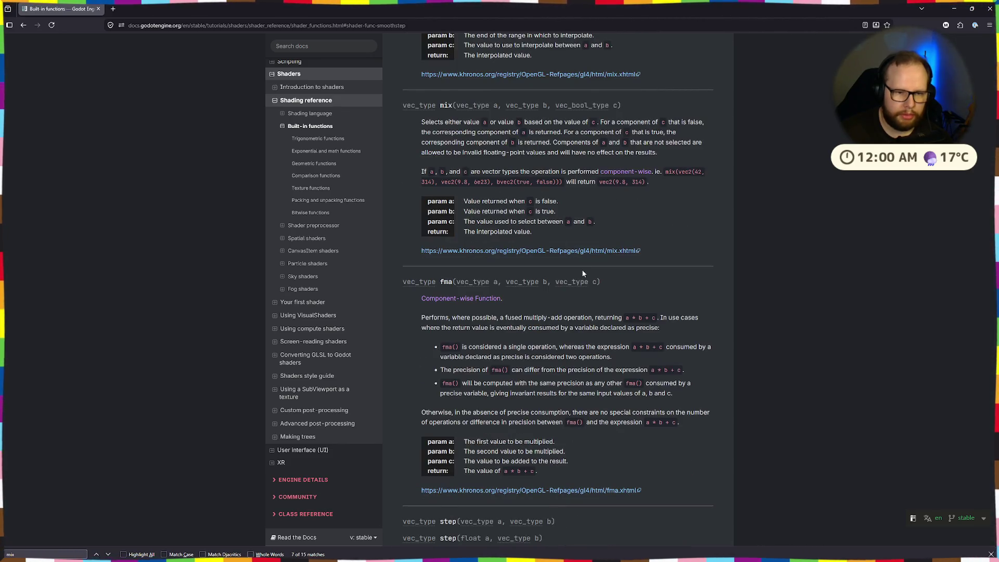
drag(502, 317, 564, 317)
click(564, 316)
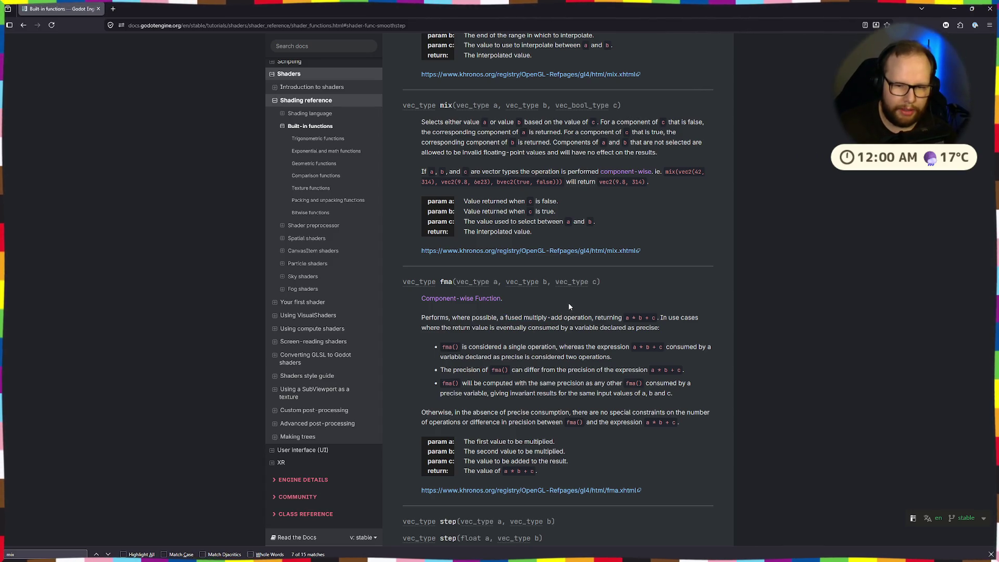
scroll(570, 301, down, 4)
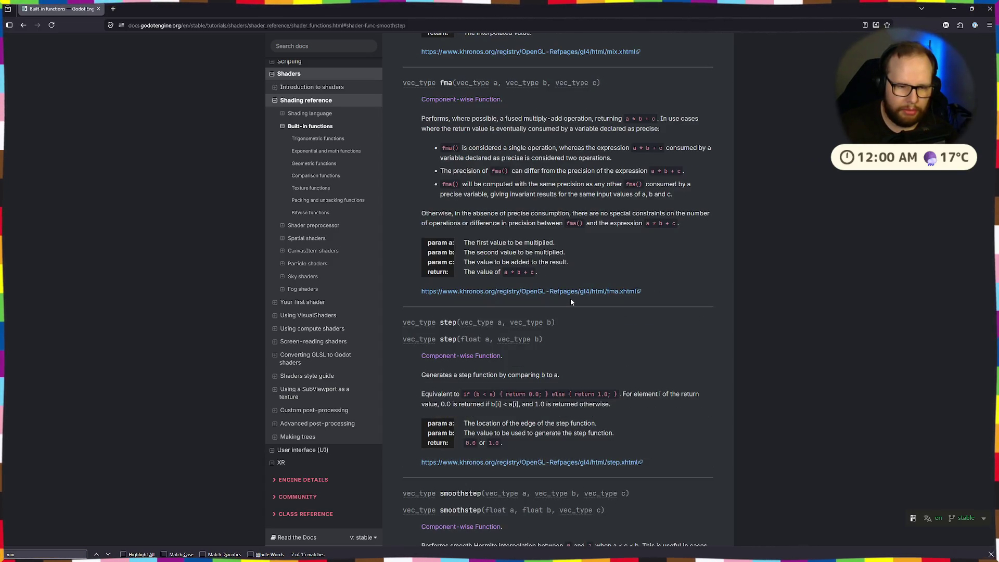
scroll(570, 298, up, 7)
scroll(570, 298, down, 9)
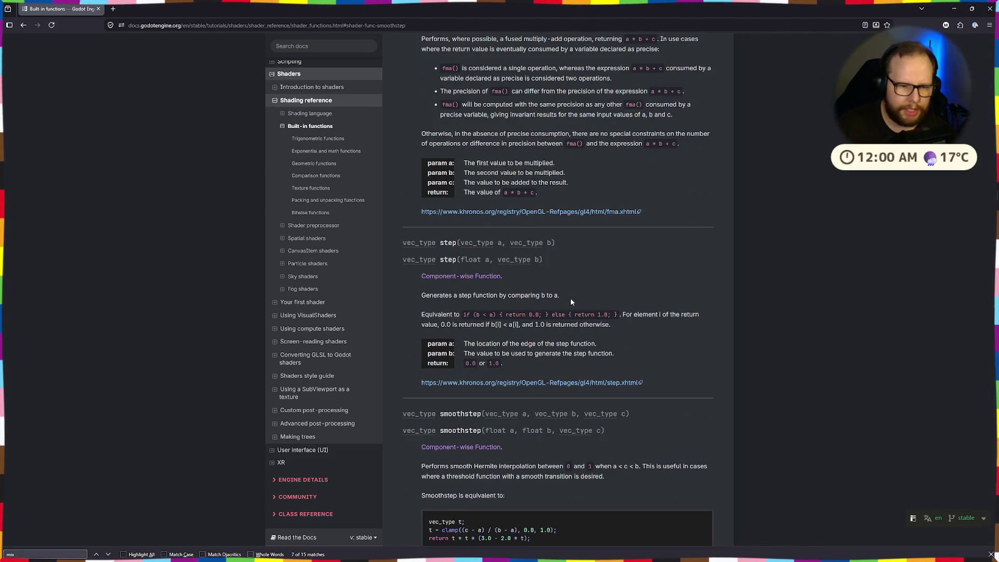
drag(447, 302, 559, 295)
click(495, 312)
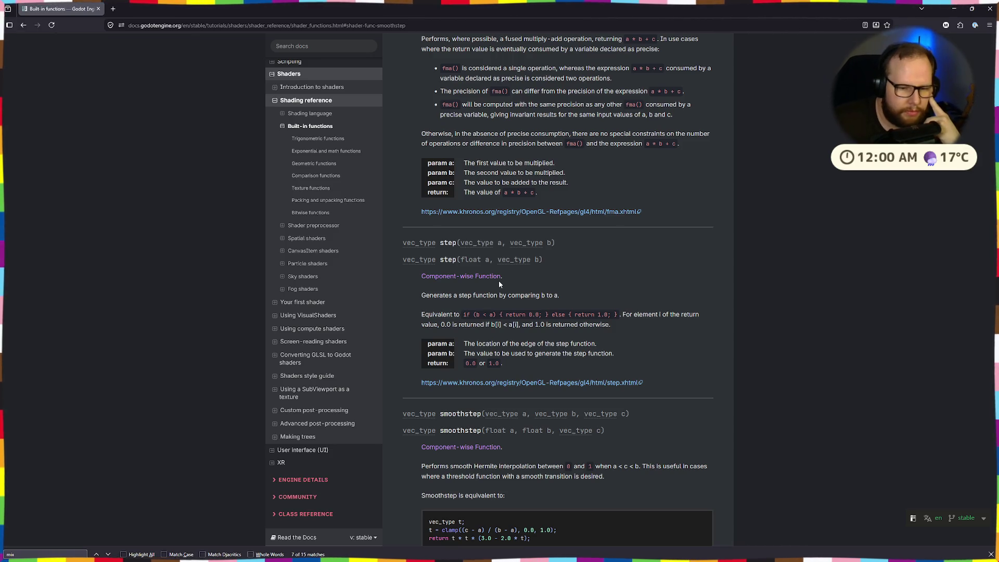
Step: Read the boolean mix entry's false-component and vector-type descriptions
scroll(499, 280, up, 2)
scroll(498, 280, up, 5)
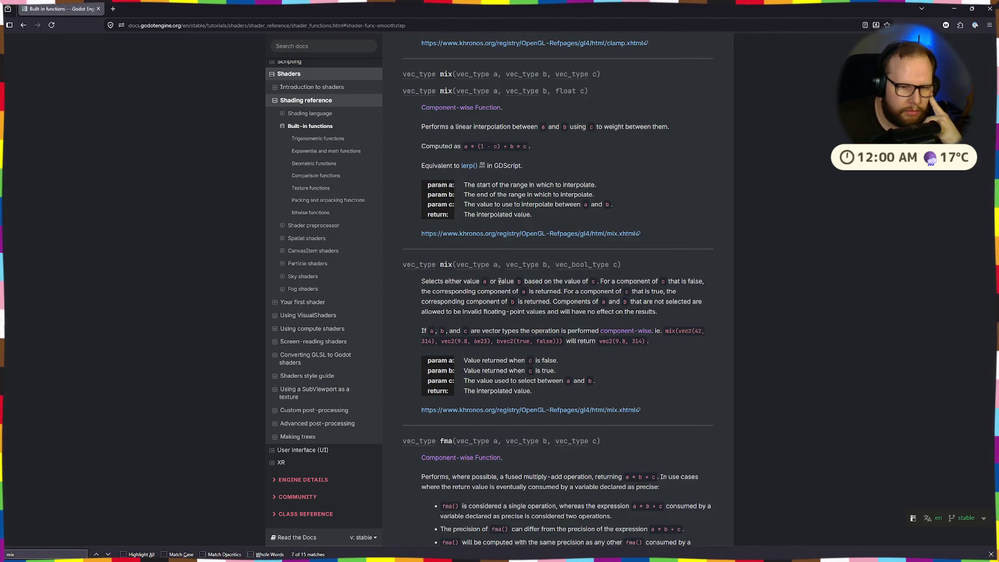
scroll(498, 281, down, 4)
scroll(498, 281, up, 3)
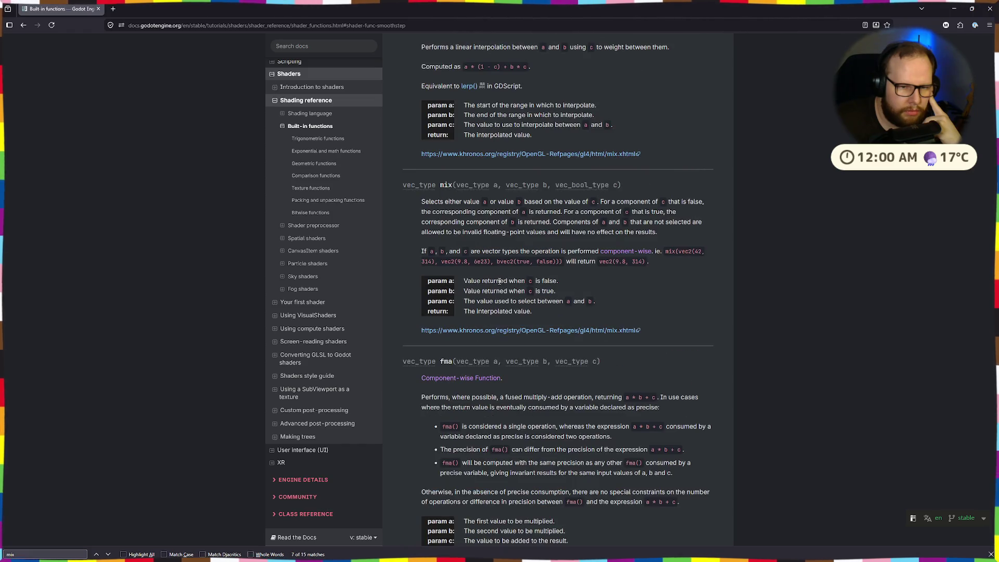
drag(412, 206, 536, 202)
click(536, 202)
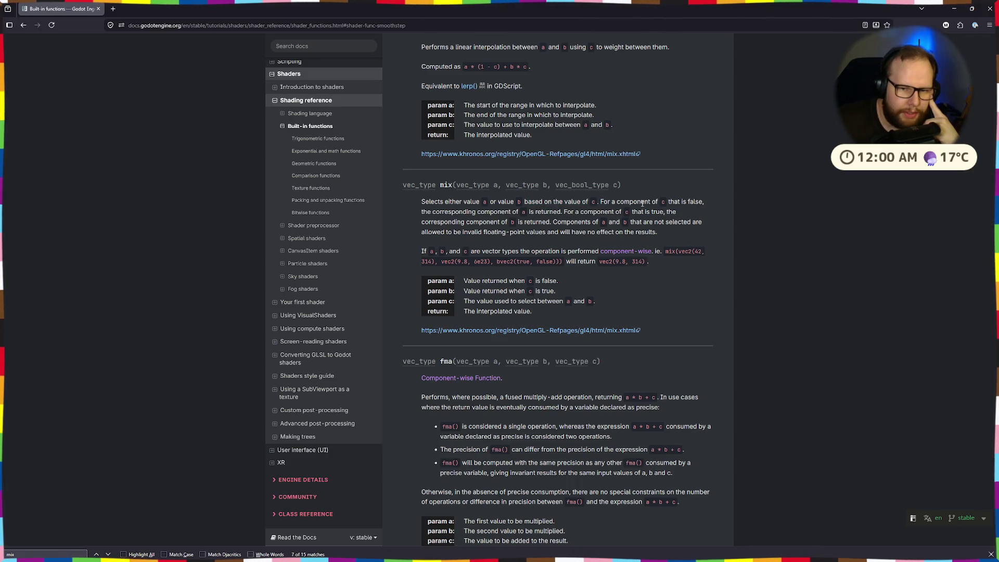
drag(602, 201, 717, 202)
click(709, 206)
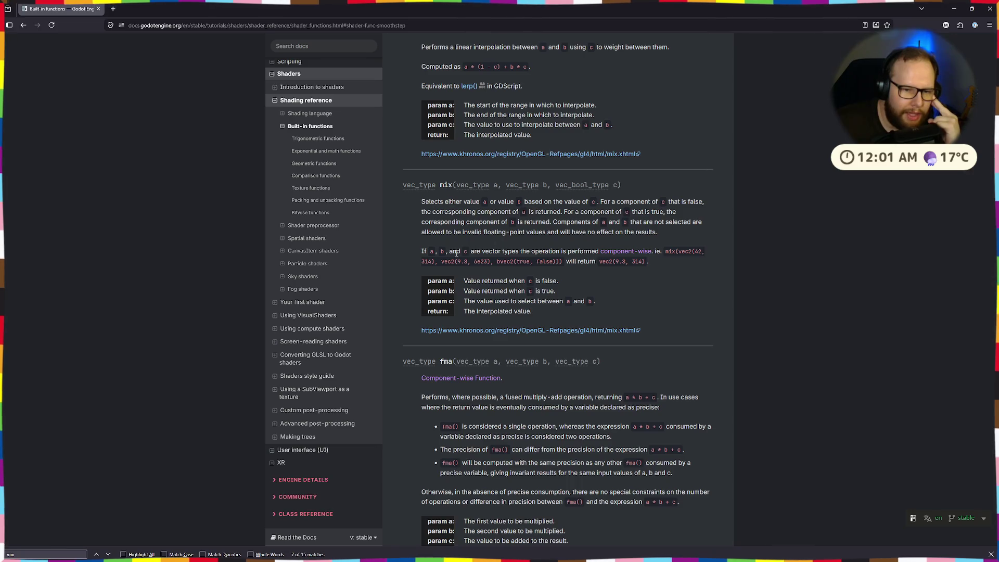
drag(457, 254, 536, 251)
click(513, 250)
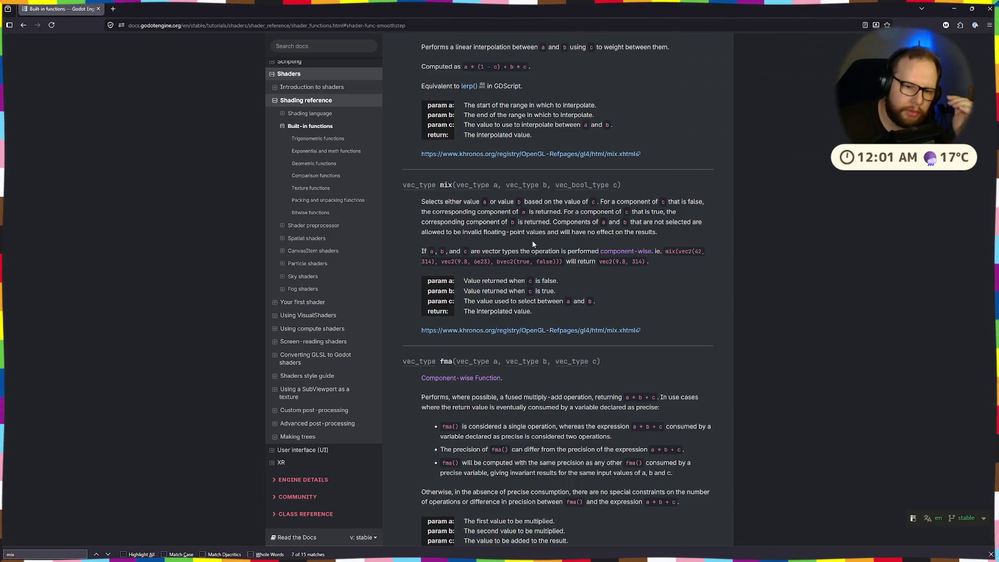
scroll(544, 244, up, 5)
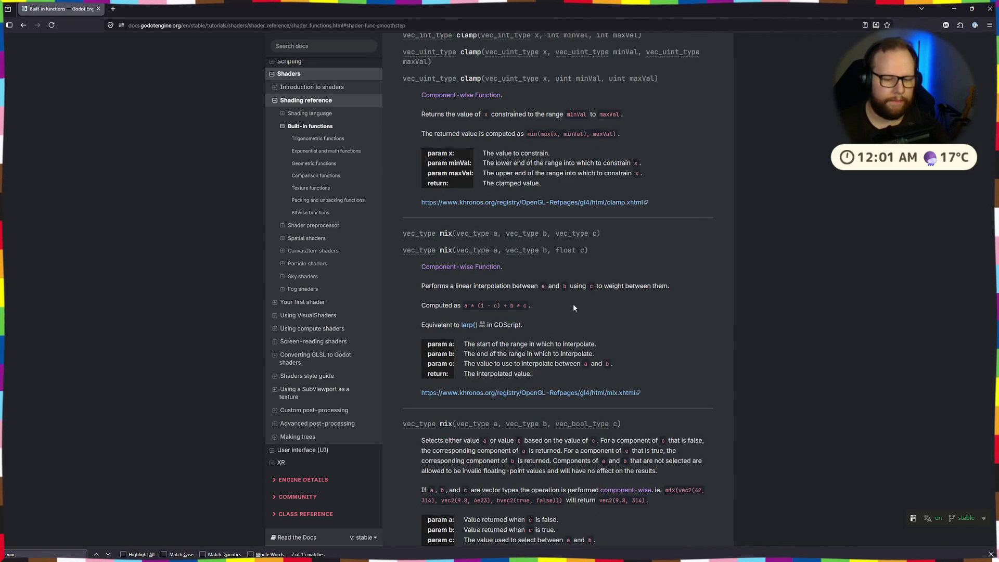
scroll(574, 308, down, 5)
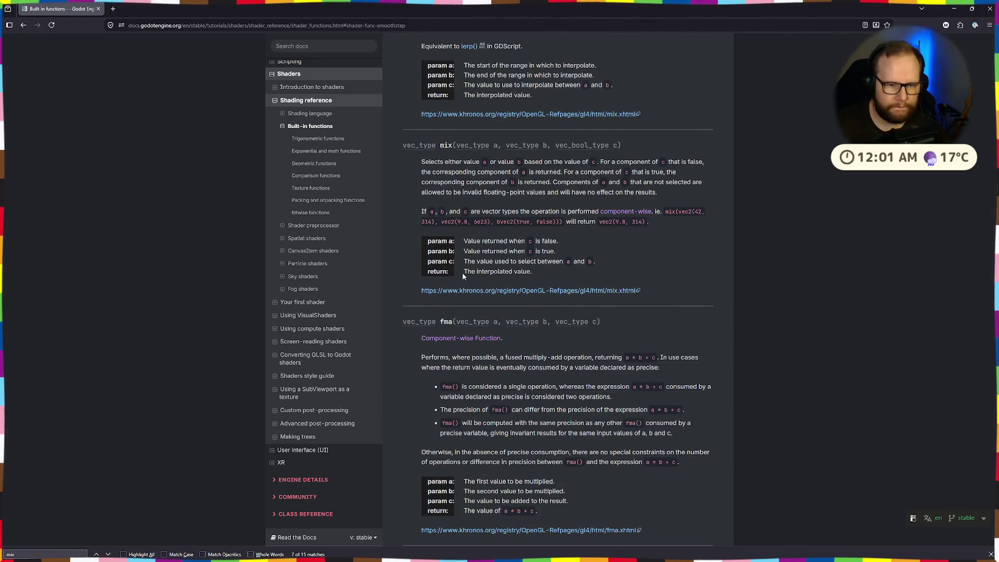
Step: Read the mix function's linear interpolation sentence
key(ctrl+super+Left)
key(ctrl+super+Right)
key(ctrl+super+Right)
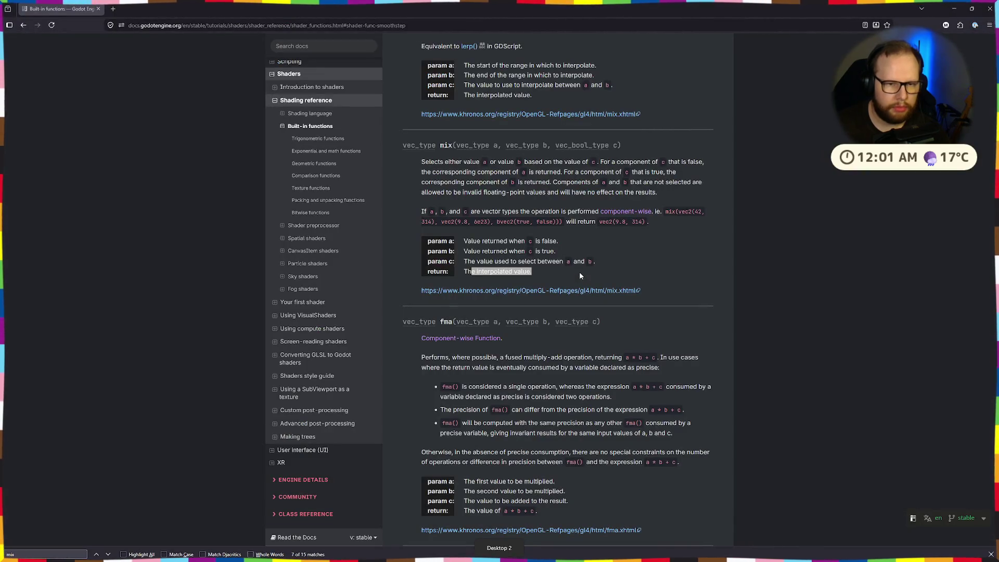
scroll(485, 240, up, 2)
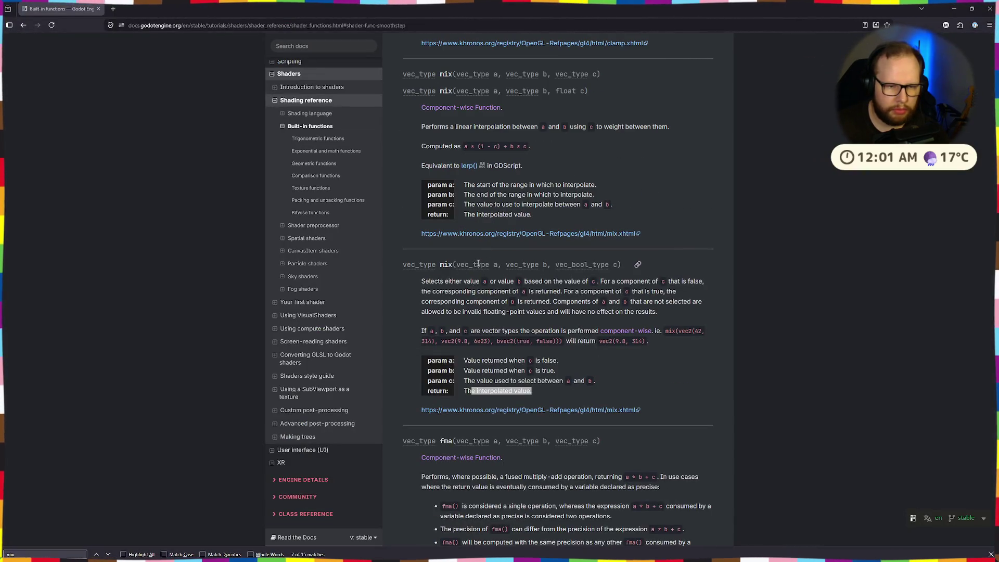
scroll(477, 263, up, 2)
drag(420, 254, 679, 249)
click(679, 249)
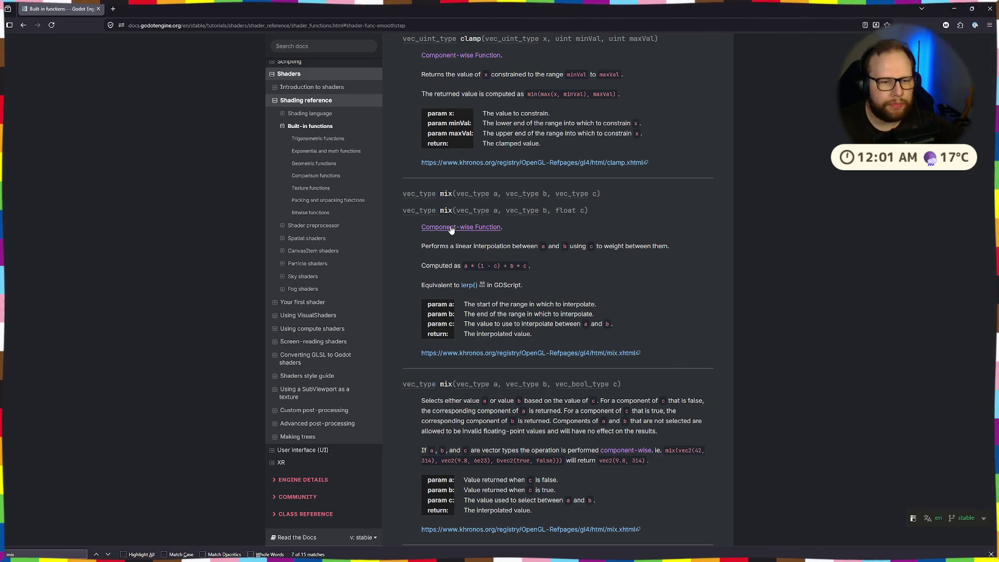
Step: View the GDScript lerp() reference in a new tab, close it, and return to Godot
middle_click(469, 285)
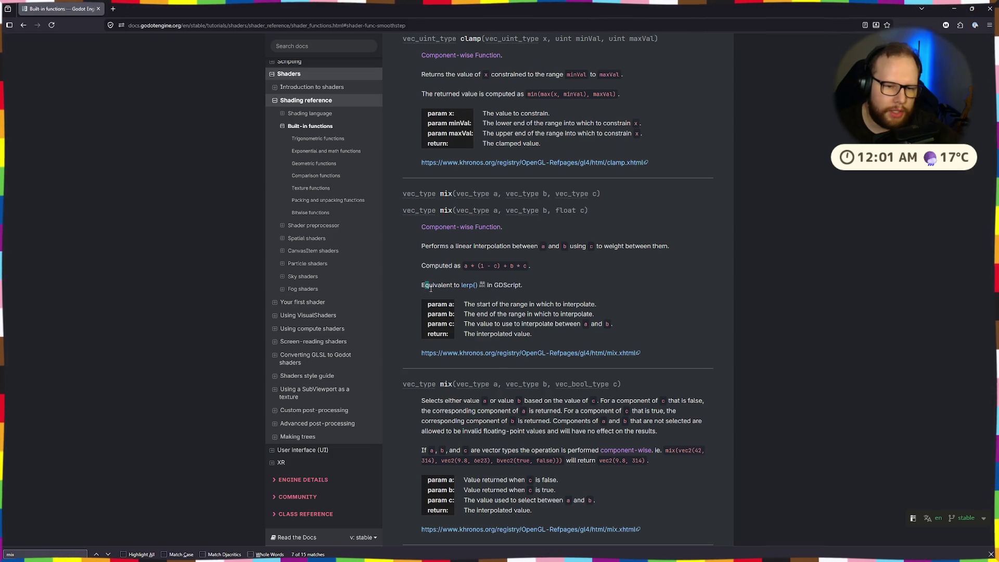
click(146, 9)
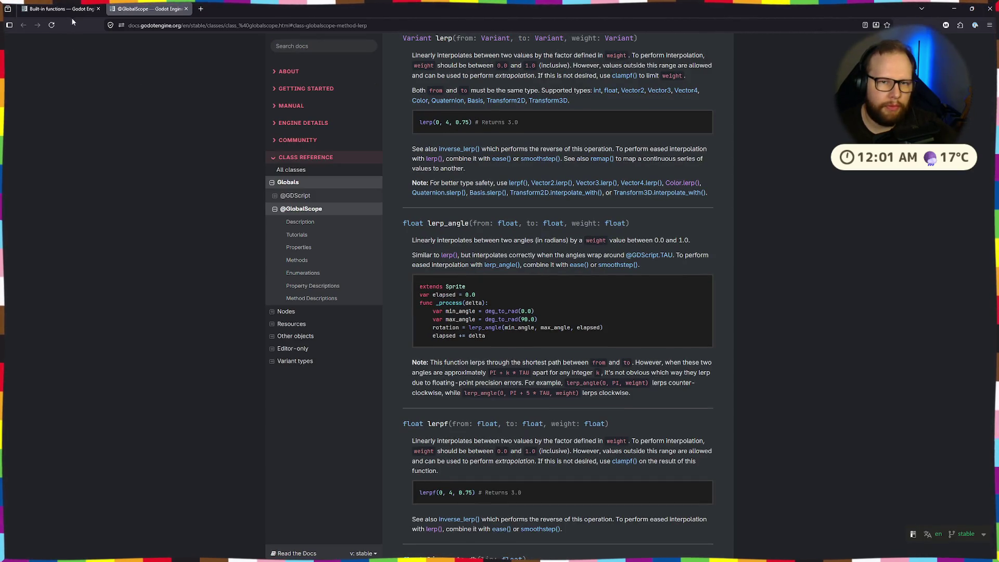
click(186, 9)
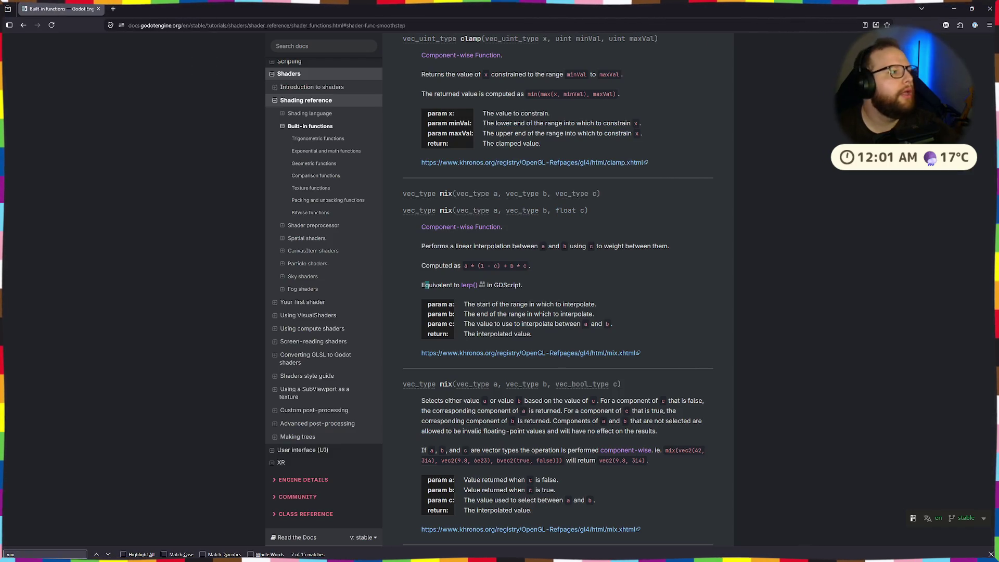
mouse_move(548, 559)
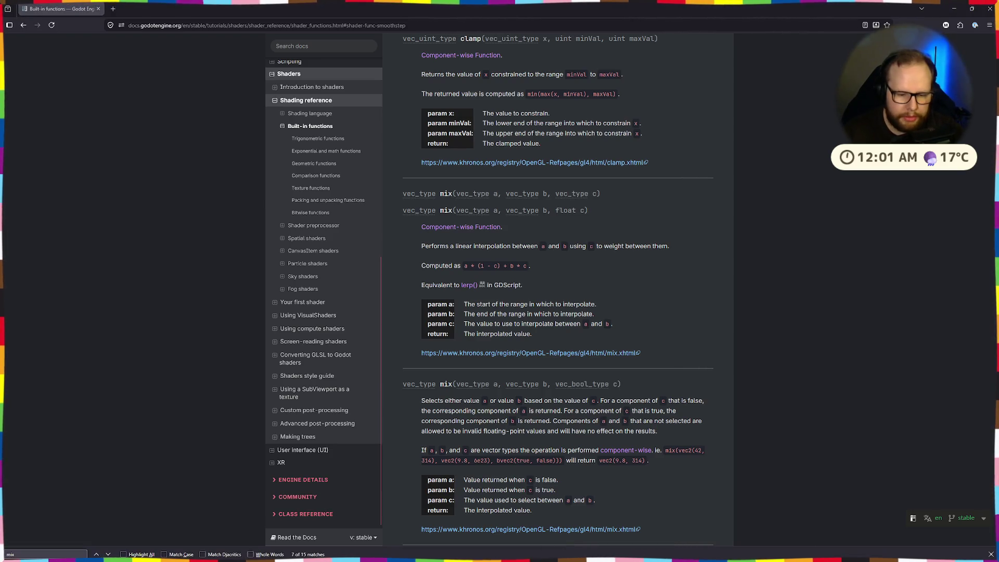
click(550, 552)
Step: Swap the vec3(1.0) and shape arguments in the mix() call on line 27
scroll(428, 179, down, 4)
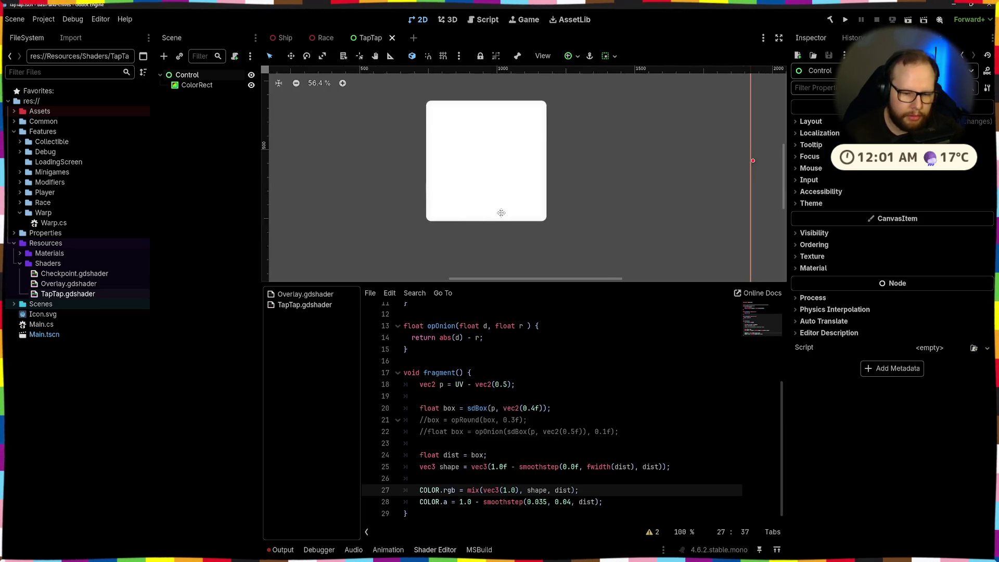
mouse_move(541, 270)
mouse_down()
mouse_move(540, 185)
mouse_move(551, 204)
mouse_up()
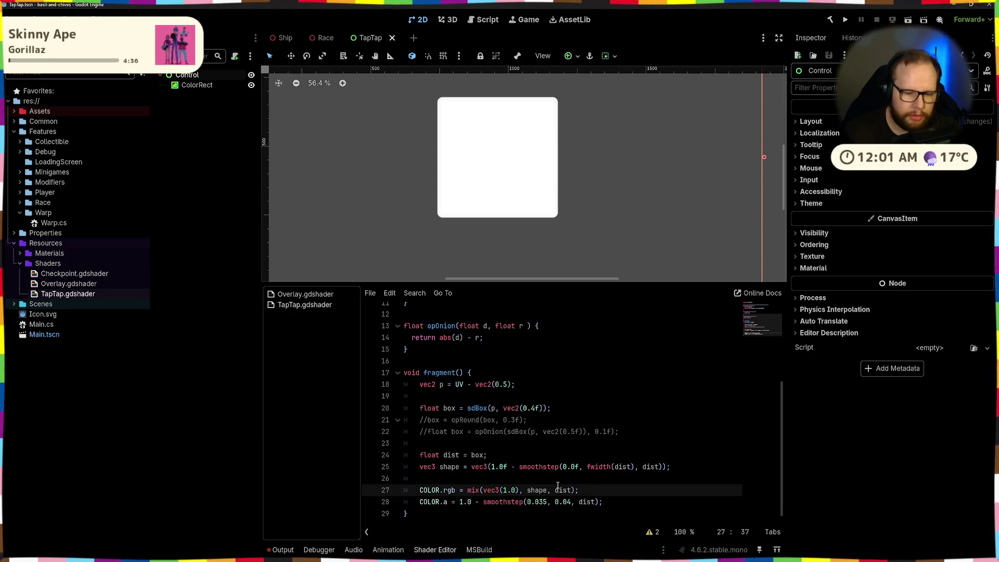
drag(483, 490, 519, 491)
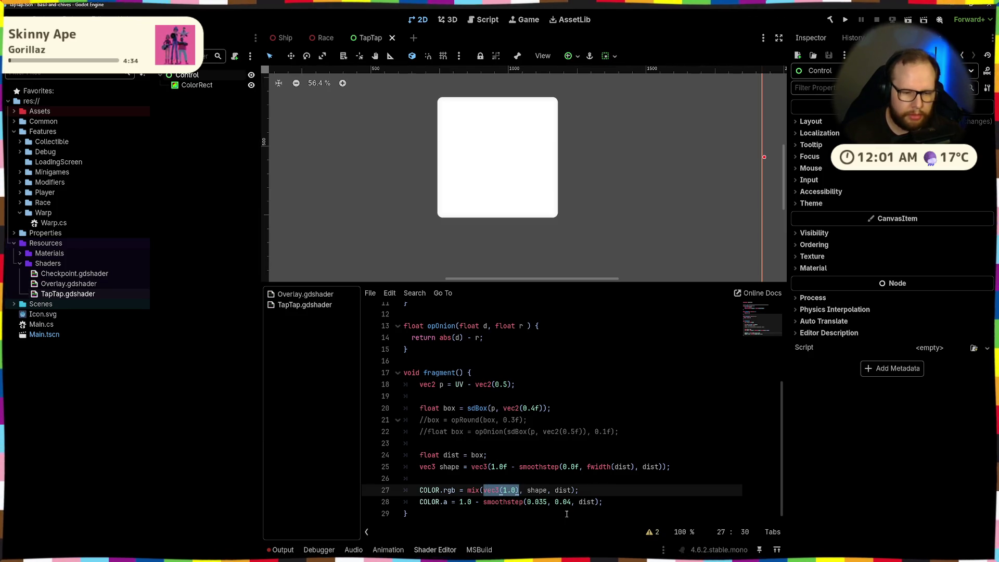
key(Right)
key(Right)
key(Right)
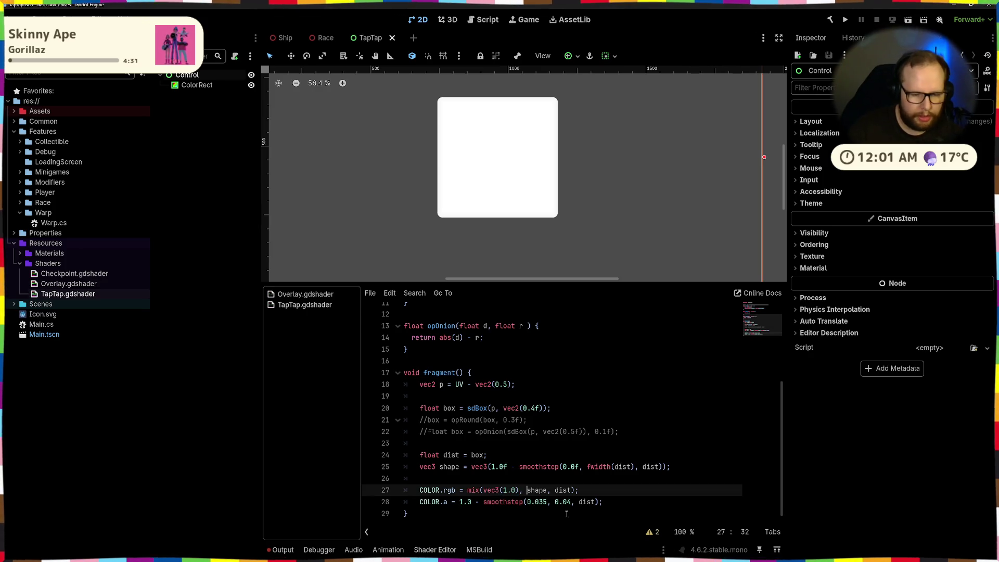
key(BackSpace)
key(BackSpace)
text(pe)
drag(484, 490, 556, 494)
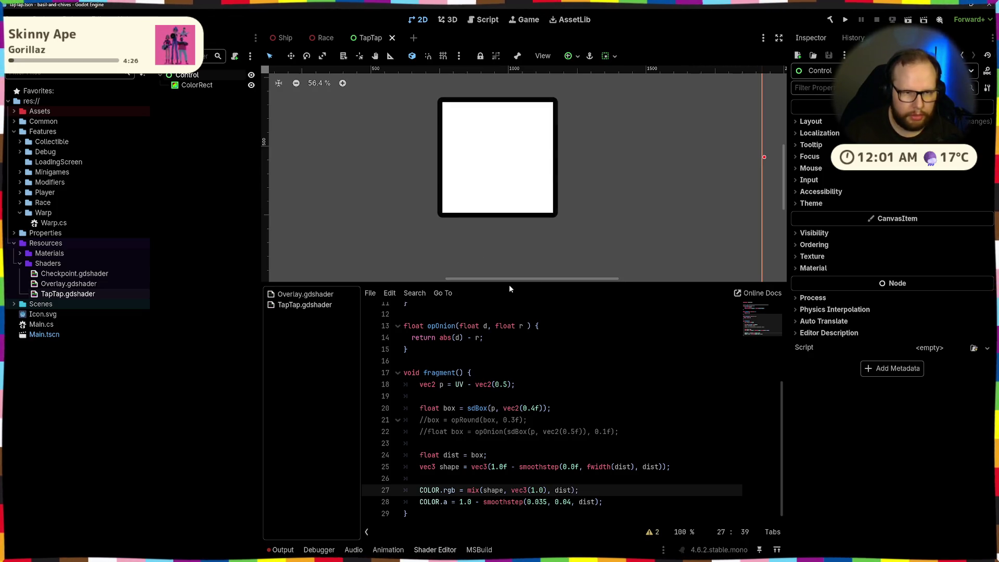
scroll(446, 264, down, 2)
scroll(445, 263, up, 1)
double_click(489, 490)
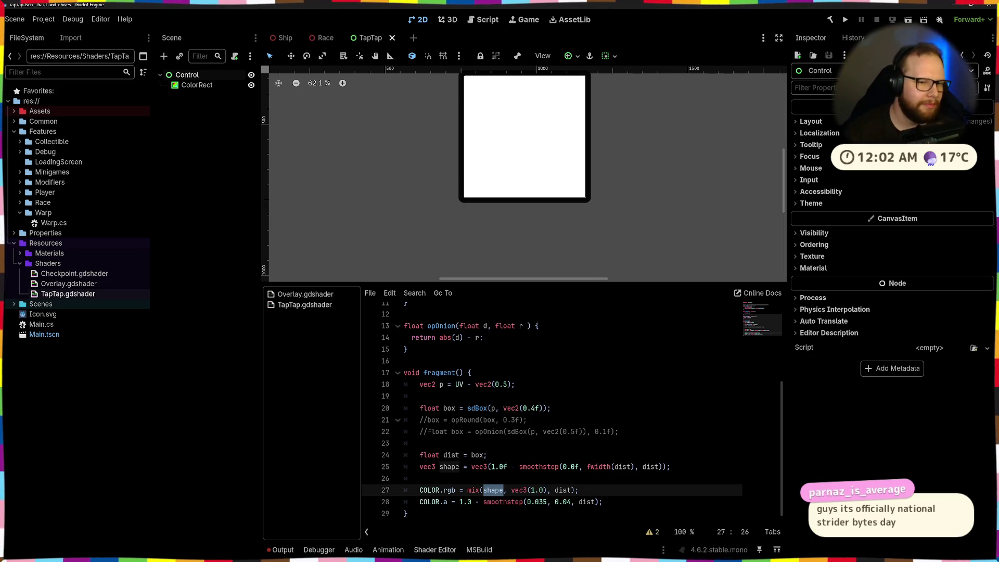
Step: Review the surrounding lines and reselect the COLOR.rgb mix line 27
click(567, 361)
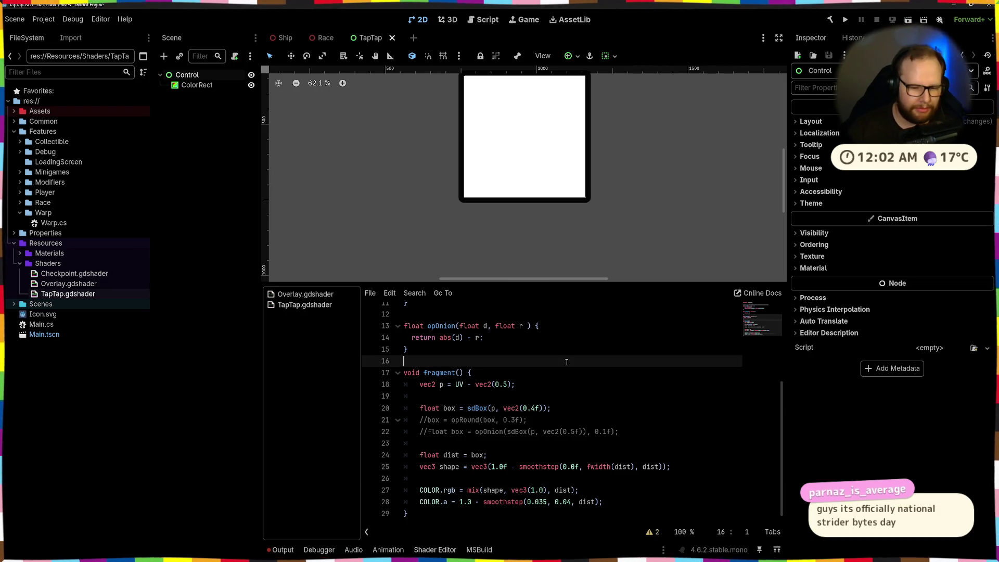
click(650, 424)
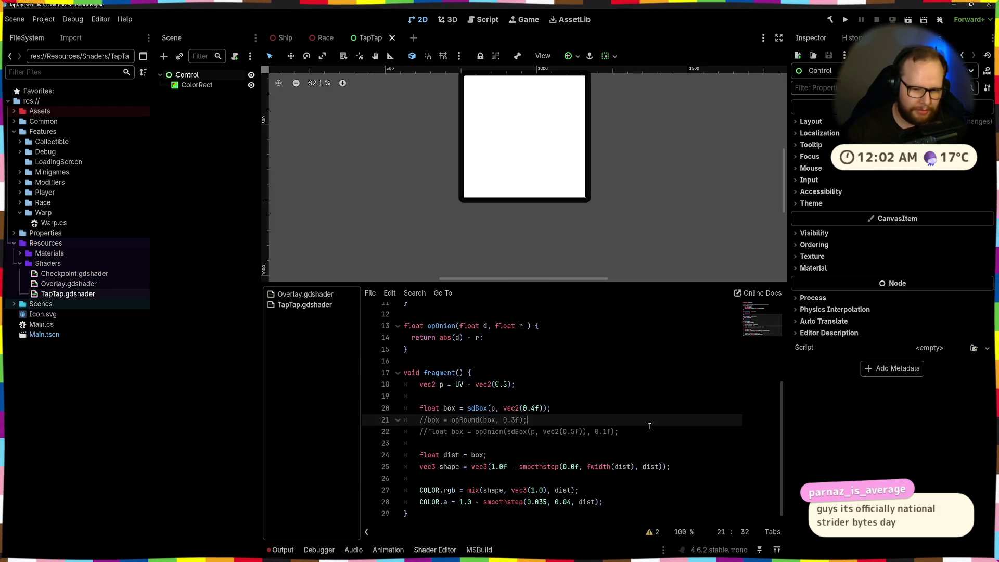
drag(421, 489, 622, 490)
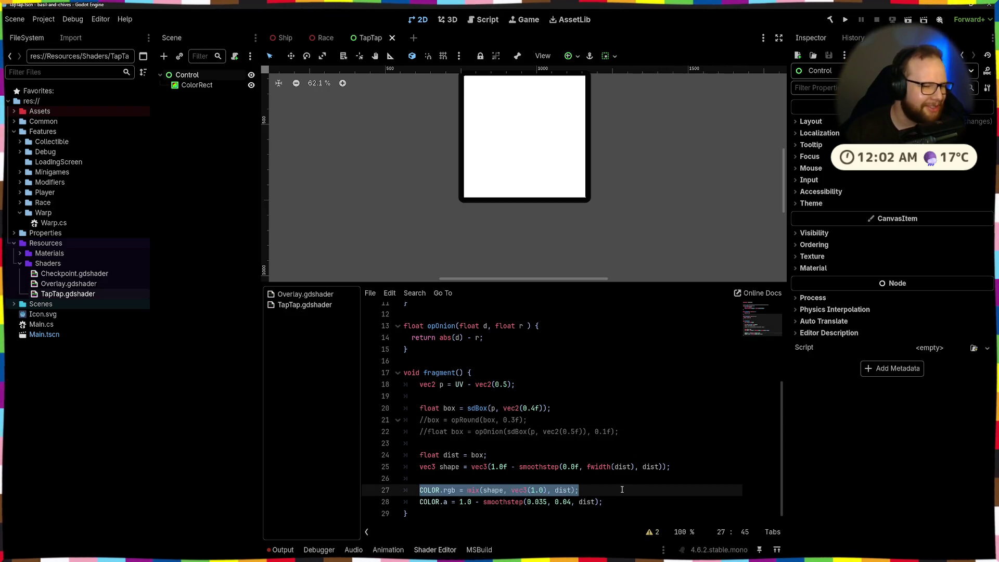
drag(588, 490, 387, 486)
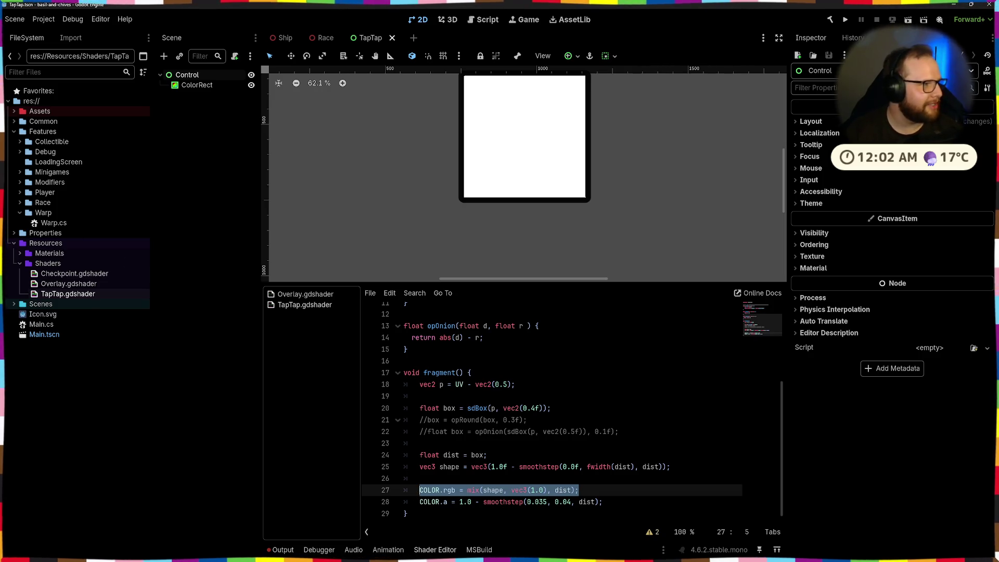
click(419, 440)
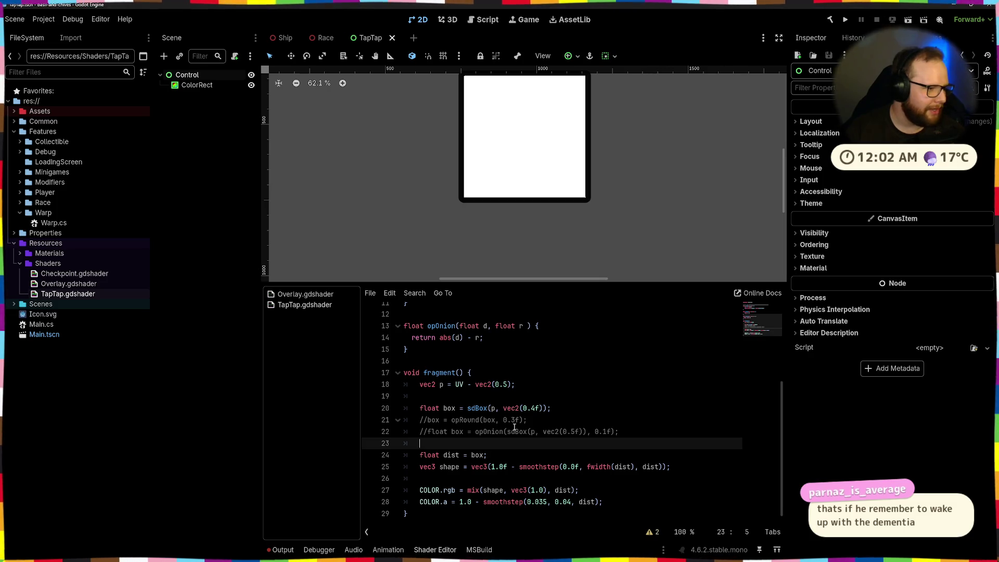
drag(594, 486, 418, 494)
click(592, 492)
drag(482, 490, 588, 491)
click(639, 494)
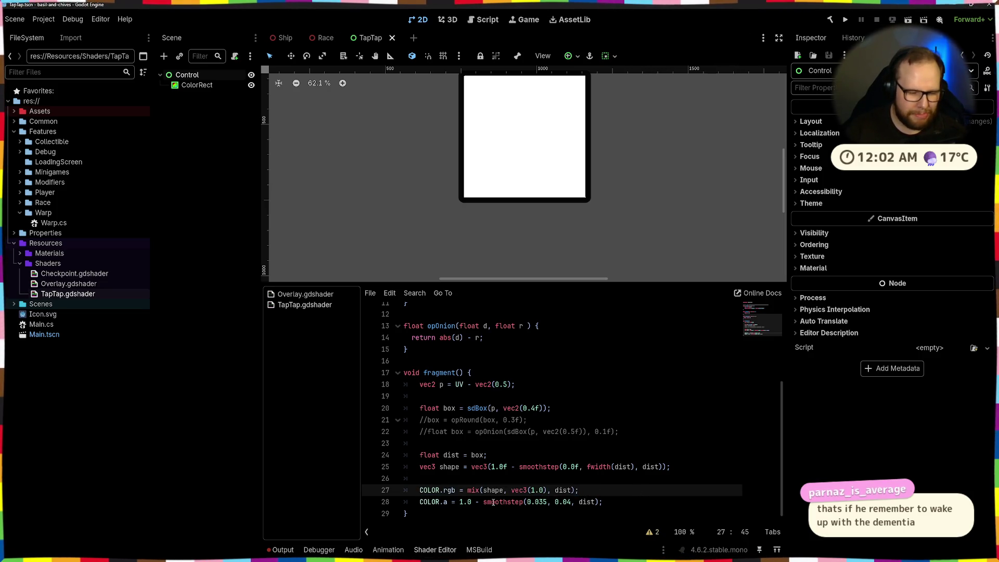
scroll(510, 156, up, 5)
scroll(486, 174, down, 6)
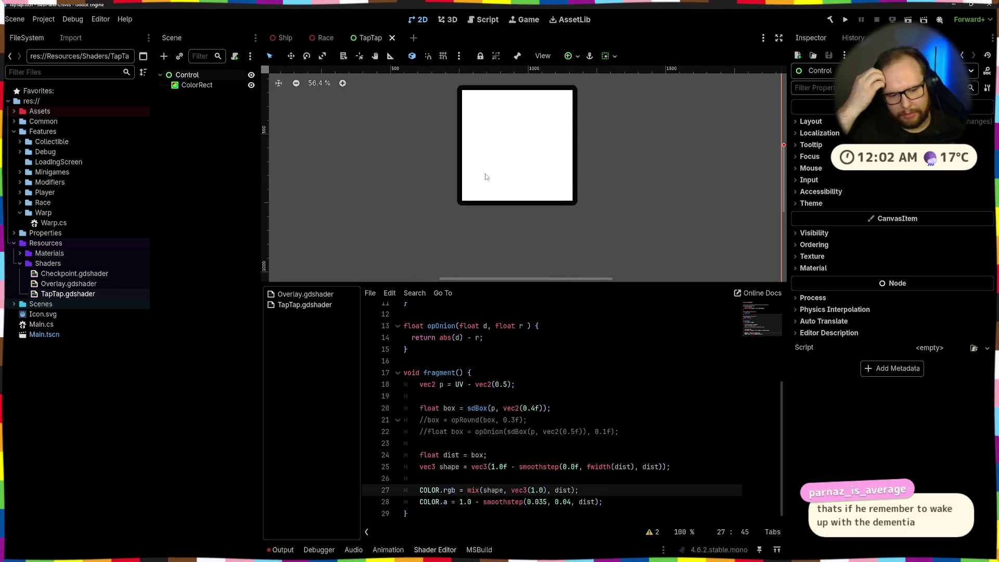
Step: Change the box size on line 20 to vec2(0.4f)
click(532, 409)
text(5)
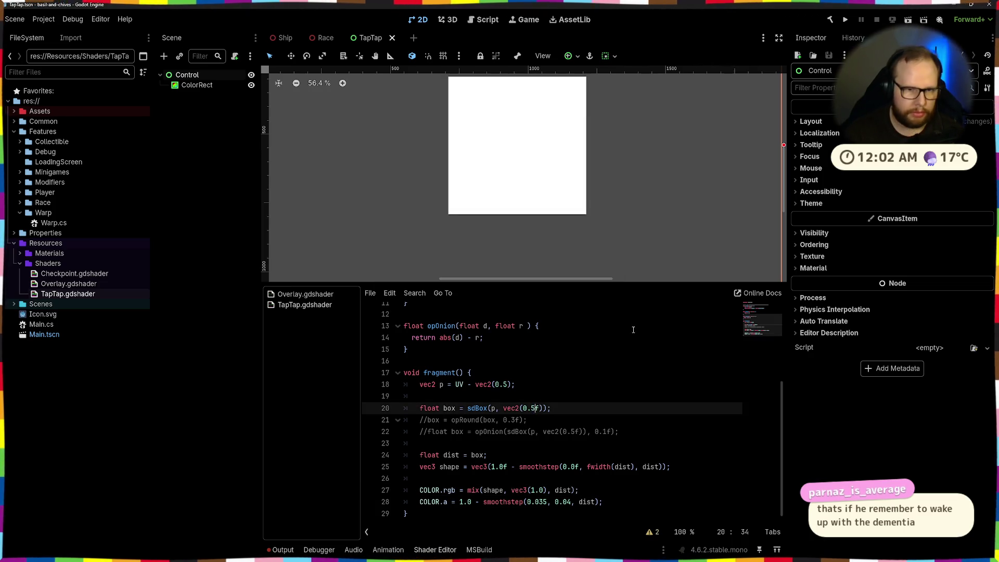
scroll(592, 196, down, 2)
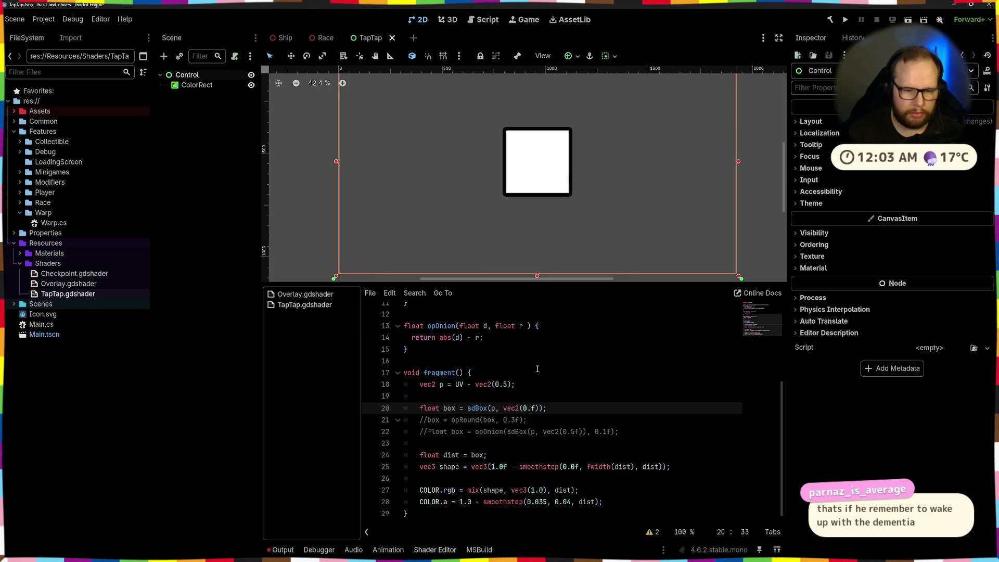
text(4)
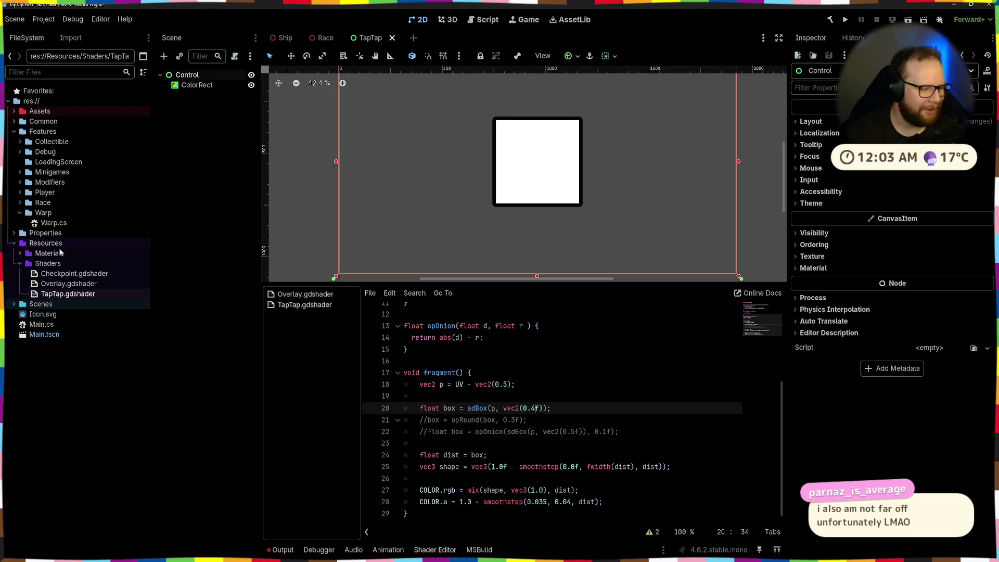
Step: Check lines 22–25, then select the shape argument inside the mix() call
click(539, 431)
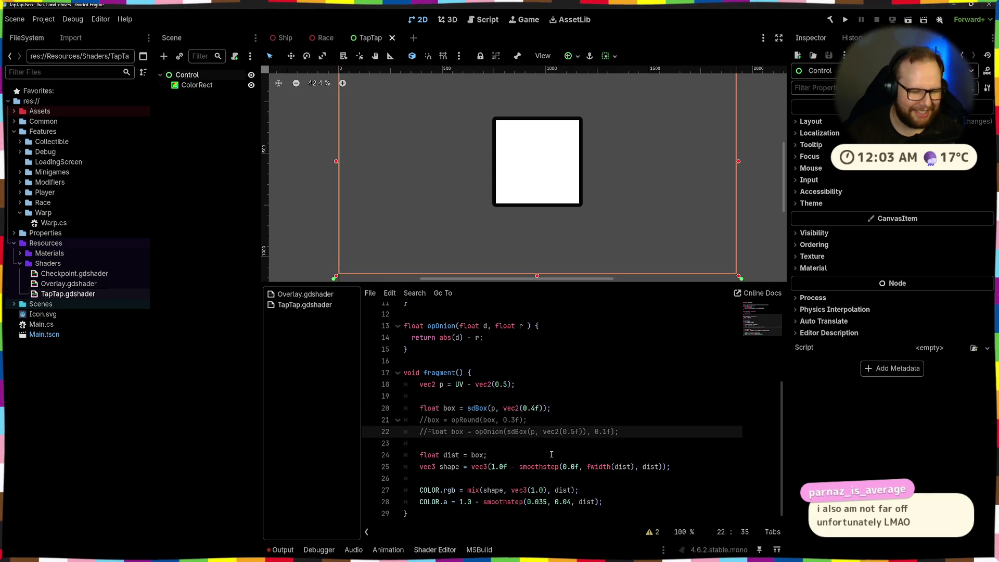
click(531, 450)
click(498, 466)
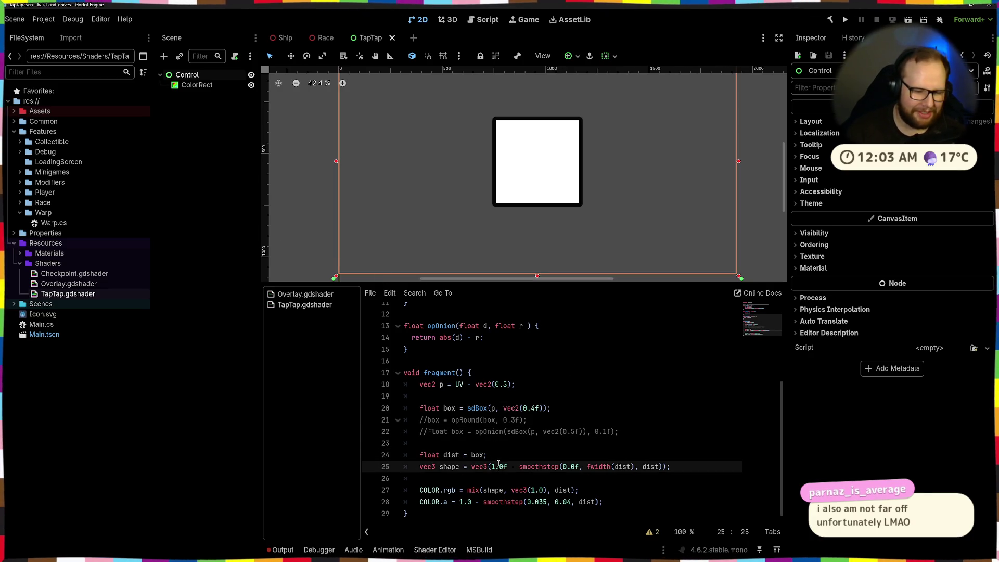
click(581, 501)
drag(483, 490, 510, 490)
Step: Restore line 27 to COLOR.rgb = mix(vec3(1.0), shape, dist)
key(ctrl+x)
key(ctrl+Right)
text(, shape)
scroll(489, 203, up, 2)
scroll(568, 156, down, 4)
scroll(568, 156, up, 2)
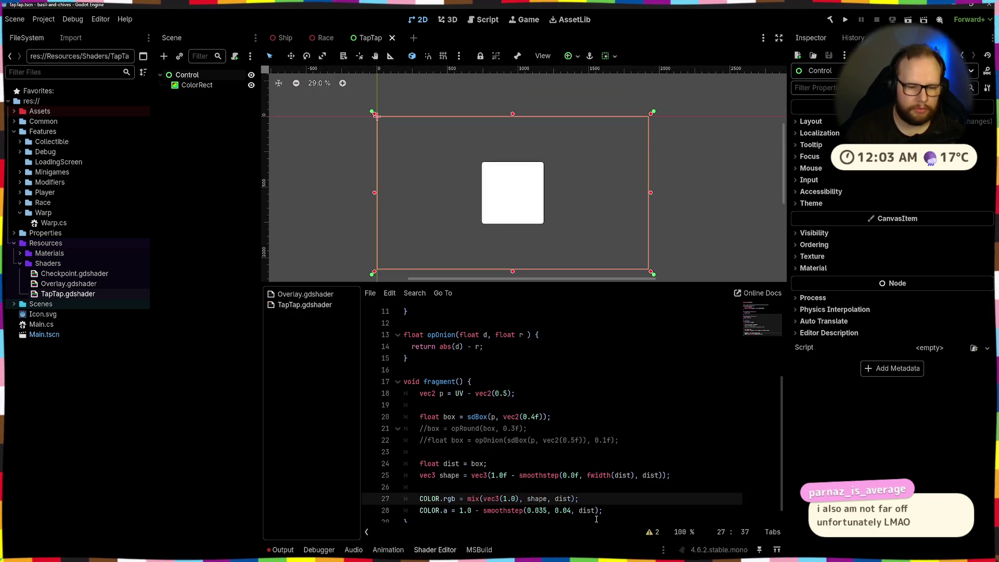
Step: Comment out the COLOR.a alpha line 28 and add an empty line below it
click(613, 511)
key(ctrl+k)
key(Return)
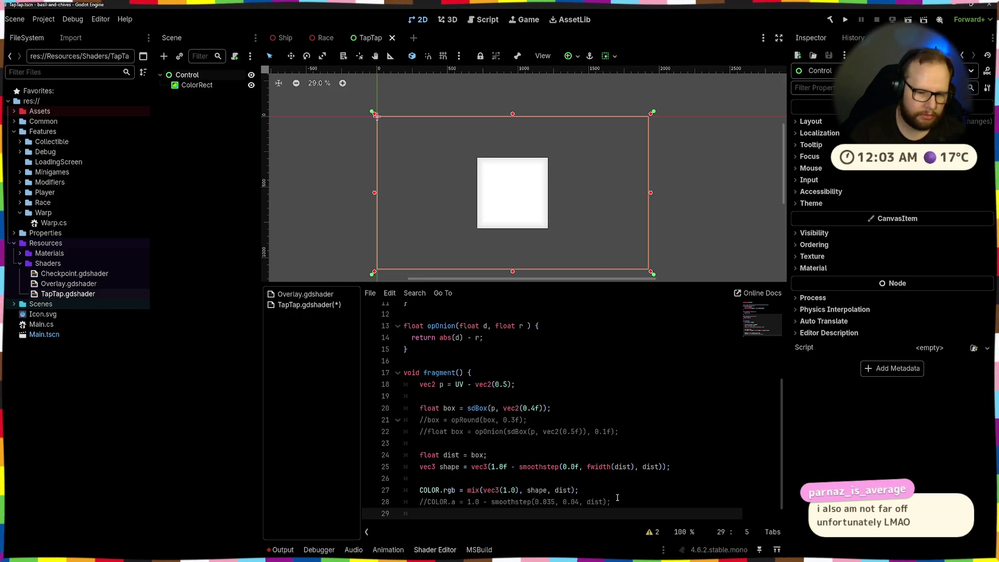
key(alt+Tab)
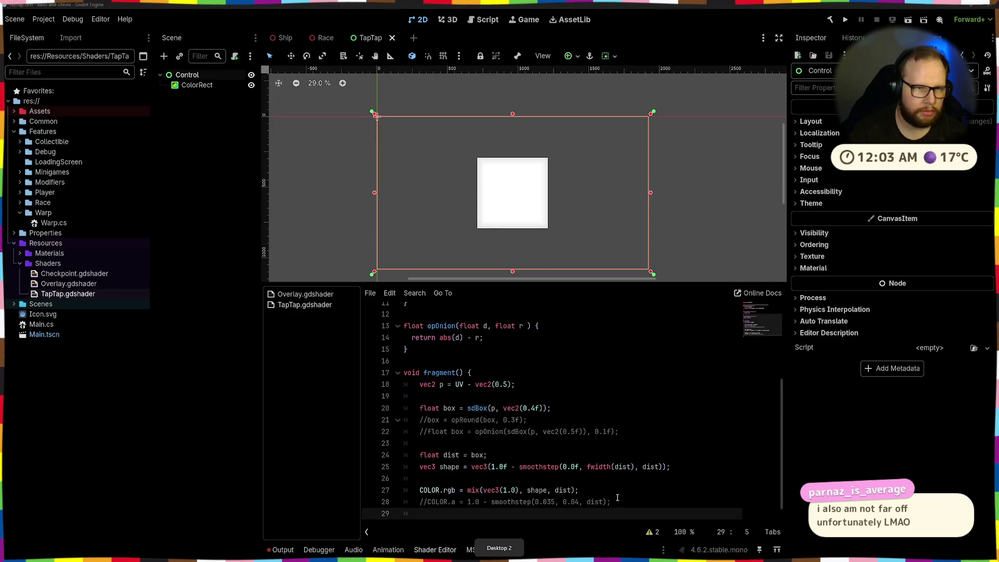
key(super)
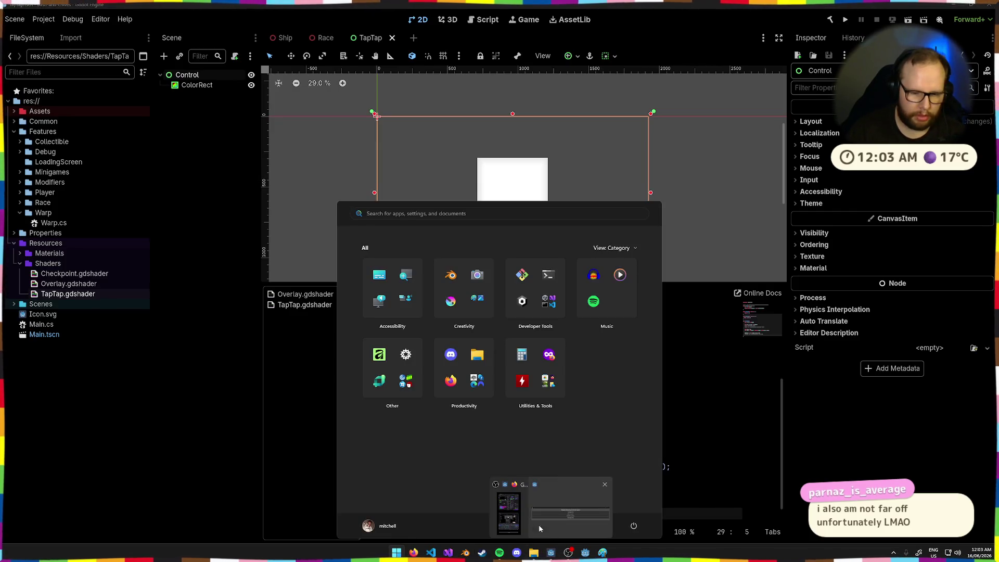
mouse_move(586, 552)
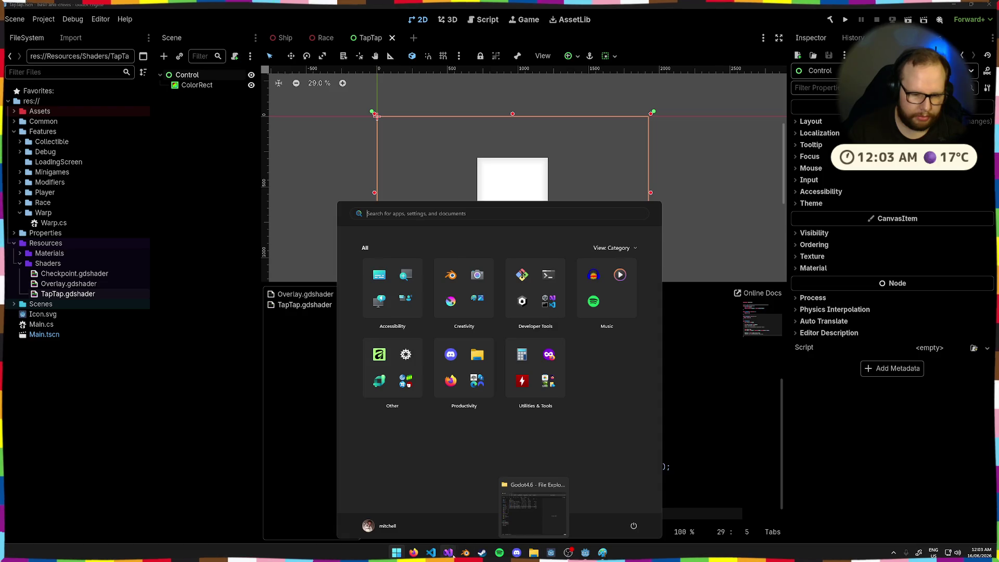
mouse_move(414, 553)
click(464, 510)
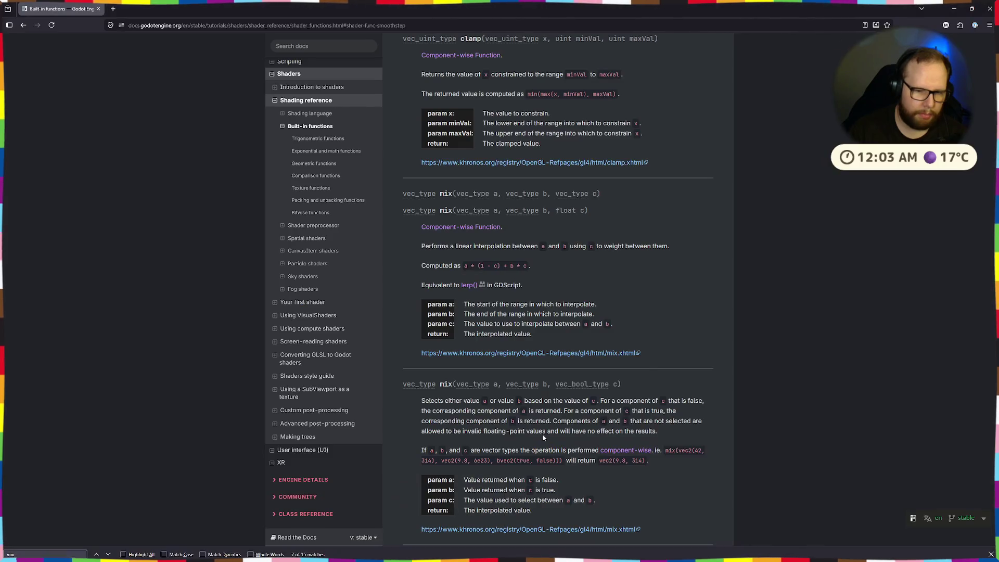
scroll(667, 281, down, 5)
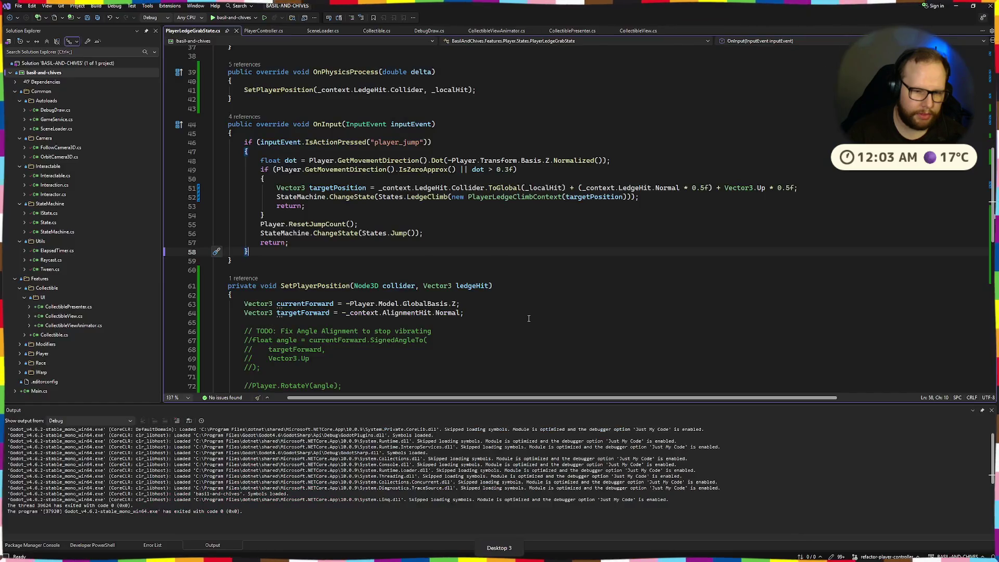
key(alt+Tab)
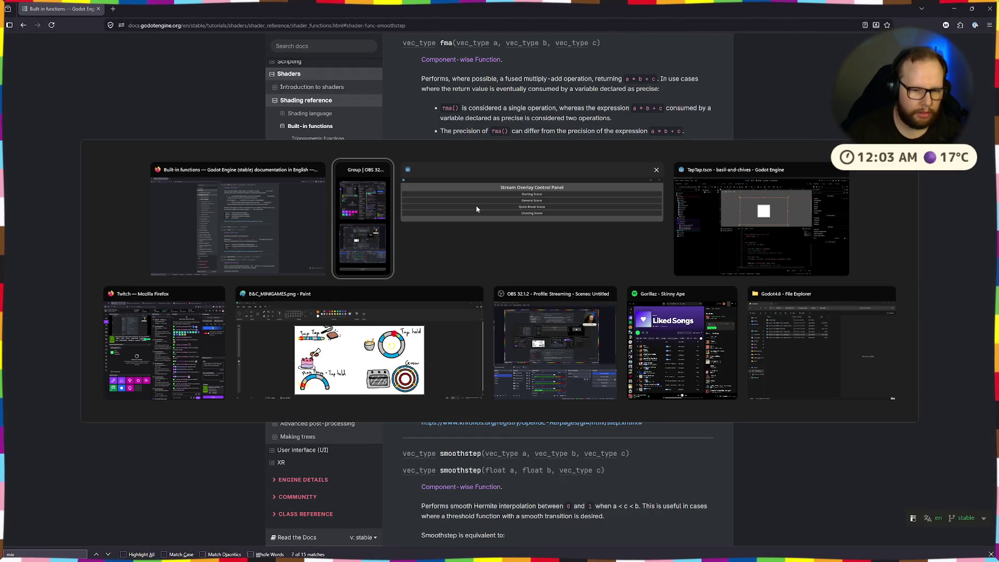
key(Escape)
key(alt+Tab)
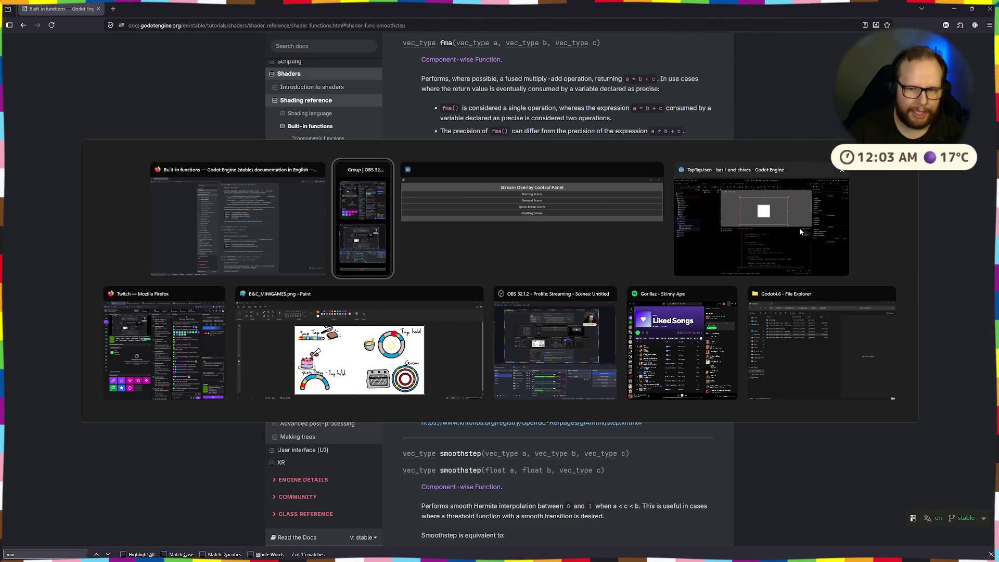
click(799, 227)
scroll(559, 426, down, 1)
text(COLOR.)
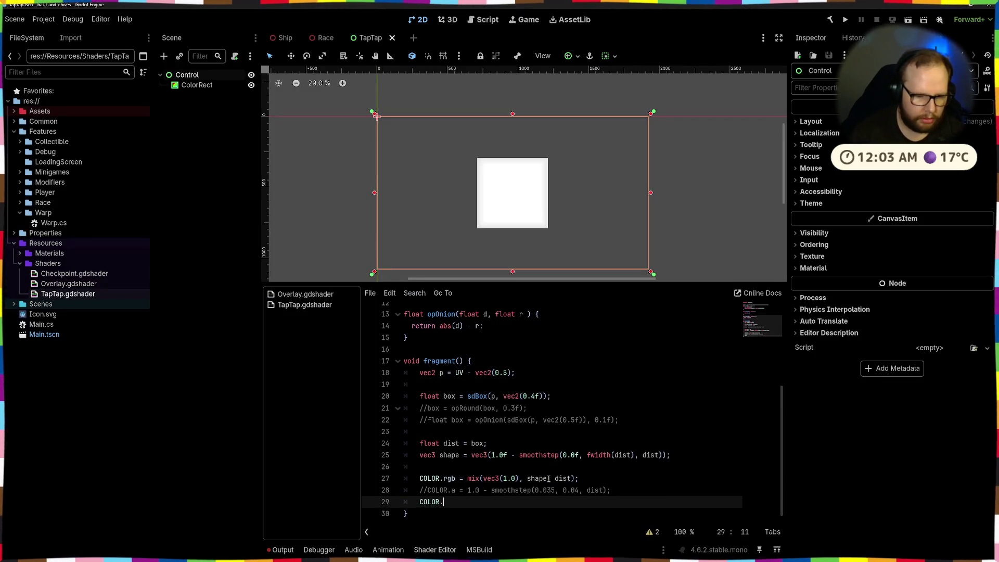
Step: Write the alpha line COLOR.a = 1.0 - step(dist, shape.x); and save
text(a = step()
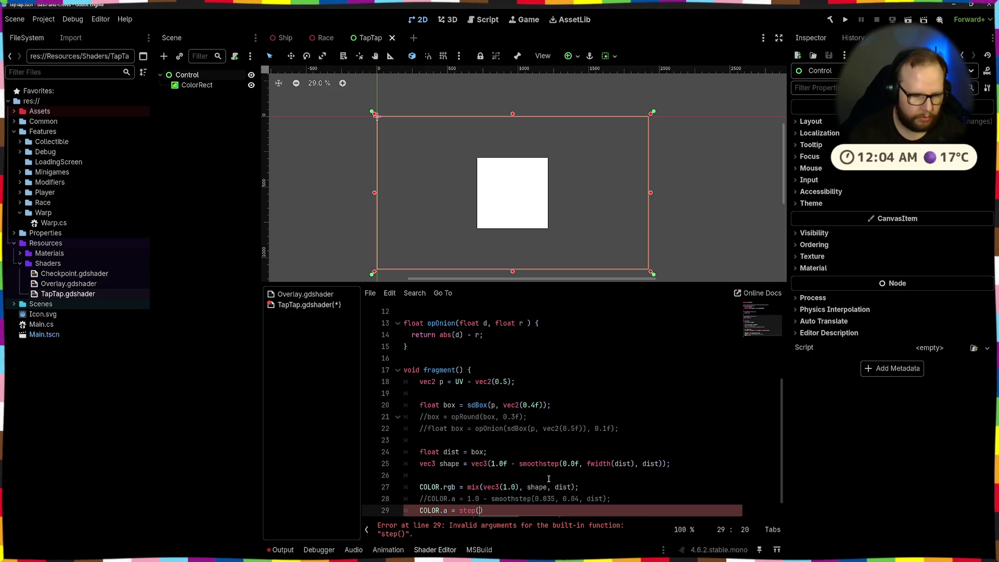
text(dist, )
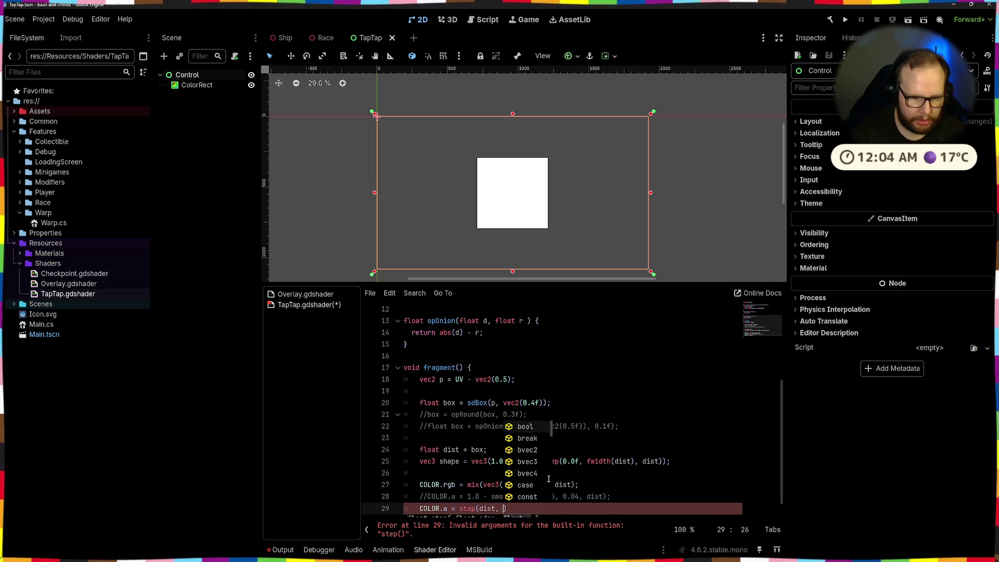
text(shape)
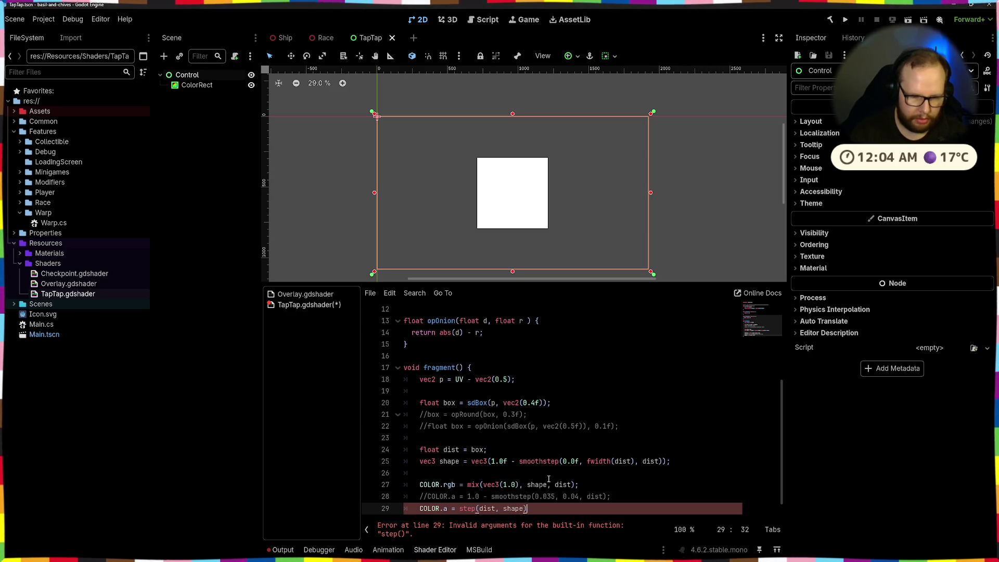
text(';;)
key(ctrl+s)
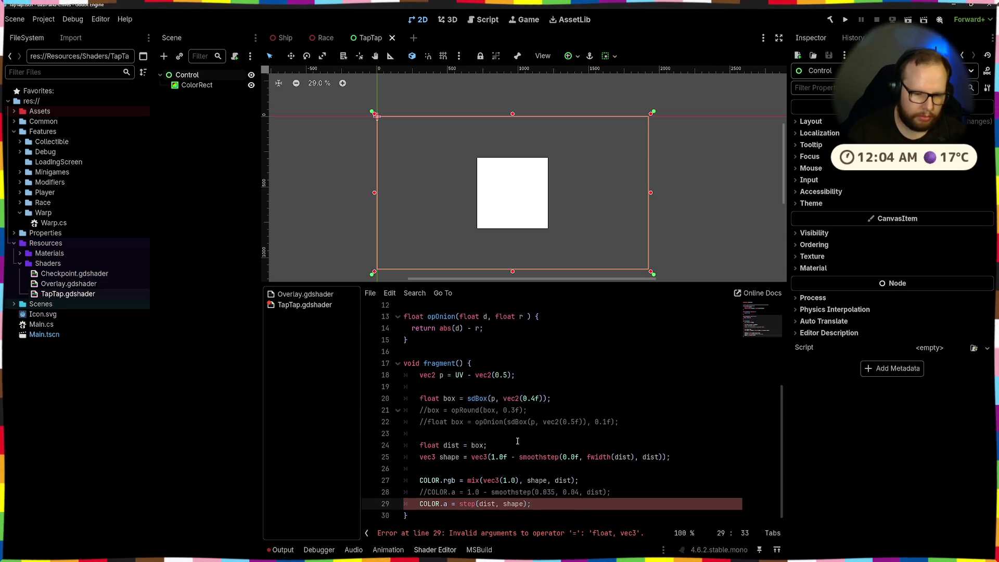
double_click(451, 445)
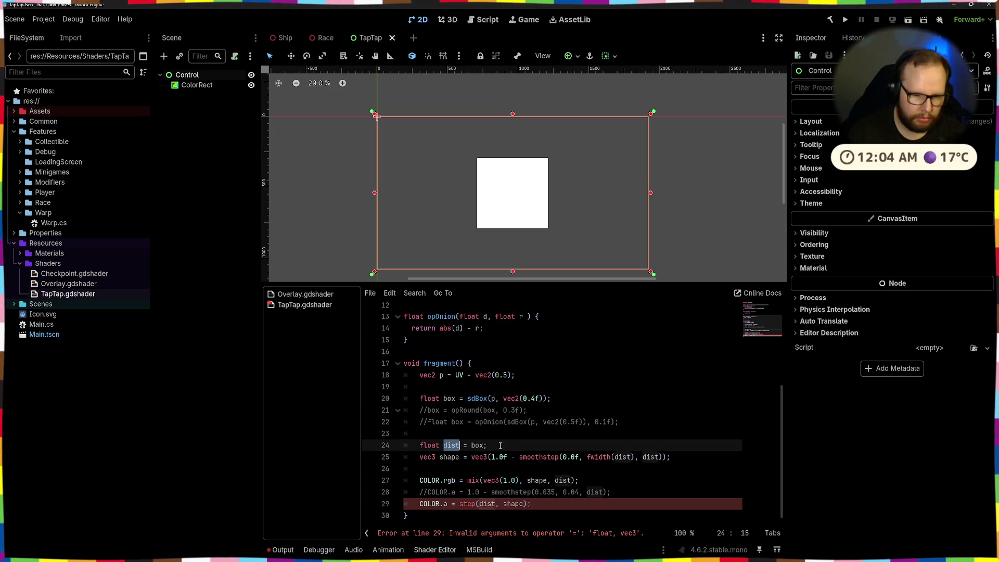
click(520, 504)
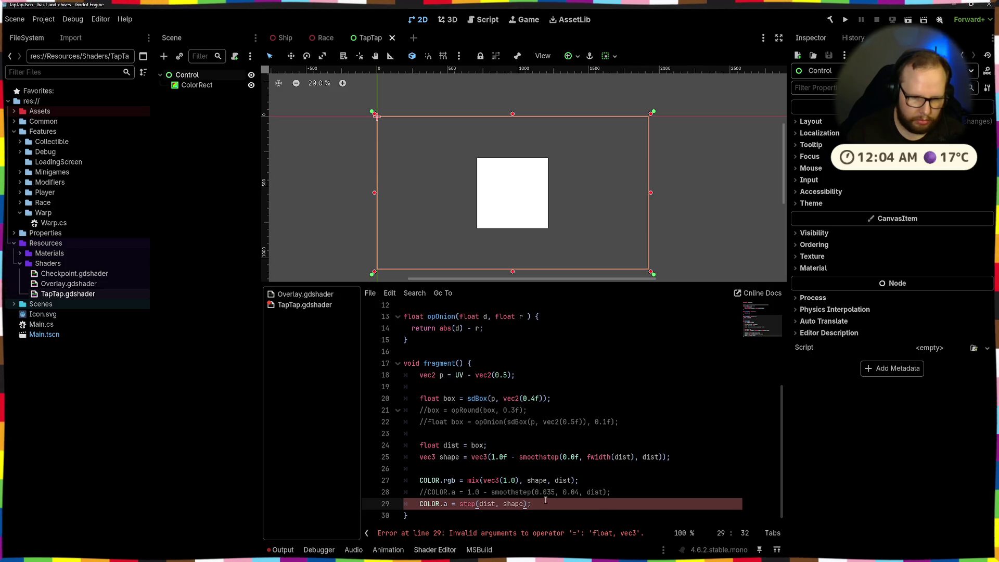
text(.rx)
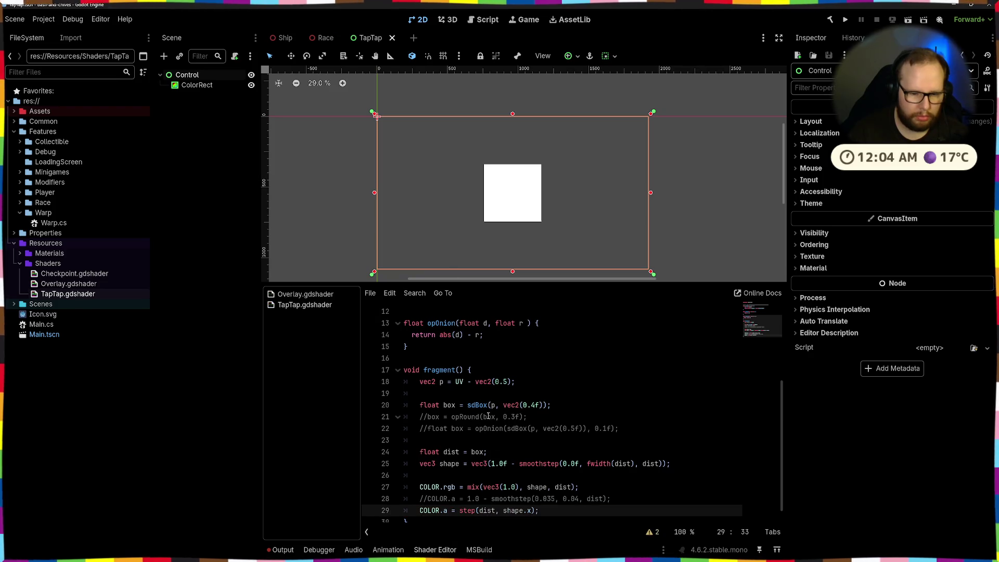
text(1.0 -)
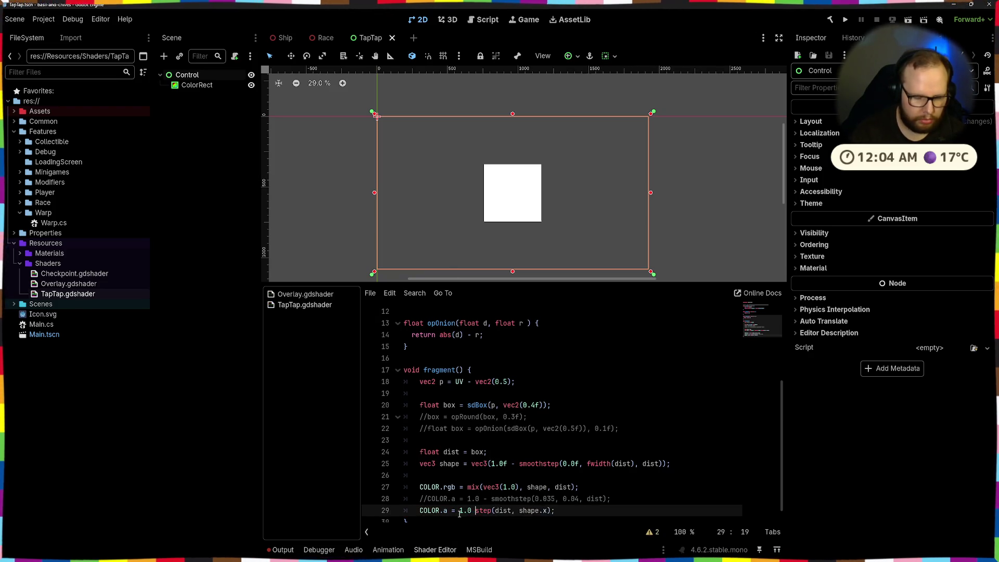
Step: Inspect the result, then delete the whole step alpha line 29
scroll(517, 191, up, 2)
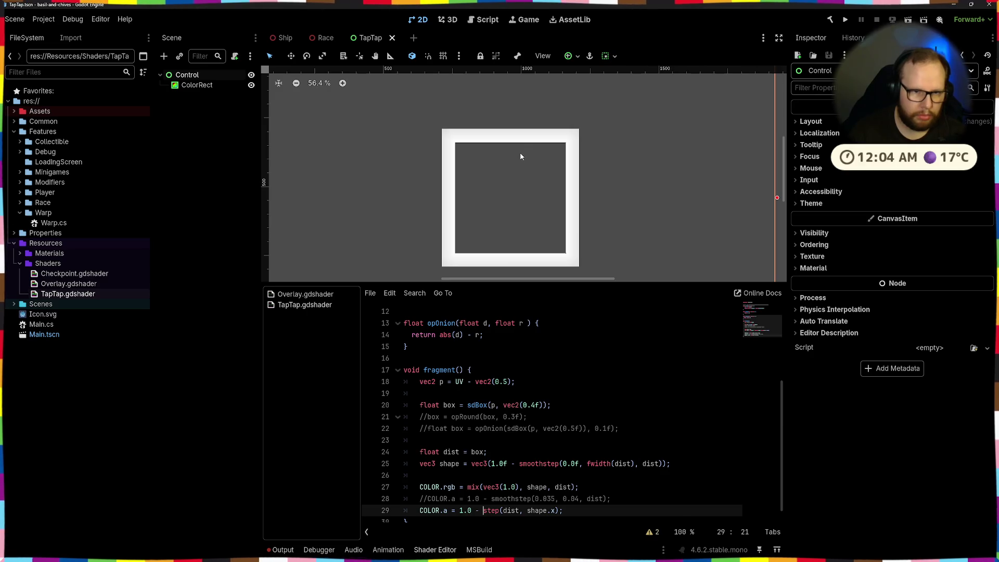
scroll(591, 118, up, 12)
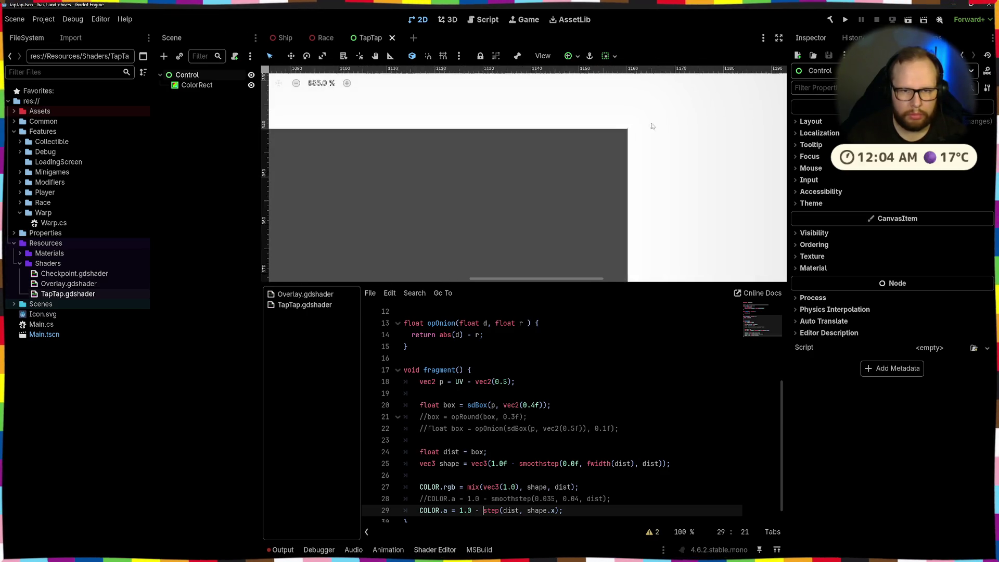
scroll(635, 129, down, 14)
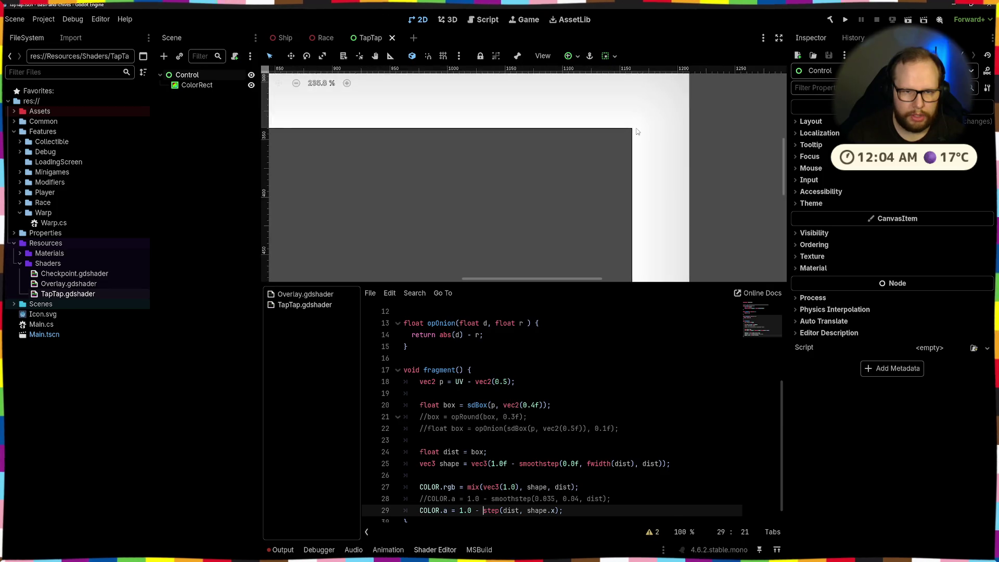
triple_click(570, 512)
key(BackSpace)
key(BackSpace)
Step: Uncomment the 1.0 - smoothstep(0.035, 0.04, dist) alpha line 28
key(ctrl+k)
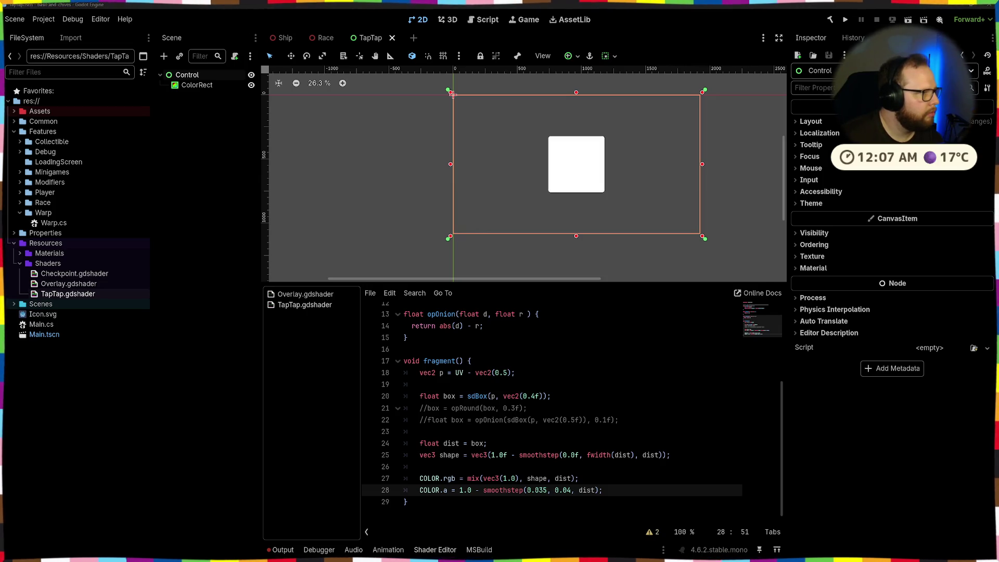
mouse_move(310, 384)
mouse_down()
mouse_move(356, 339)
mouse_move(684, 169)
mouse_up()
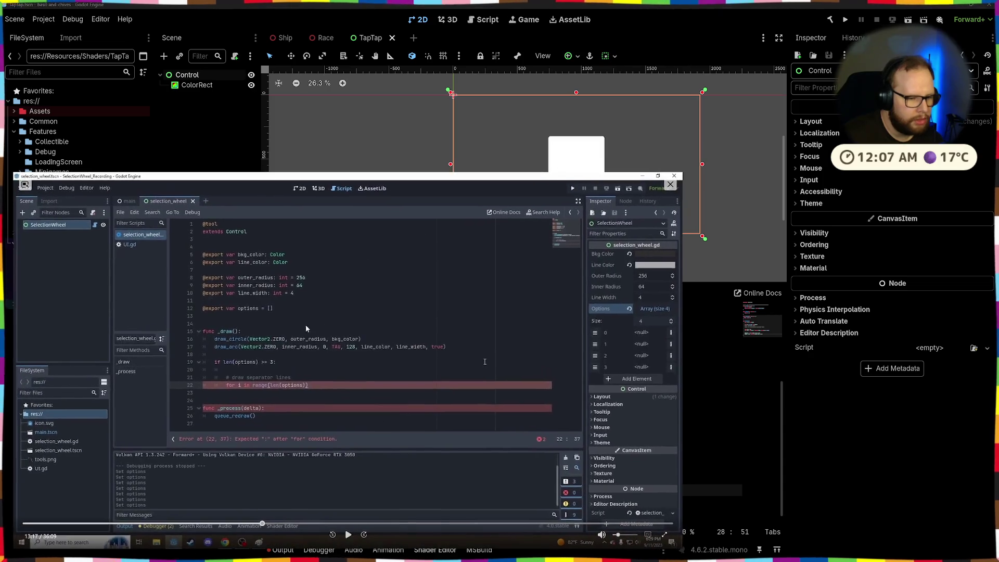
click(350, 534)
click(354, 523)
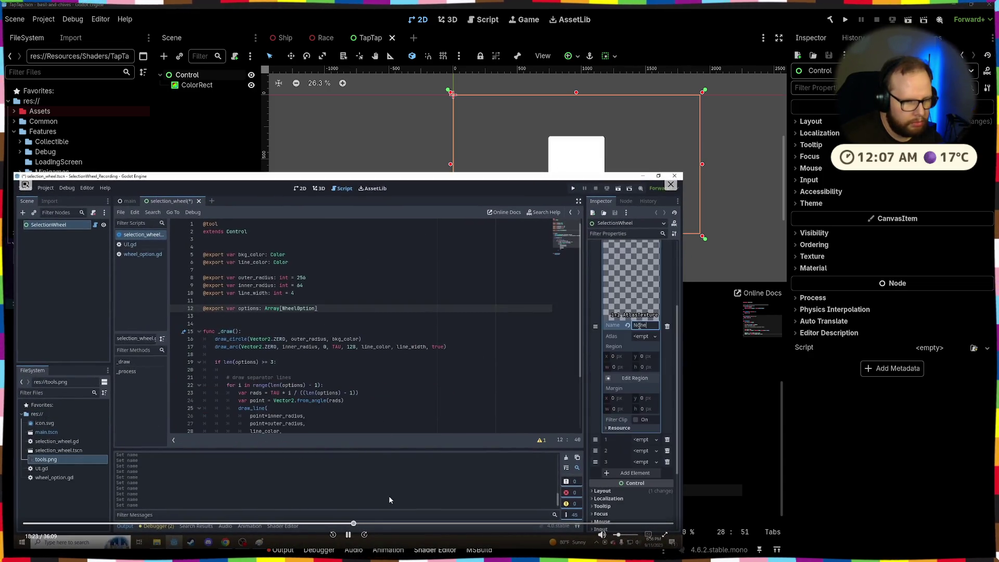
click(462, 524)
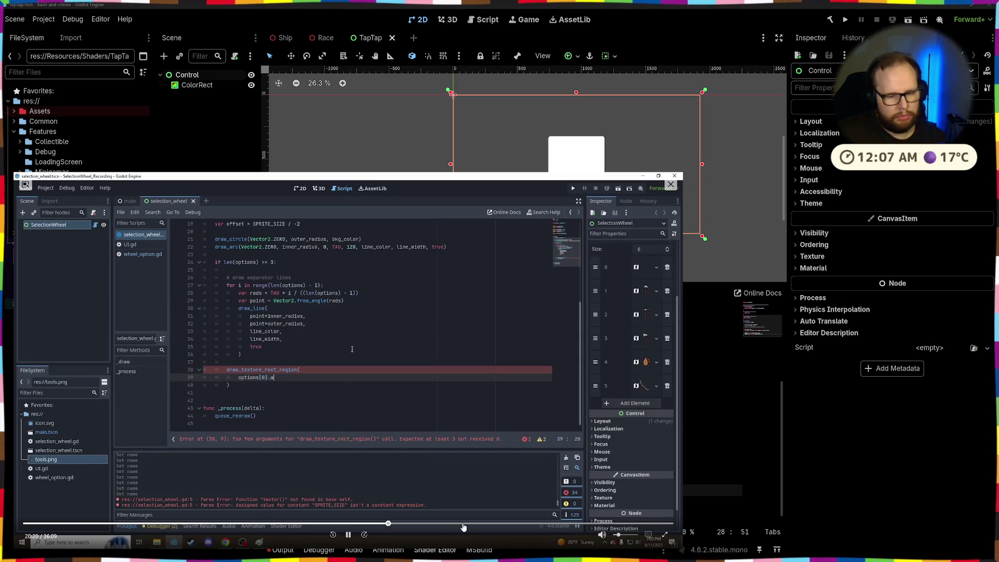
click(526, 525)
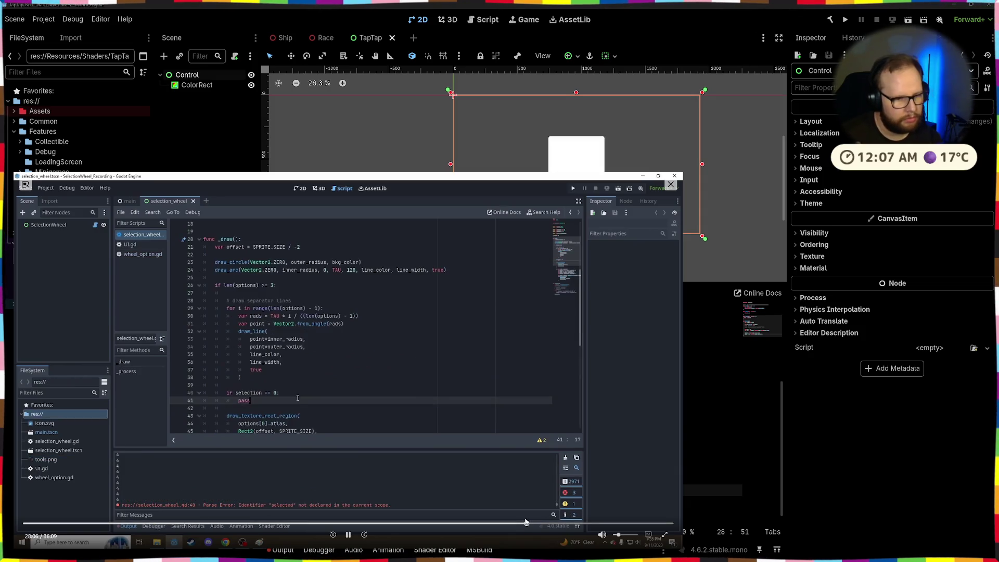
click(572, 525)
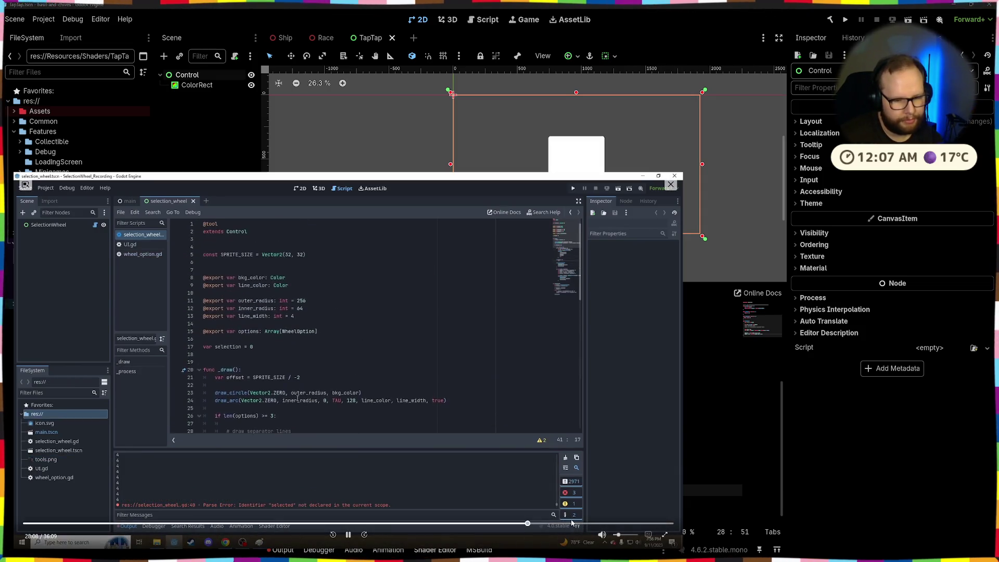
click(349, 534)
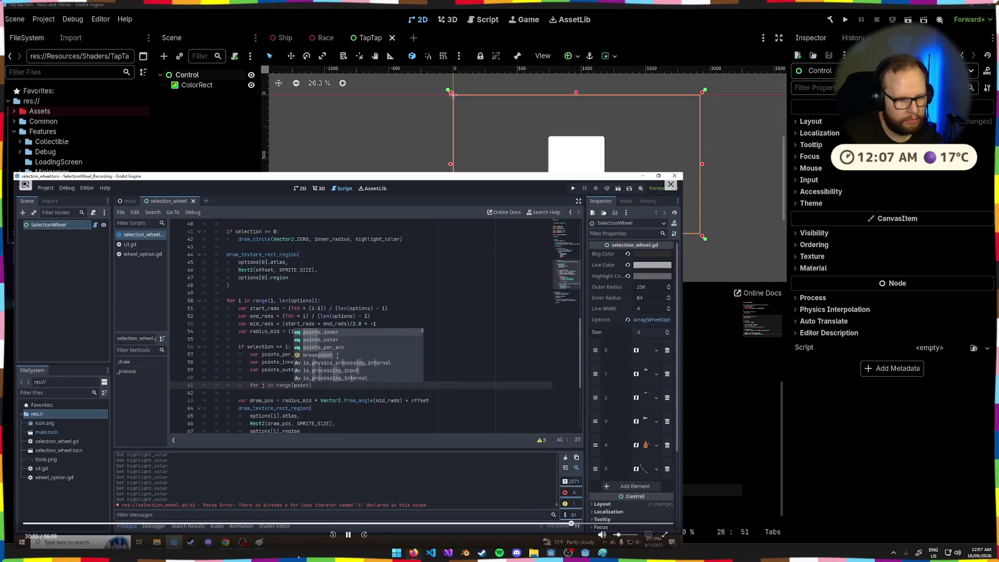
click(649, 522)
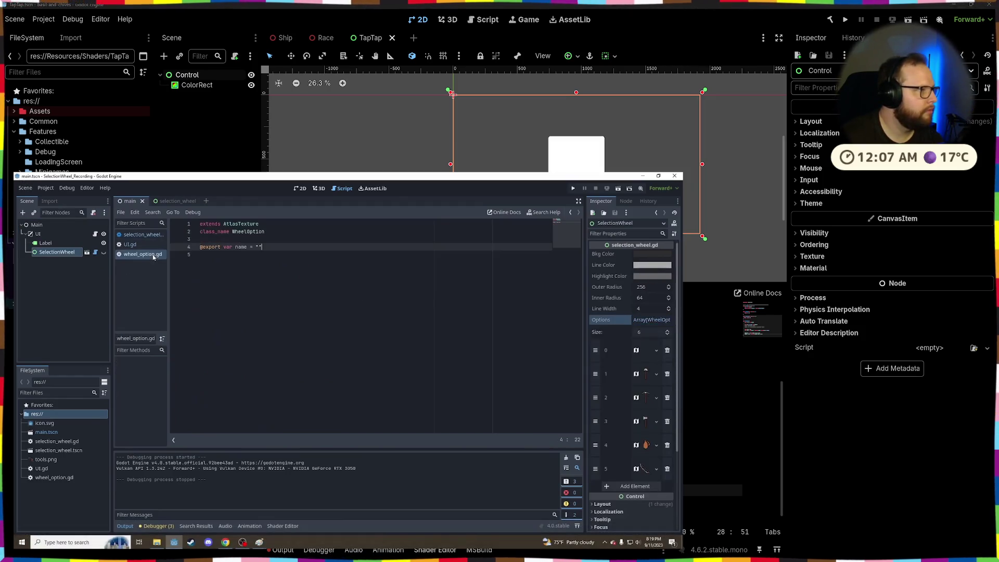
mouse_move(506, 376)
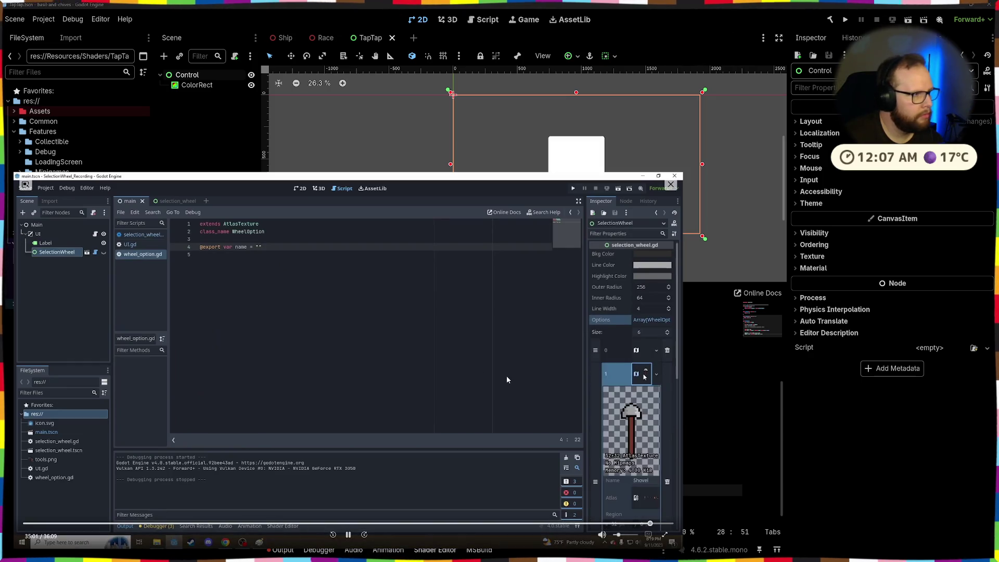
click(645, 524)
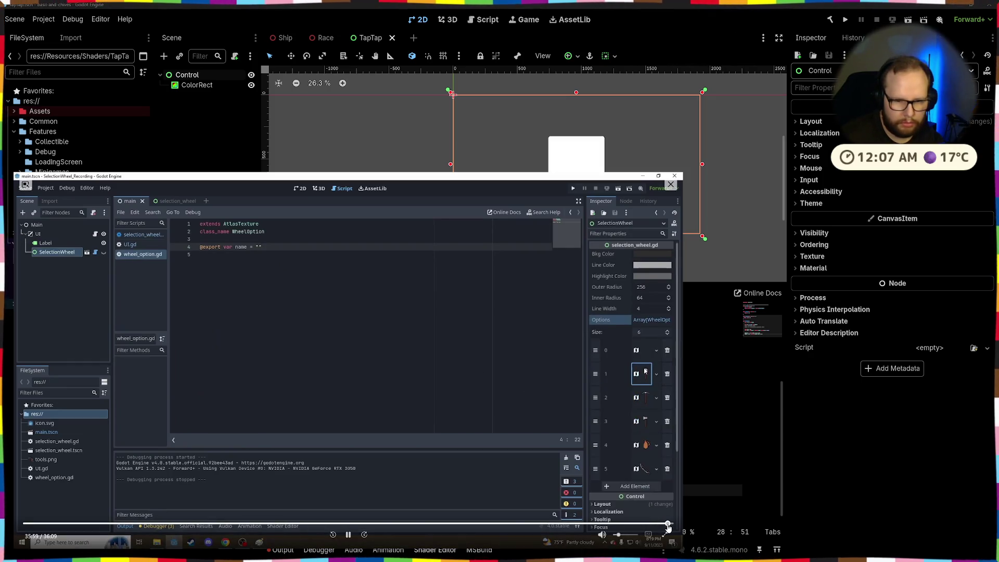
click(561, 523)
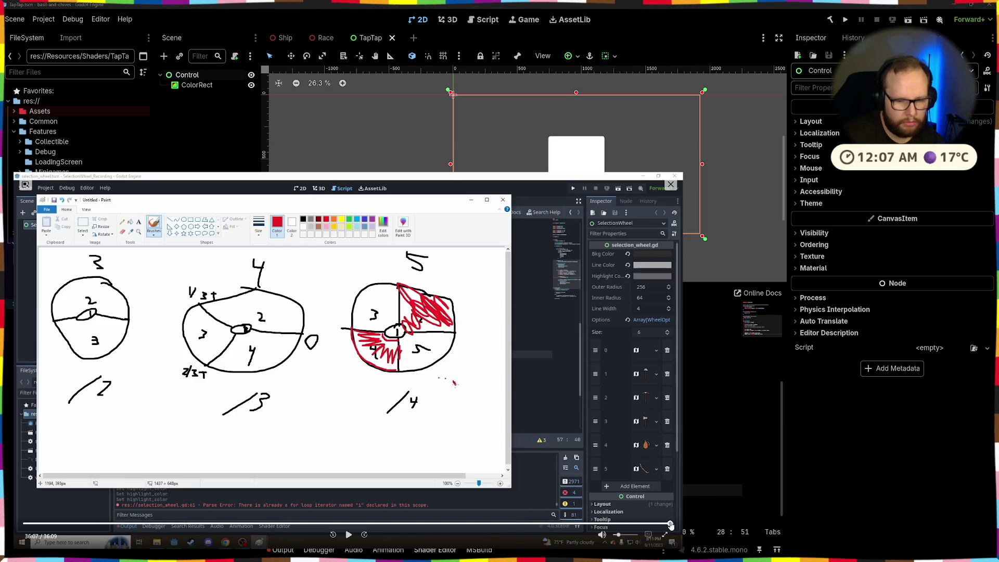
click(670, 524)
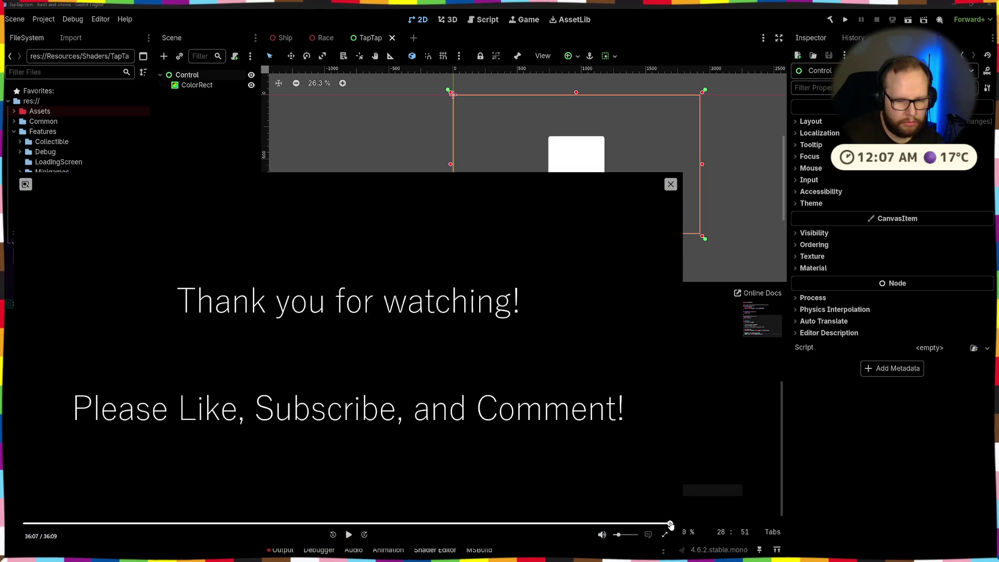
click(662, 524)
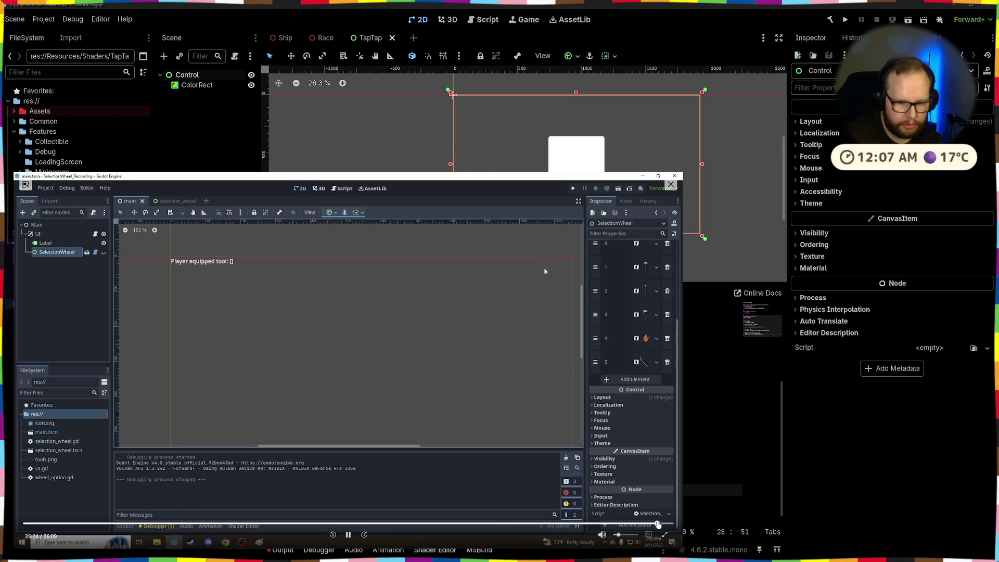
click(658, 524)
click(659, 524)
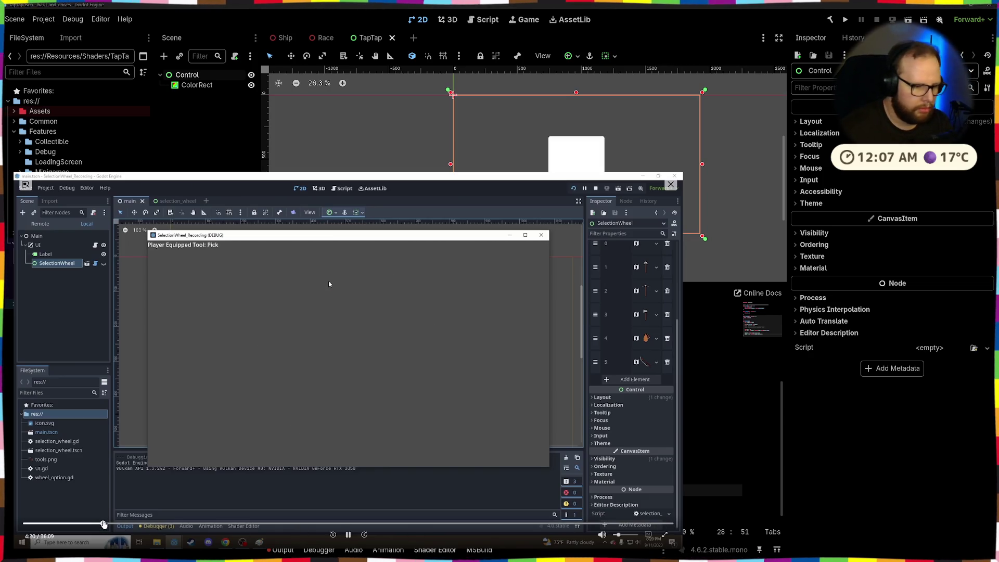
click(102, 523)
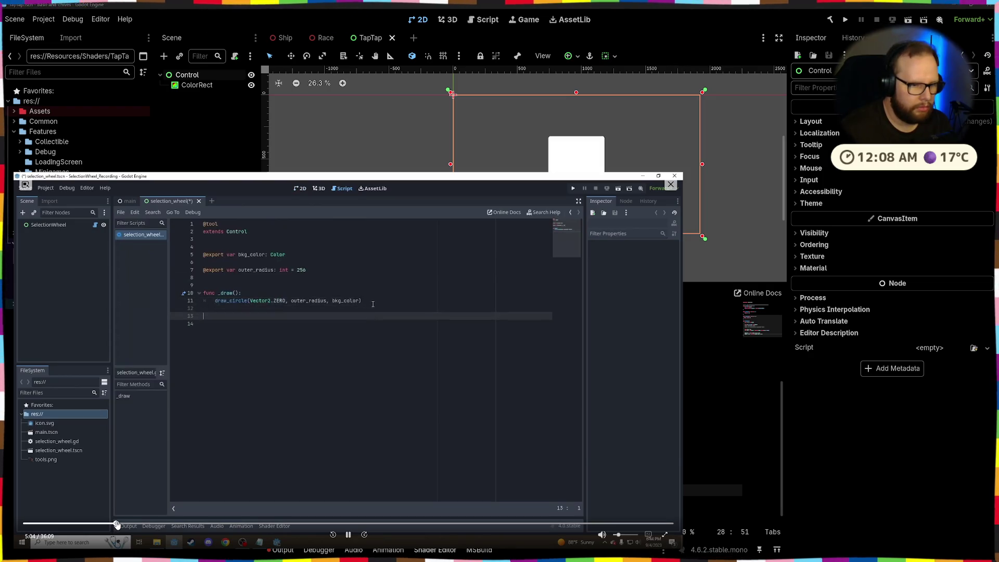
click(115, 522)
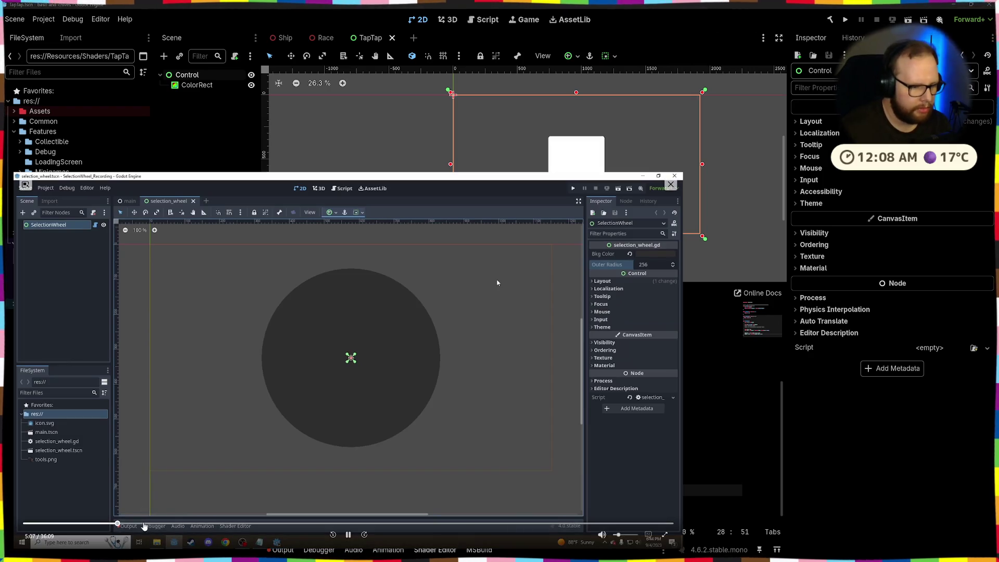
click(143, 524)
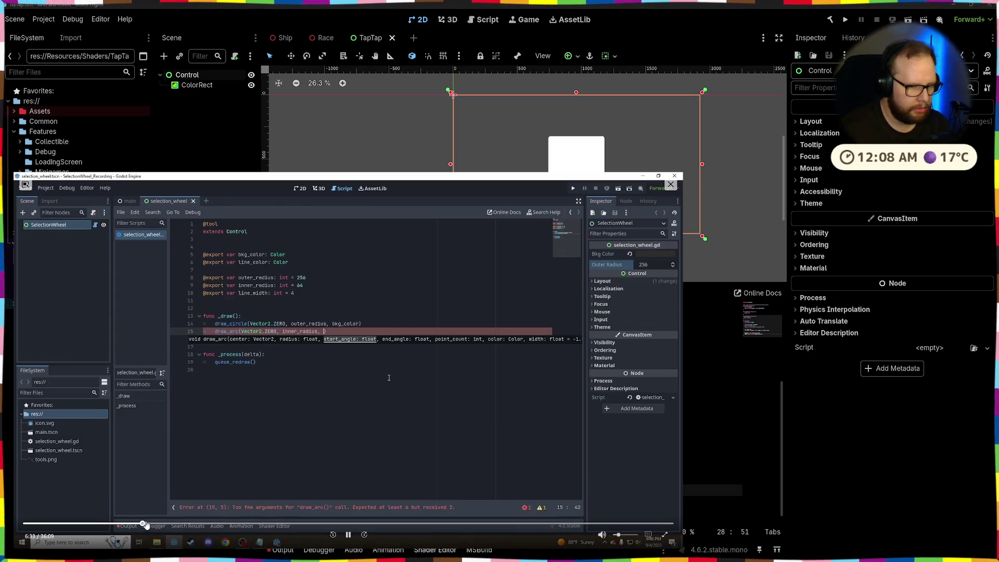
click(159, 524)
click(176, 524)
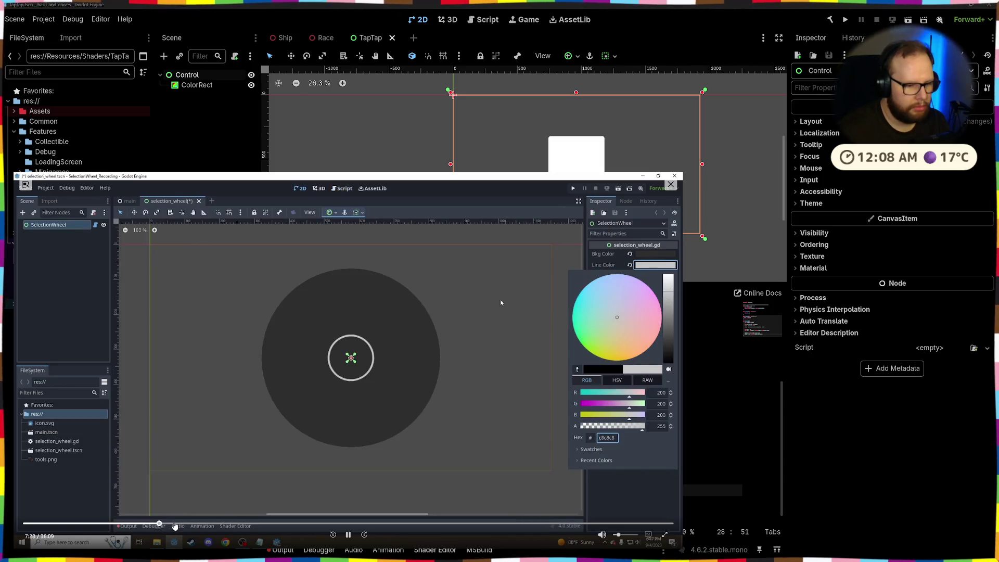
click(206, 524)
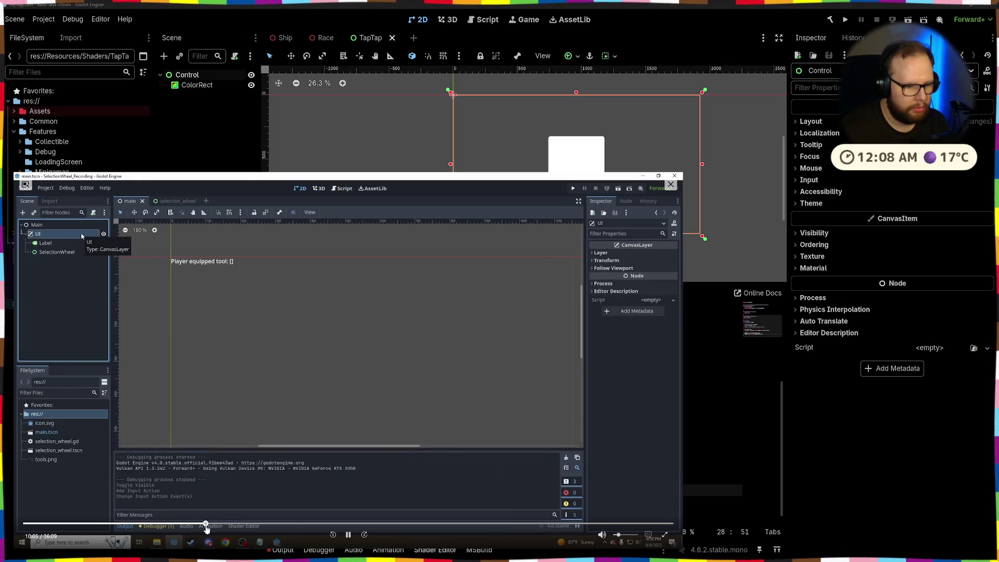
click(251, 524)
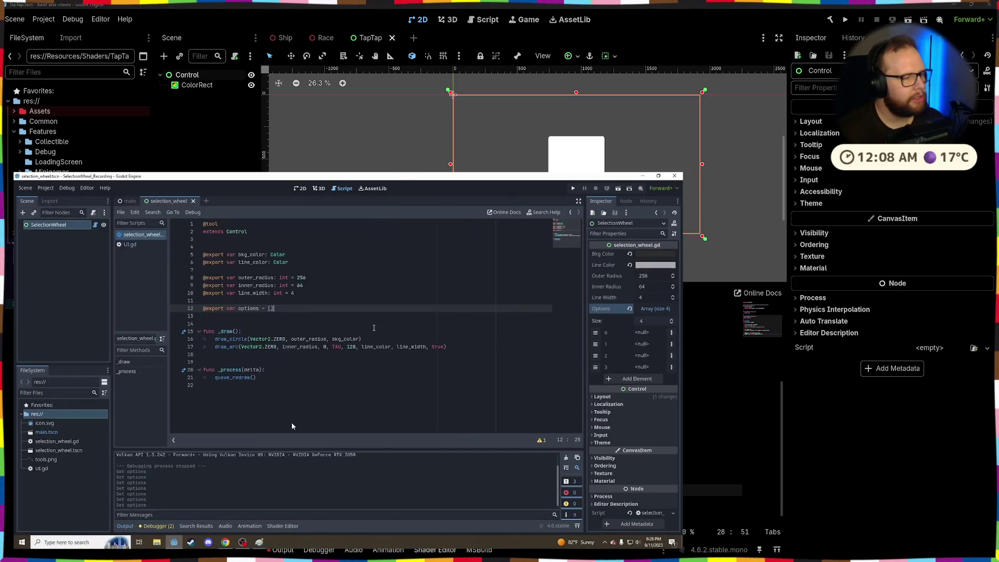
mouse_move(251, 524)
mouse_down()
mouse_move(258, 484)
mouse_move(278, 524)
mouse_up()
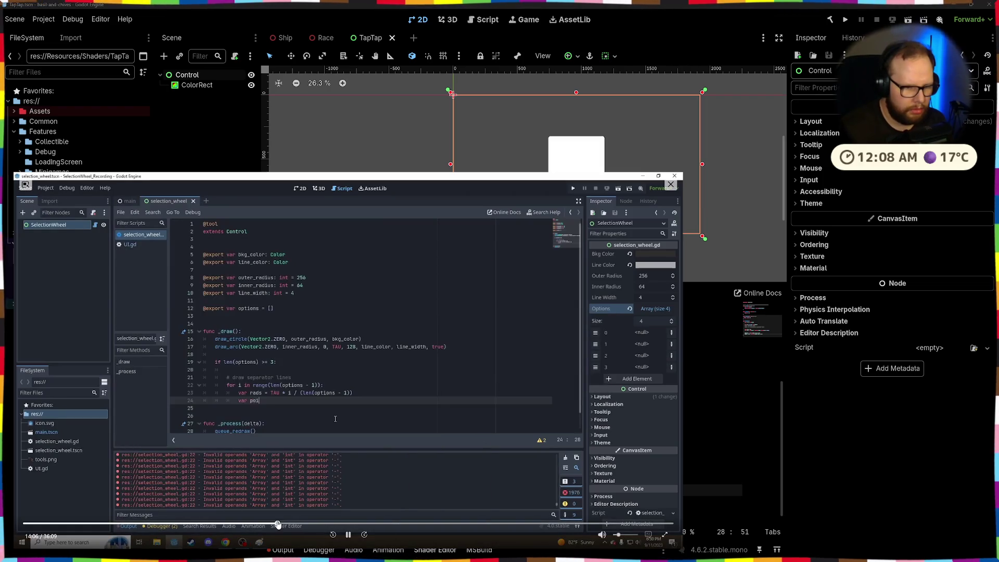
click(314, 525)
click(367, 524)
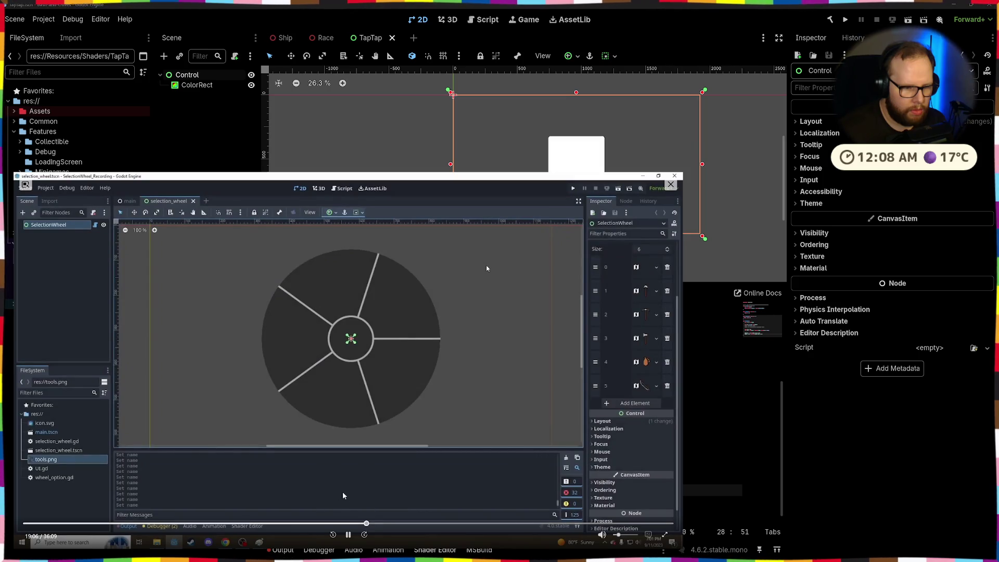
click(334, 524)
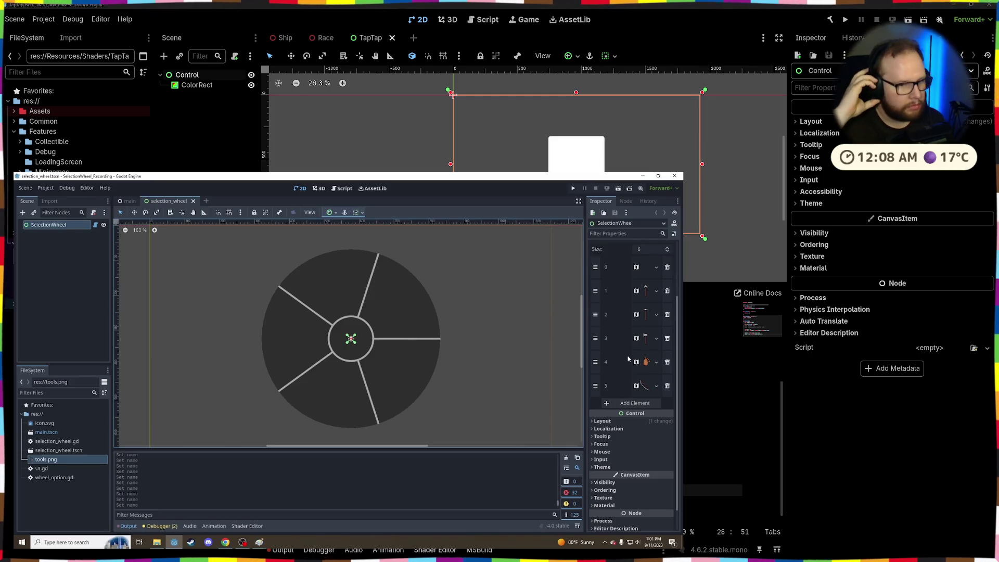
click(670, 185)
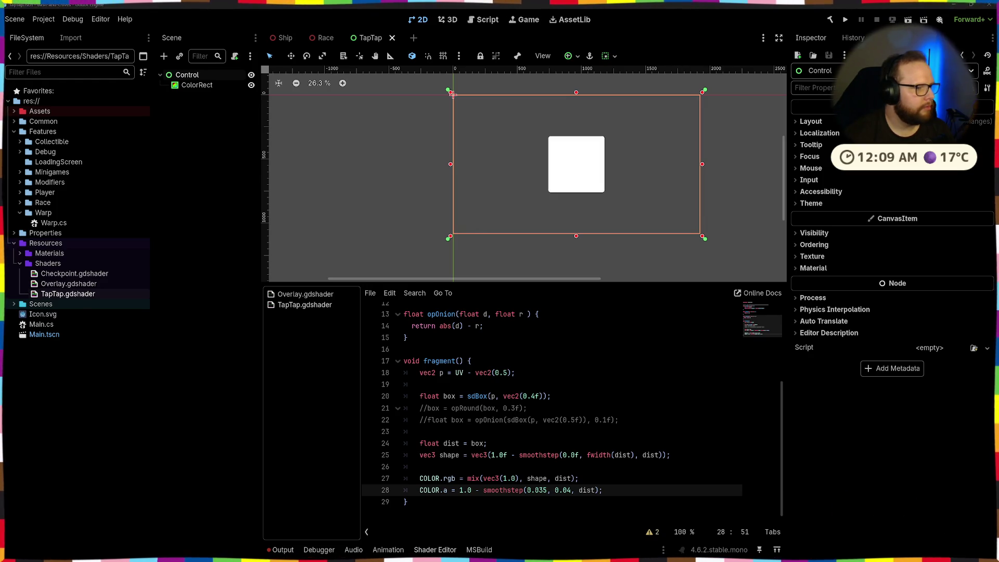
Step: Deselect the Control node and bring the BBC_MINIGAMES.png sketch in Paint forward
click(341, 197)
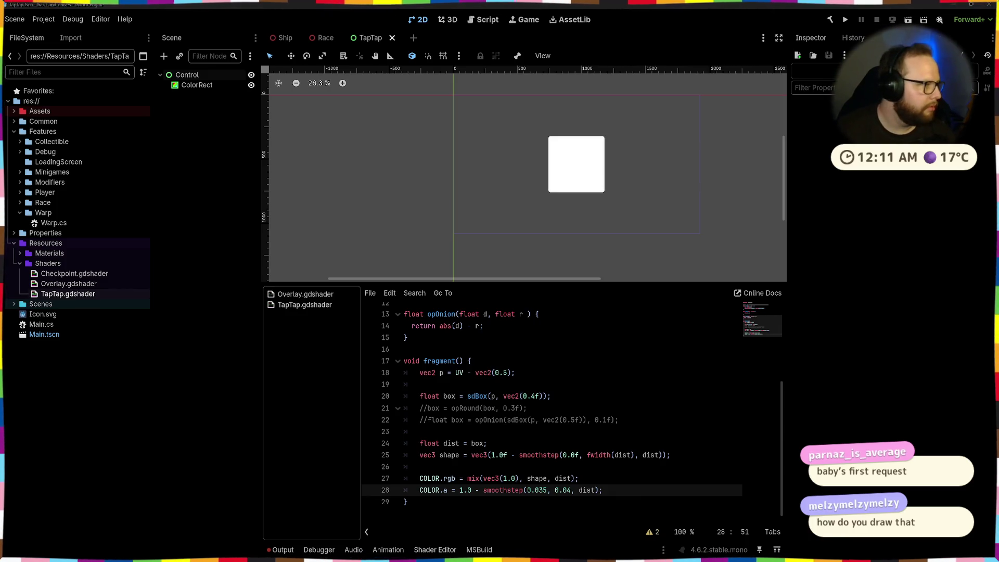
click(602, 553)
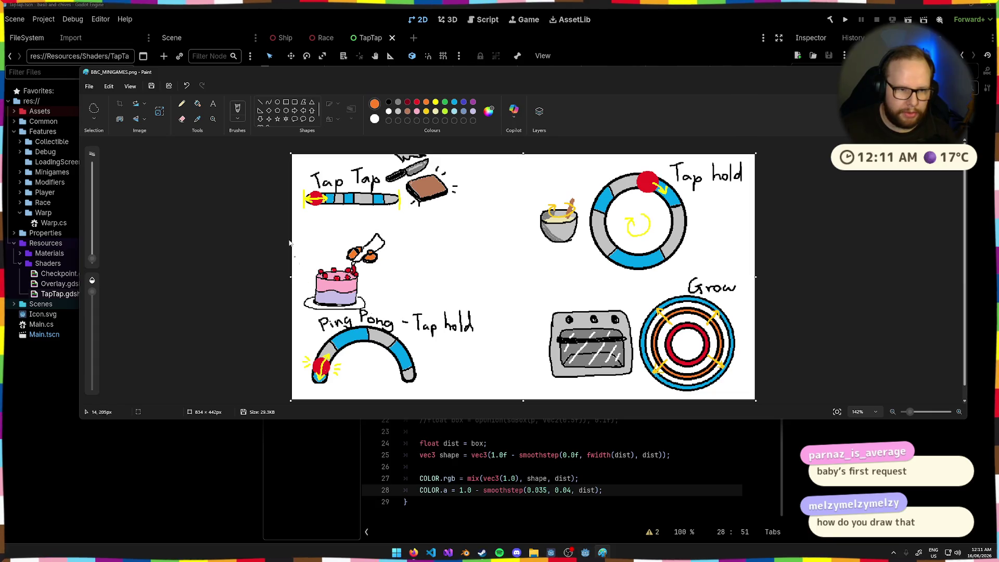
Step: Draw four orange arrows between the minigame sketches, undo them, and return to Godot
mouse_move(435, 309)
mouse_down()
mouse_move(391, 245)
mouse_move(393, 253)
mouse_up()
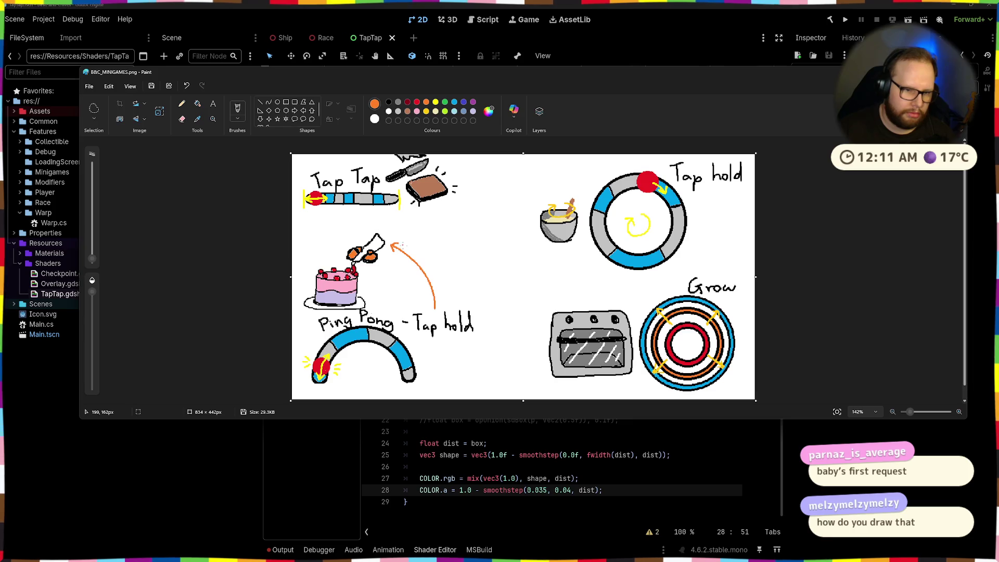
mouse_move(504, 311)
mouse_down()
mouse_move(520, 278)
mouse_move(558, 254)
mouse_up()
mouse_move(544, 291)
mouse_down()
mouse_move(617, 302)
mouse_move(603, 305)
mouse_up()
drag(526, 339, 424, 351)
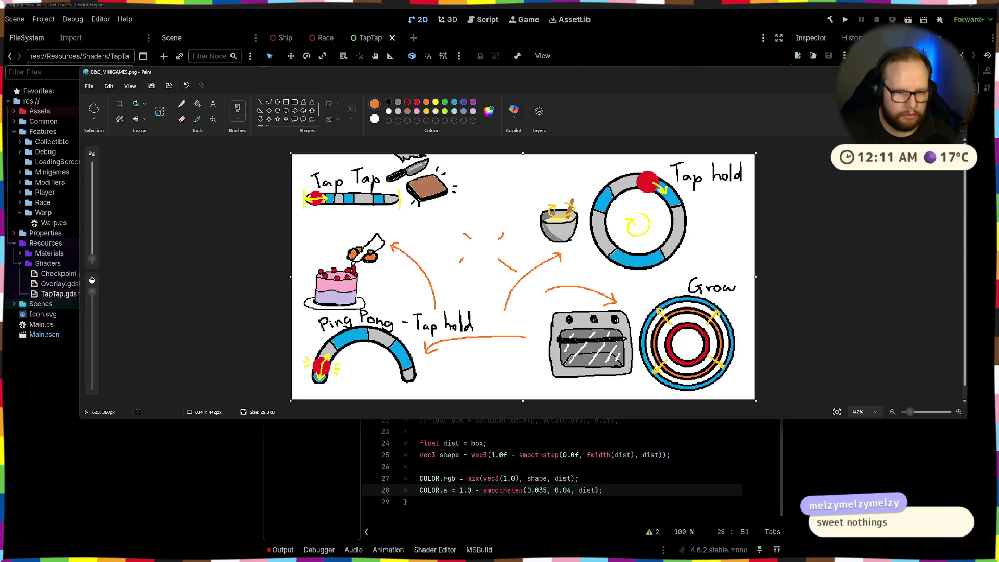
key(ctrl+z)
key(ctrl+z)
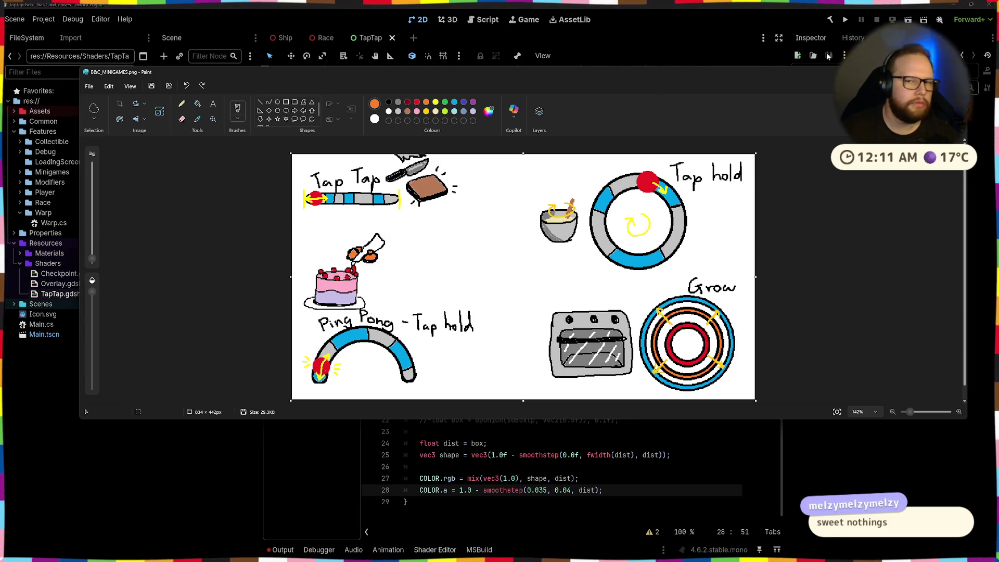
key(alt+Tab)
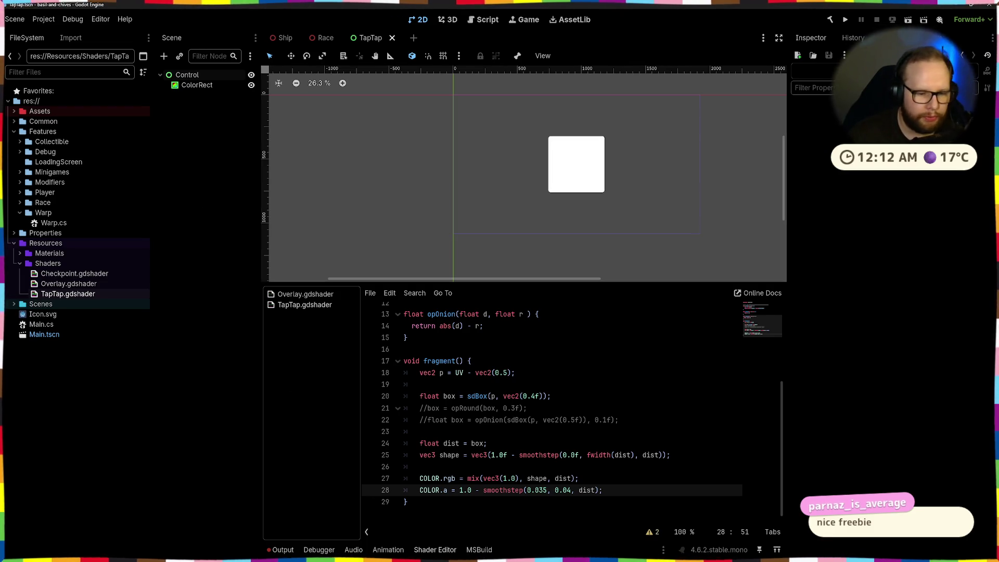
Step: Show the Godot shader built-in functions docs, then switch to the selection-wheel YouTube tutorial
mouse_move(413, 553)
click(460, 507)
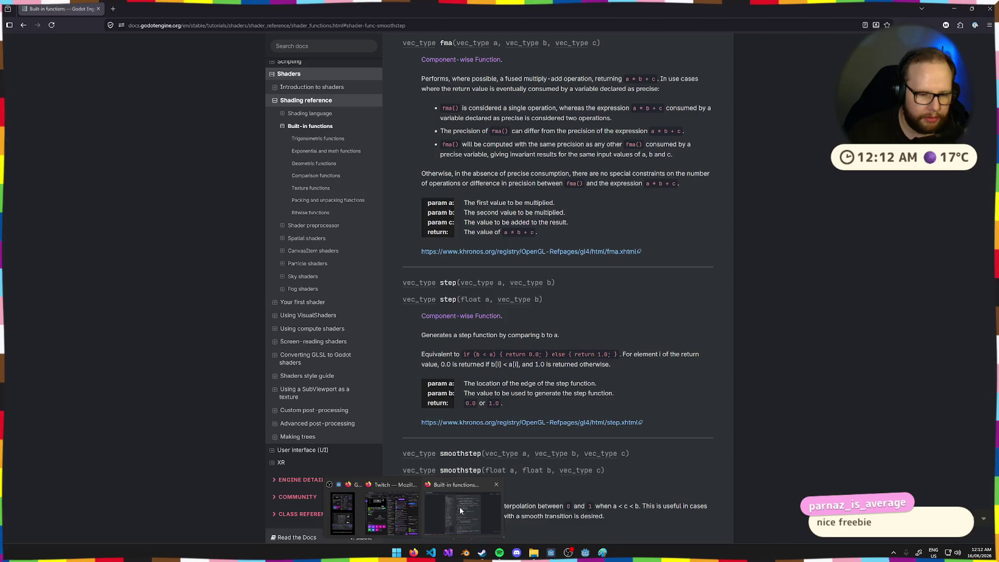
scroll(382, 465, up, 5)
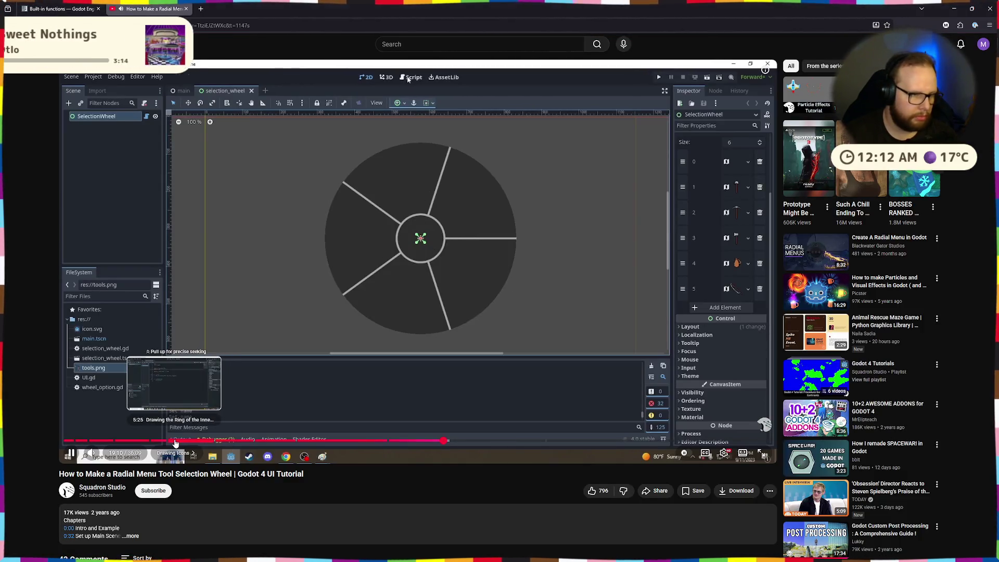
click(171, 440)
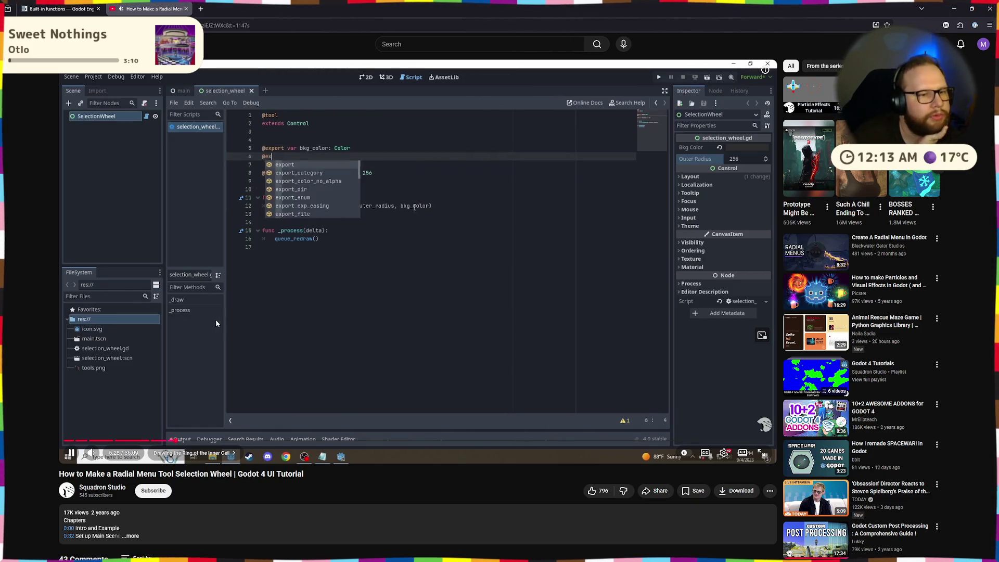
Step: Skip through the selection-wheel tutorial up to the line-drawing code
click(254, 441)
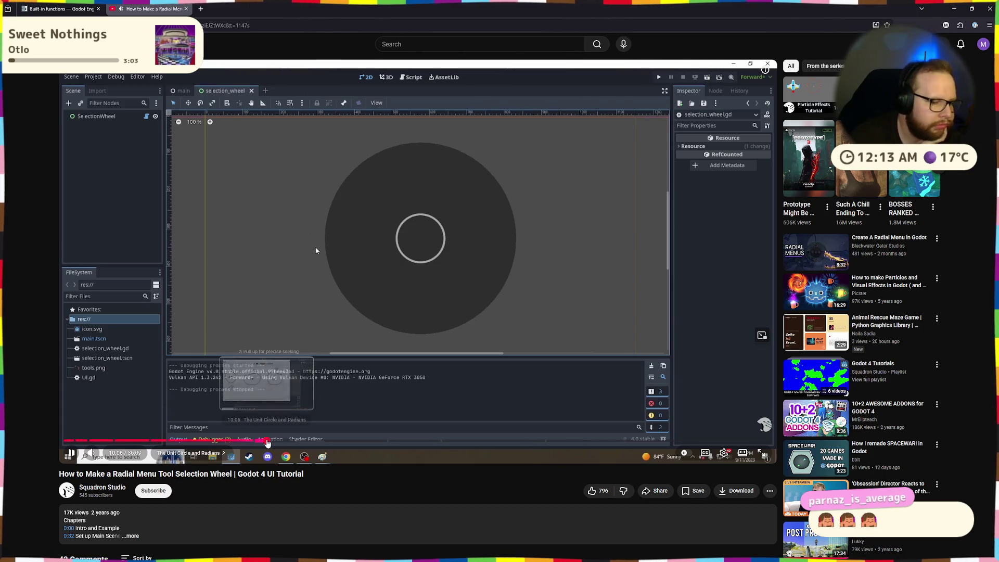
click(305, 441)
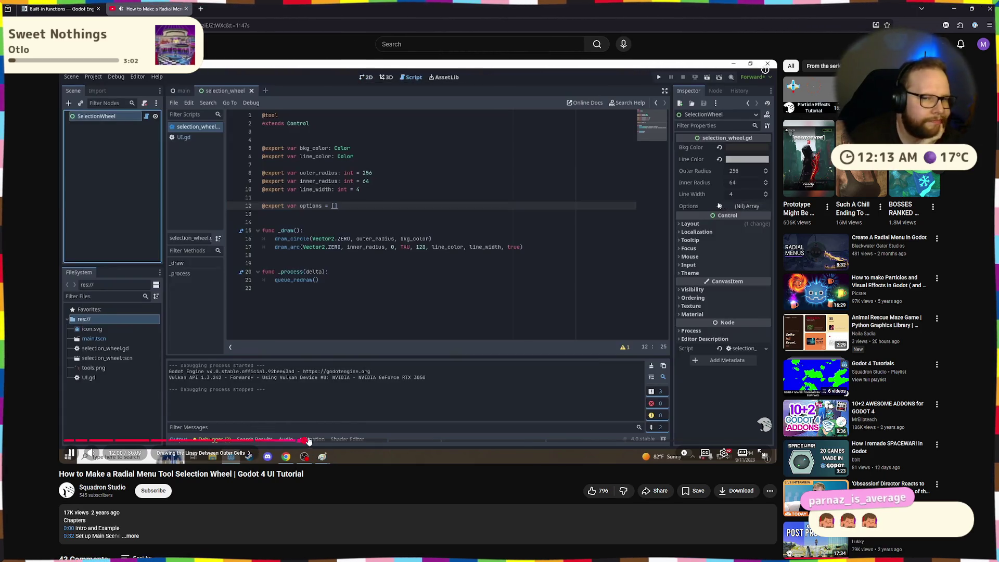
click(351, 316)
click(319, 433)
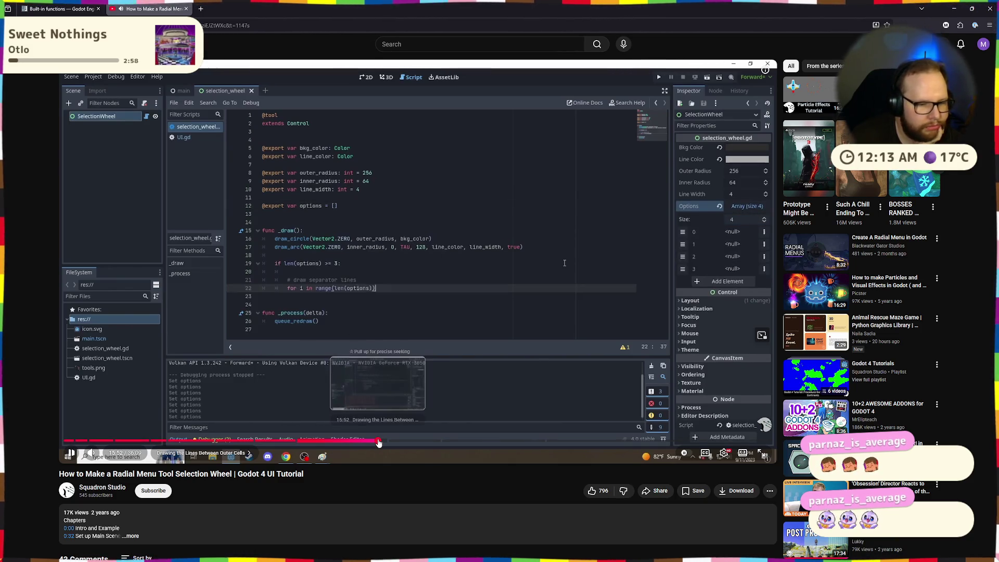
click(380, 440)
Step: Read the video's comments, selecting the Improvement suggestion text
scroll(414, 356, down, 5)
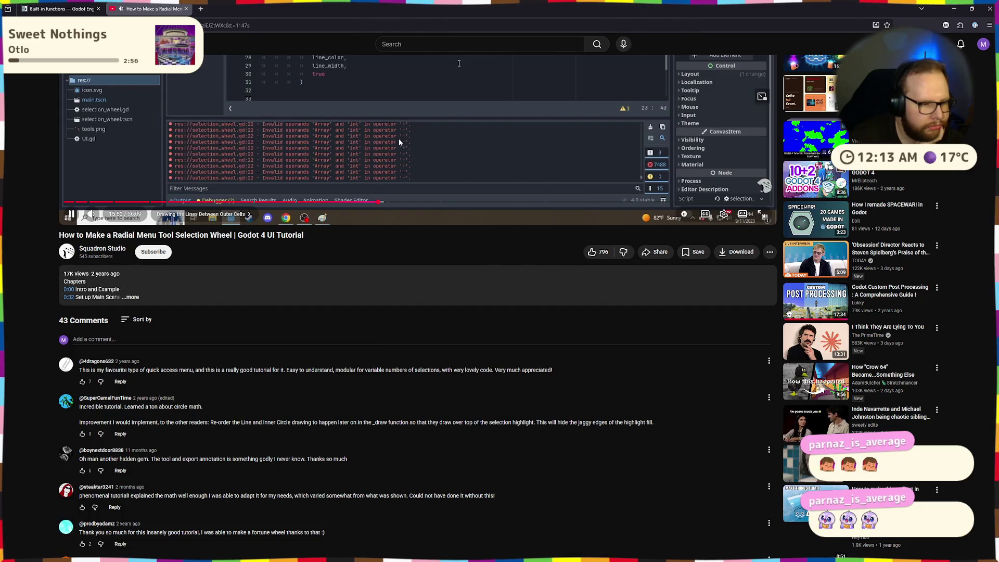
scroll(323, 290, down, 5)
mouse_move(59, 130)
mouse_down()
mouse_move(224, 149)
mouse_move(260, 184)
mouse_up()
drag(100, 167, 224, 196)
drag(93, 183, 543, 183)
click(533, 187)
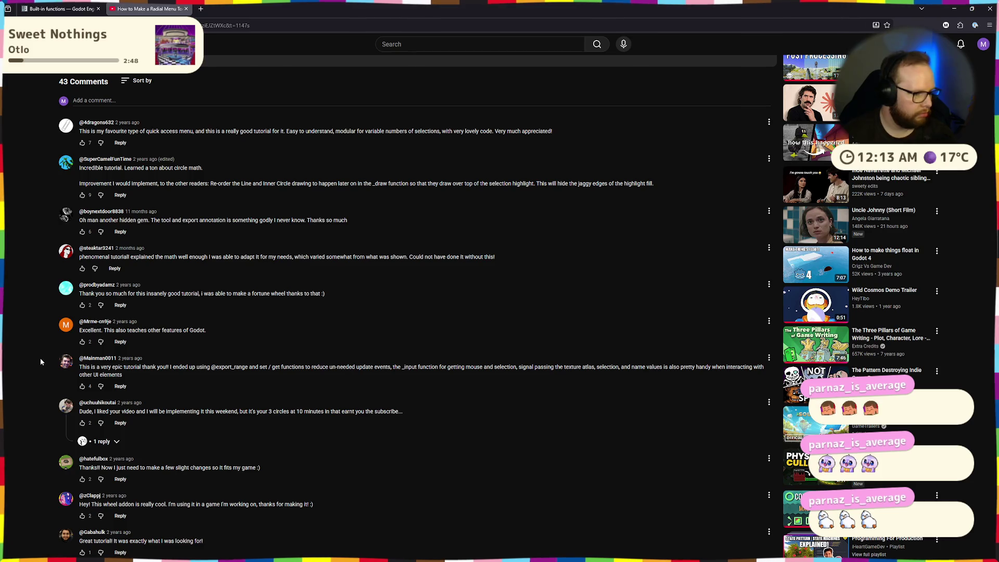
scroll(41, 361, up, 5)
Step: Search the page, switch to the Godot docs tab, and return to the Godot editor
key(ctrl+f)
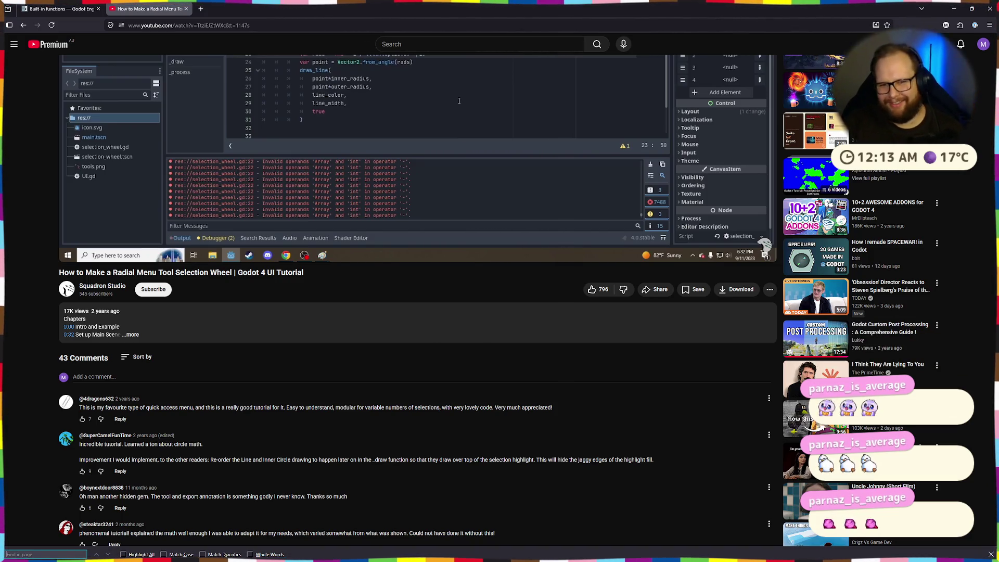
click(60, 9)
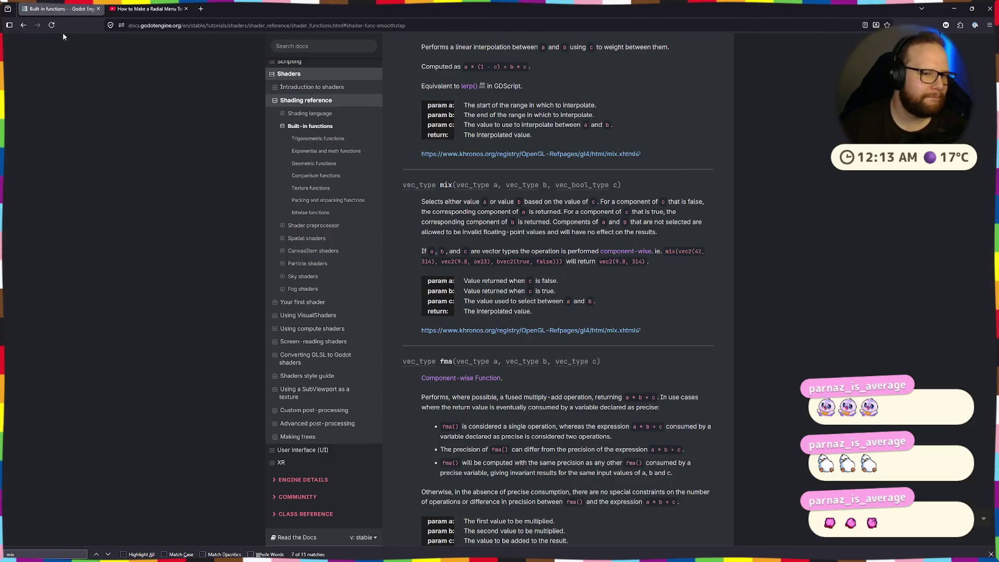
key(ctrl+super+Right)
key(ctrl+super+Left)
key(alt+Tab)
Step: Delete the TapTap.gdshader file and the ColorRect node
click(545, 239)
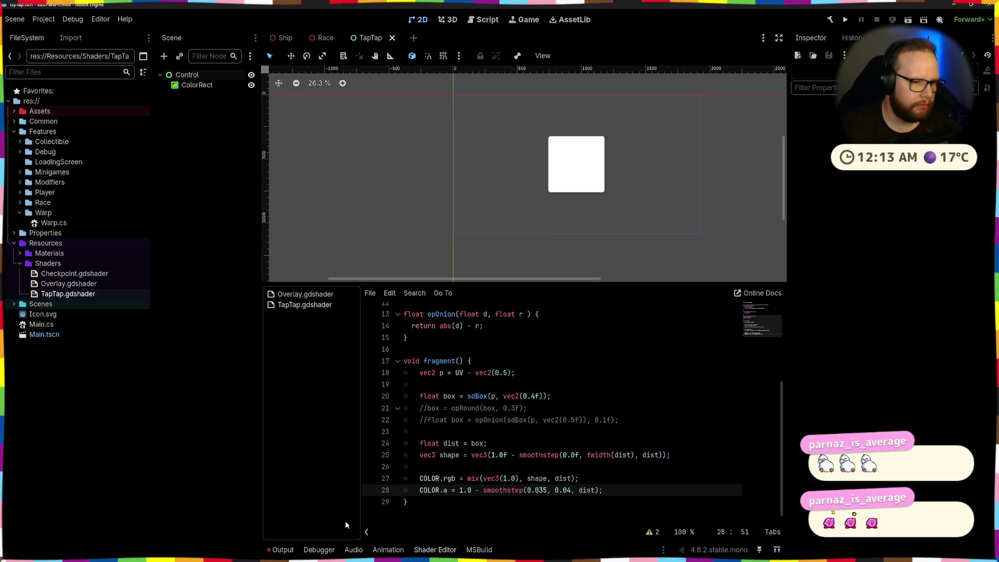
mouse_move(552, 556)
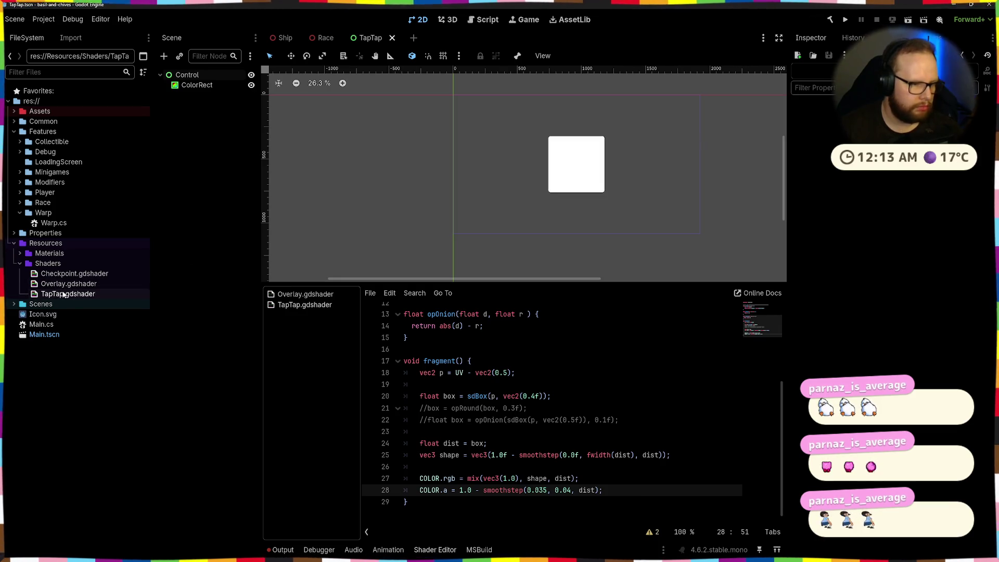
key(Delete)
key(Return)
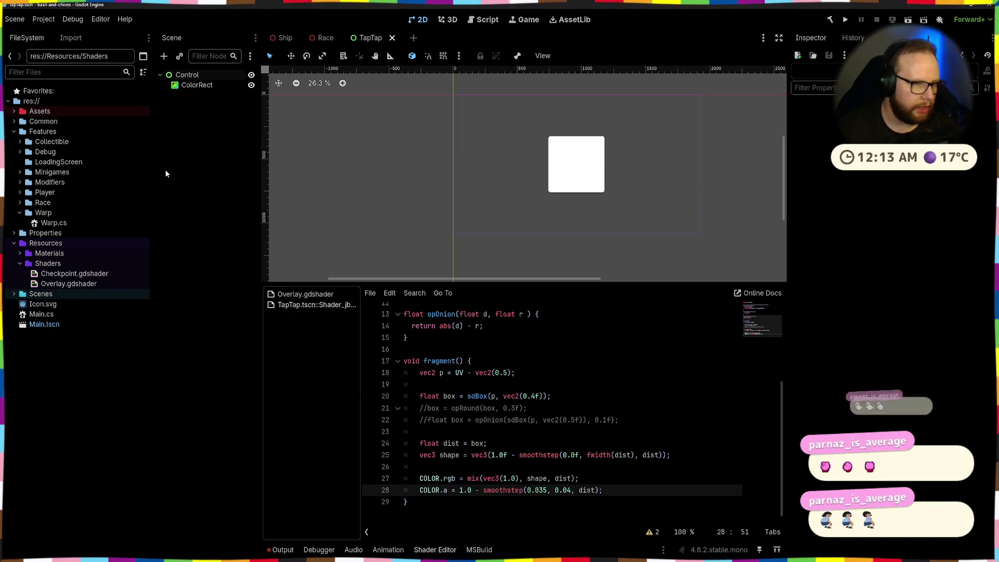
click(197, 85)
key(Delete)
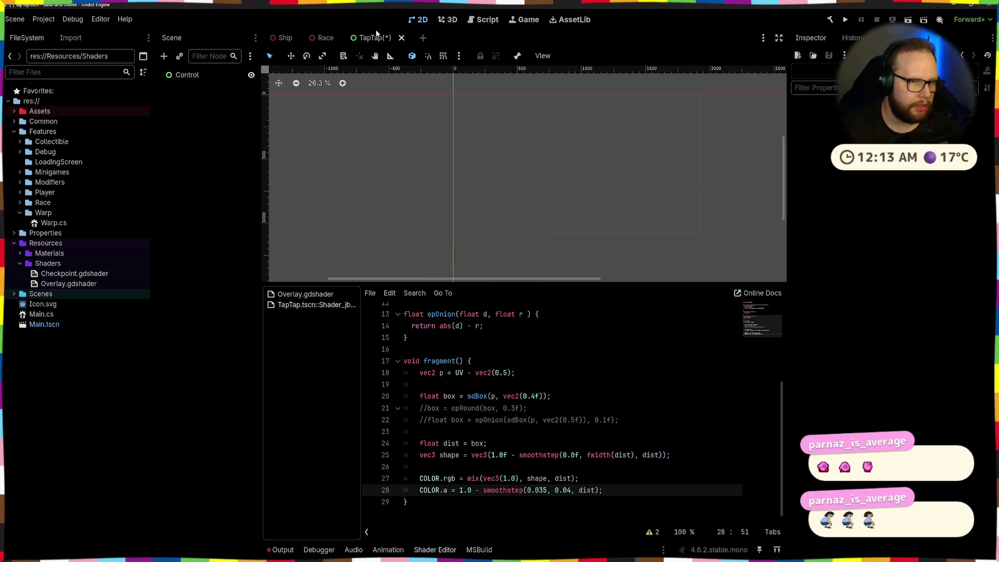
Step: Close the TapTap scene without saving and delete TapTap from Features/Minigames
click(401, 38)
click(568, 307)
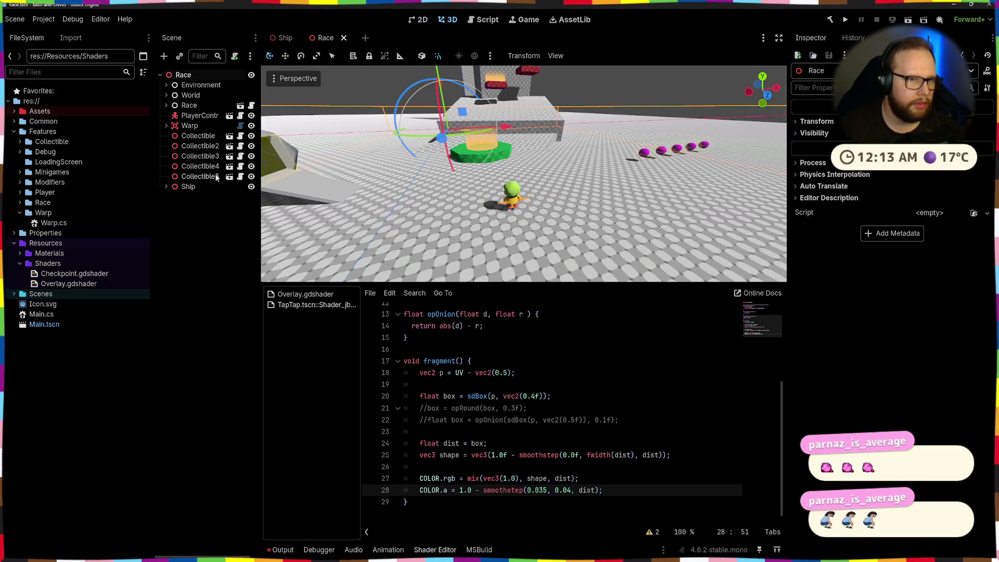
click(20, 212)
click(25, 172)
click(76, 182)
key(Delete)
key(Return)
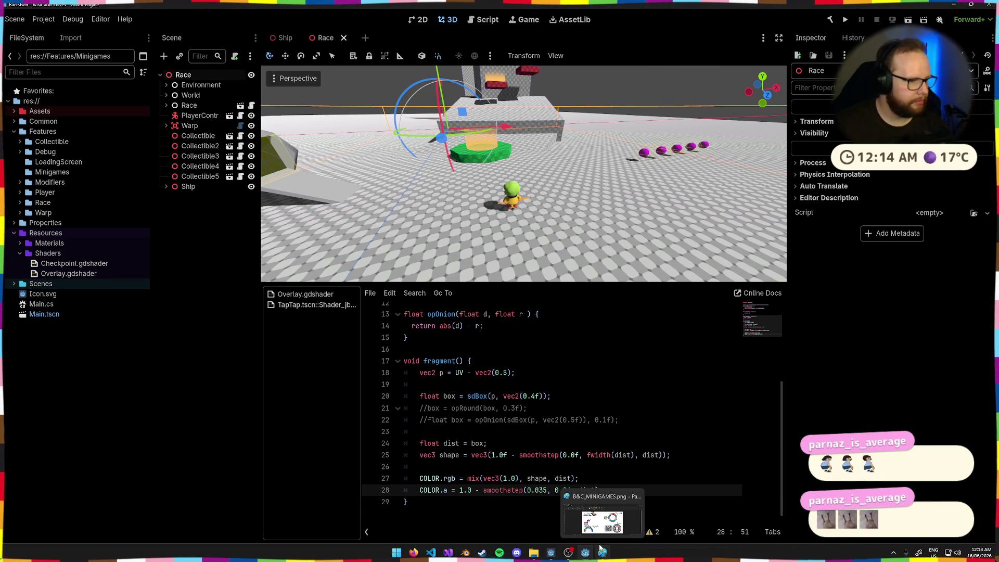
click(598, 547)
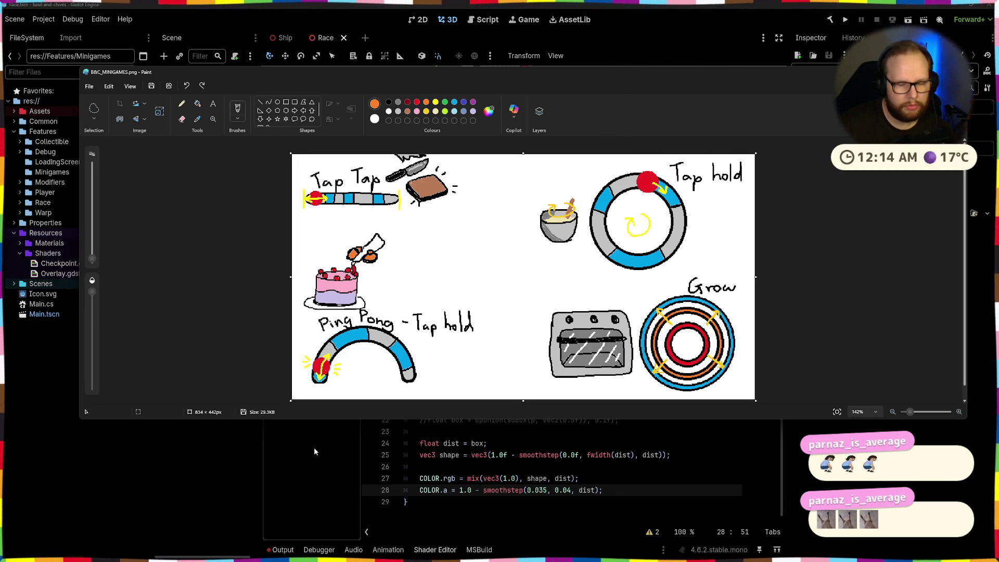
click(313, 494)
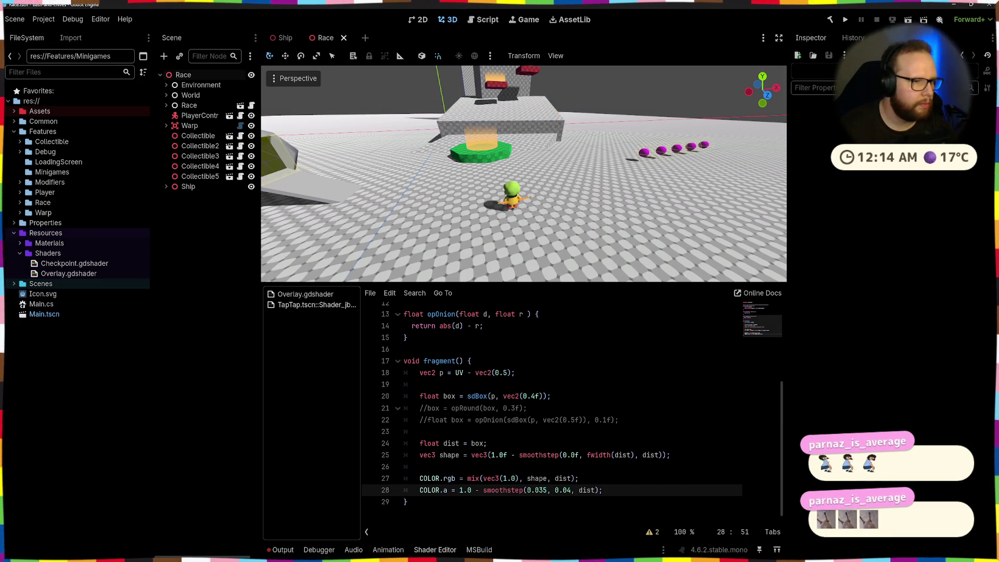
Step: Create a new C# script in Features/Minigames inheriting from Control
right_click(52, 172)
mouse_move(120, 183)
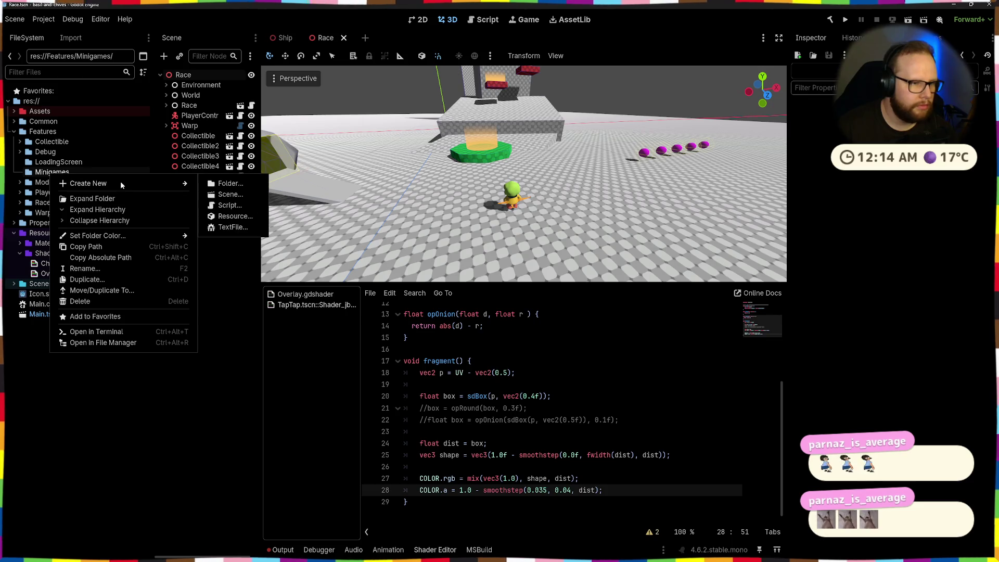
click(229, 205)
double_click(473, 218)
text(Contr)
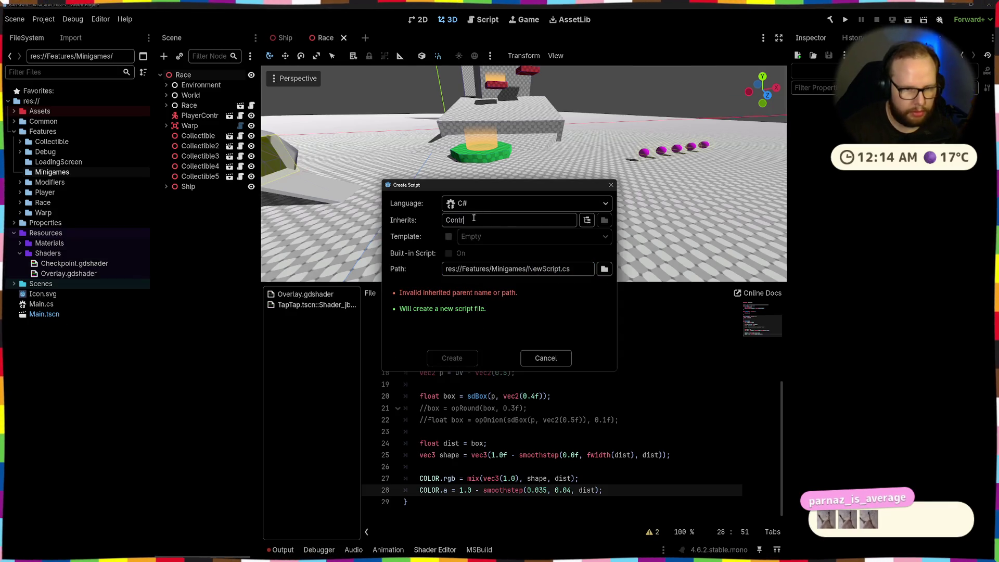